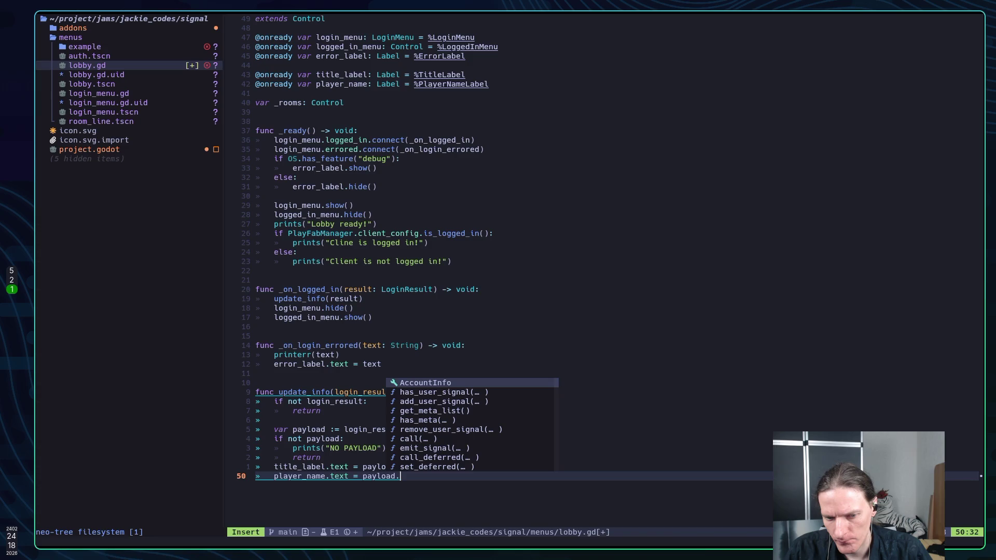
Step: Change line 50 to read payload.AccountInfo.Username, dropping the stray trailing dot
type("name")
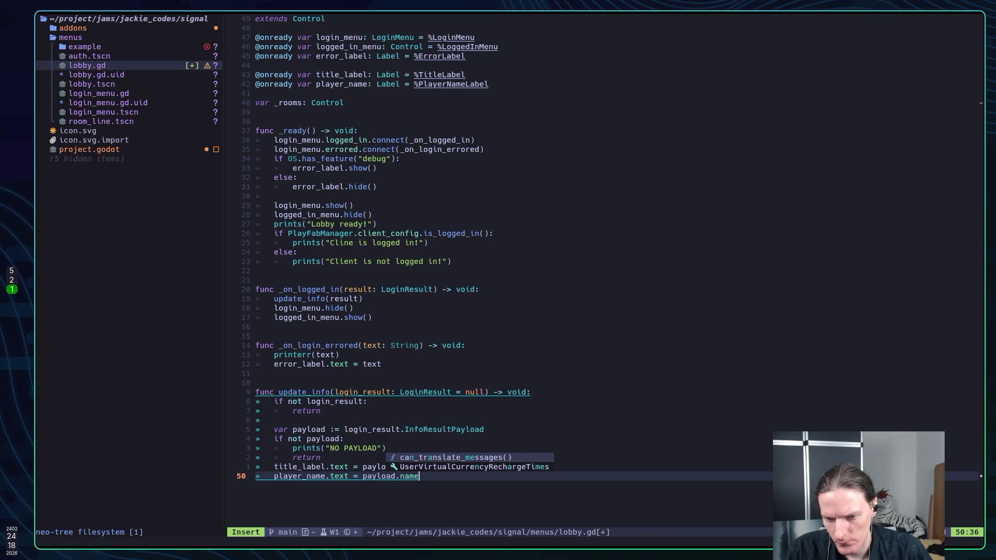
key("BackSpace")
key("BackSpace")
key("BackSpace")
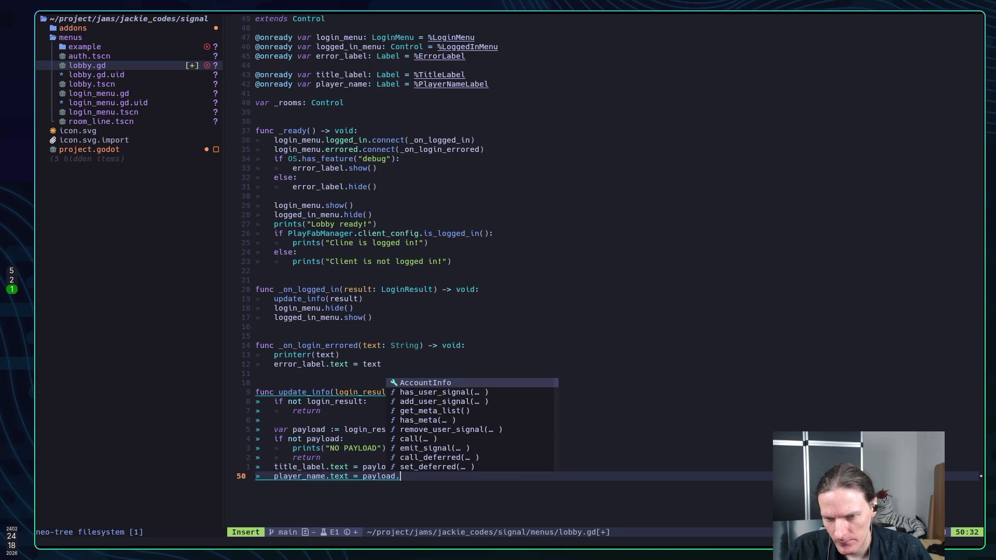
key("Return")
type(".")
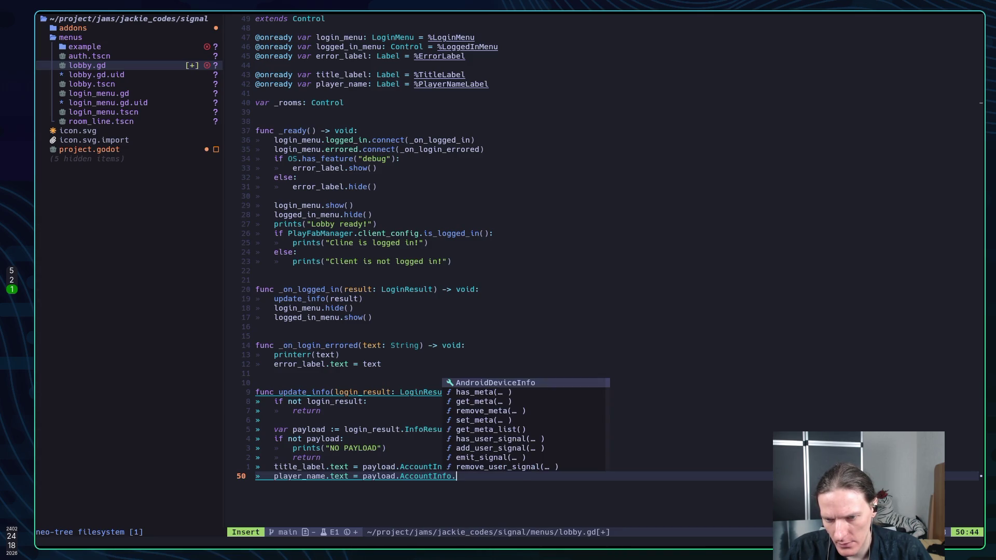
type("U")
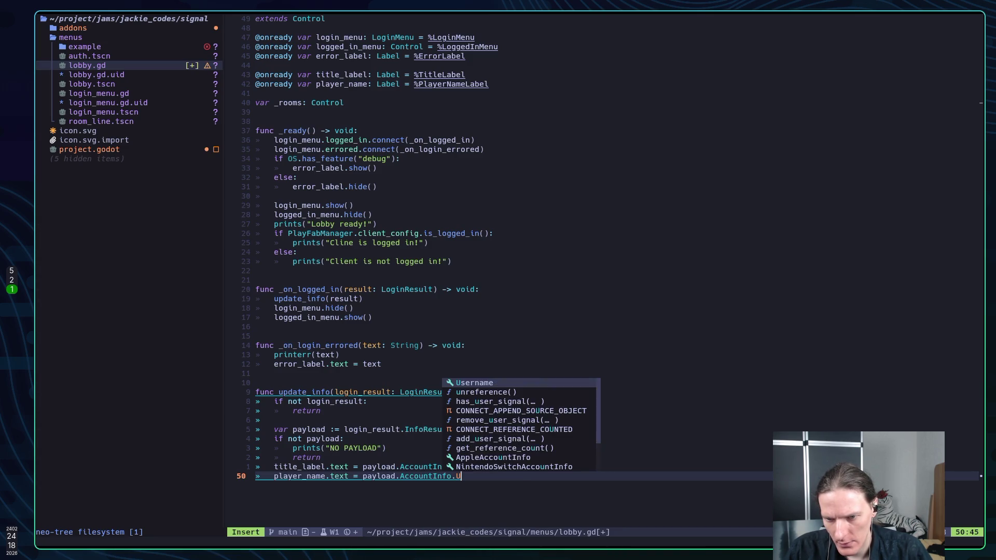
type("sername.")
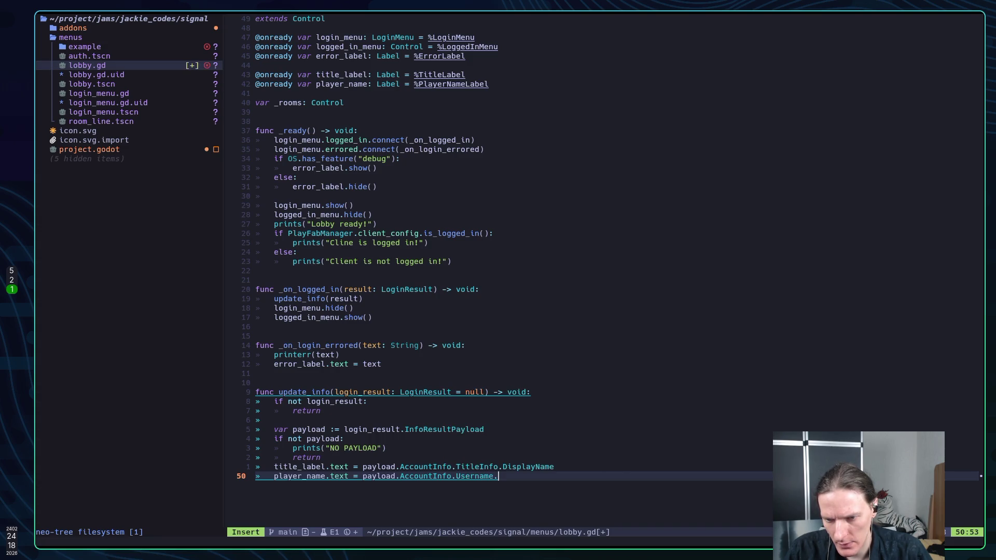
key("BackSpace")
Step: Save lobby.gd with :w and switch to the Godot editor
key("Escape")
type(":w")
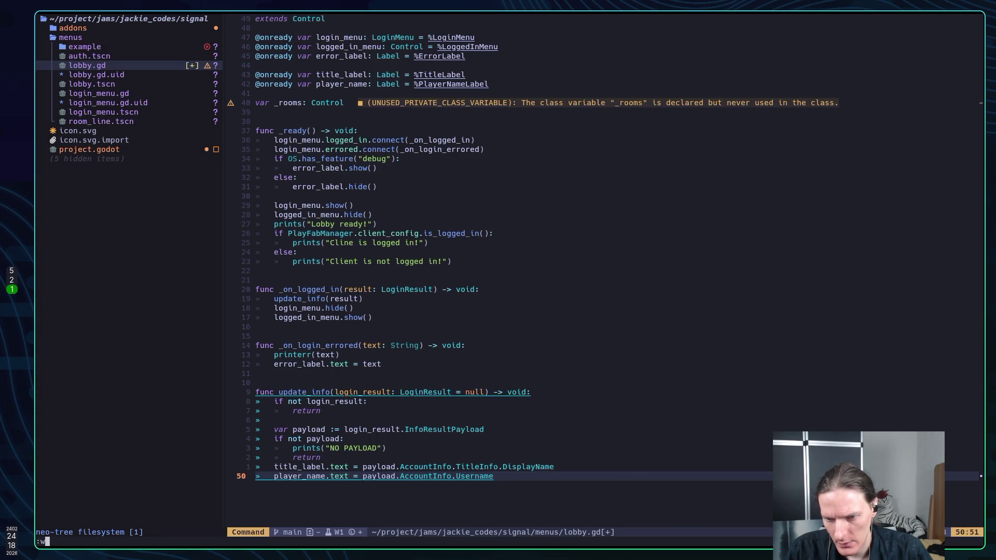
key("Return")
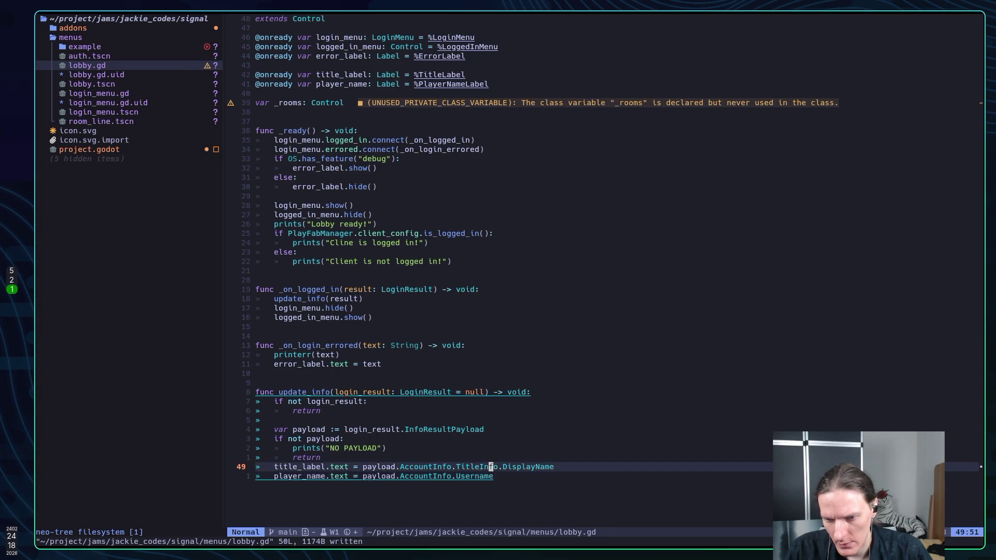
key("alt+Tab")
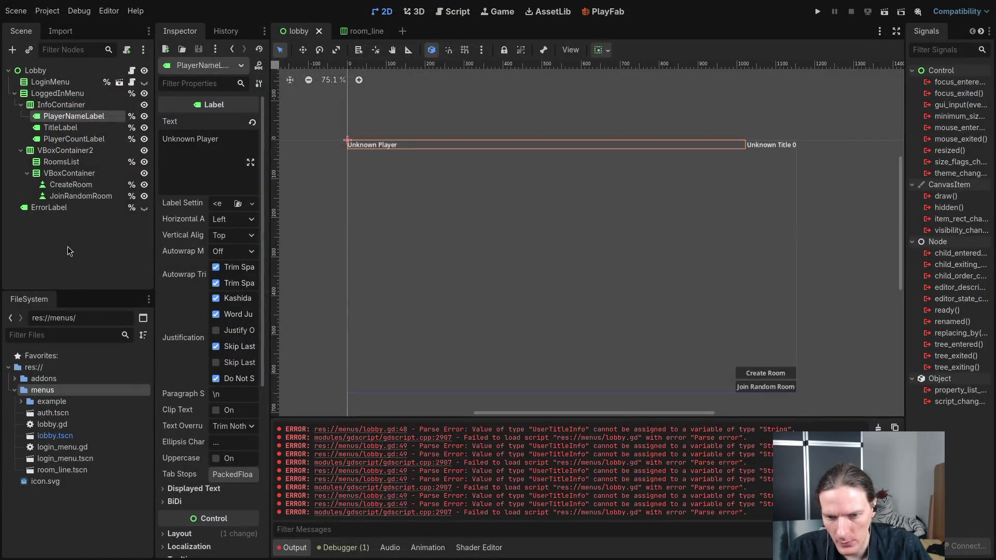
Step: Run the project, log in anonymously, and expand Lobby, LoggedInMenu and LoginMenu in the Remote tree
key("F5")
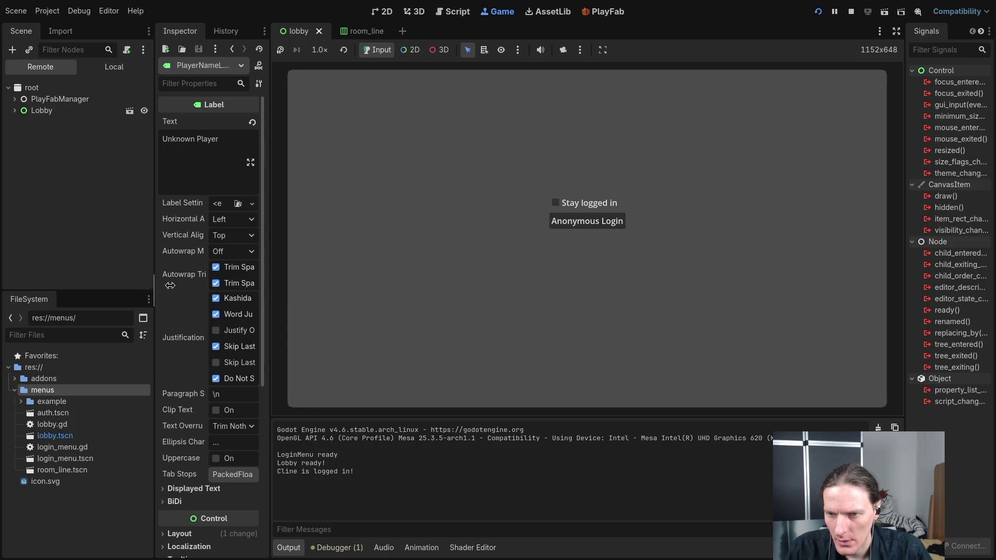
left_click(592, 224)
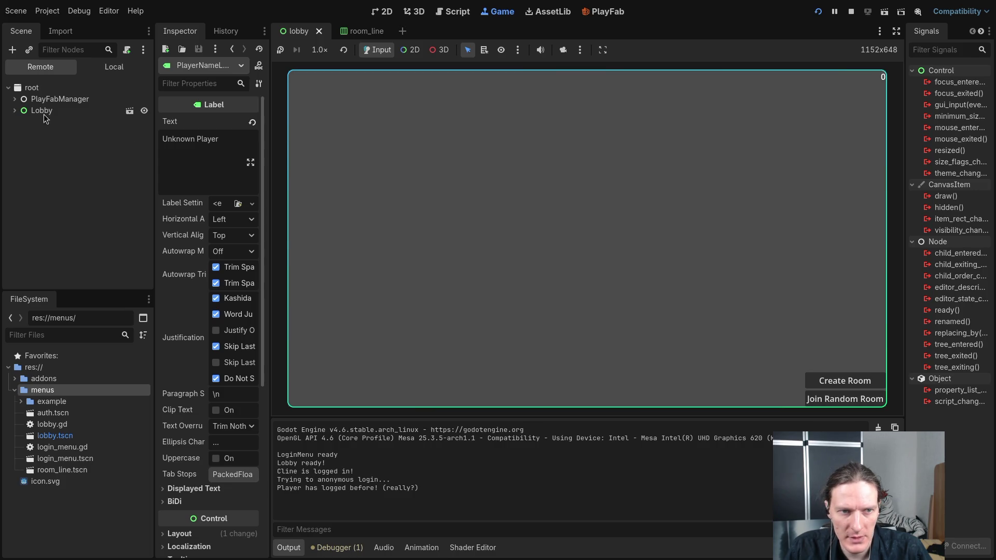
left_click(15, 111)
left_click(21, 134)
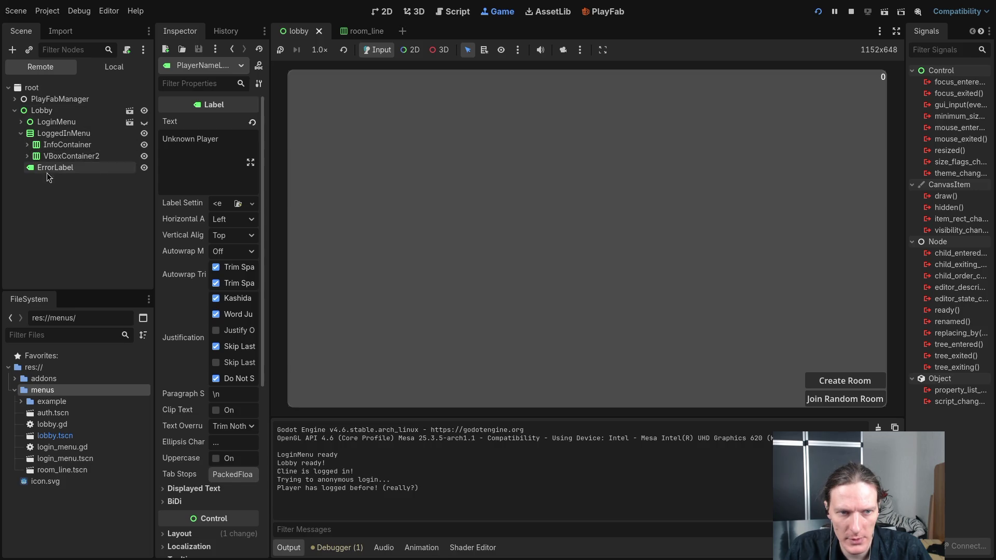
left_click(21, 122)
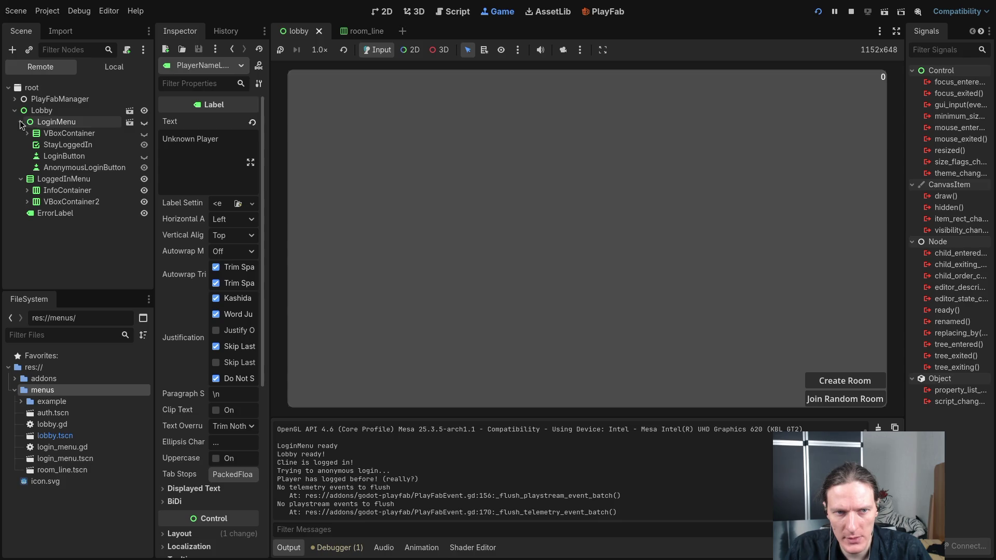
Step: Inspect the live LoggedInMenu, InfoContainer, PlayerNameLabel, TitleLabel and PlayerCountLabel nodes
left_click(54, 181)
left_click(60, 190)
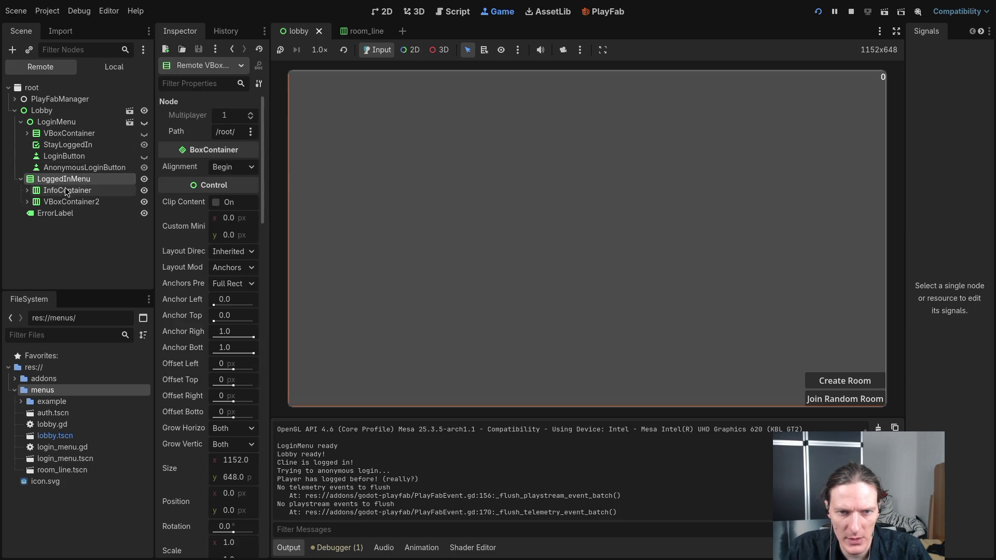
left_click(67, 202)
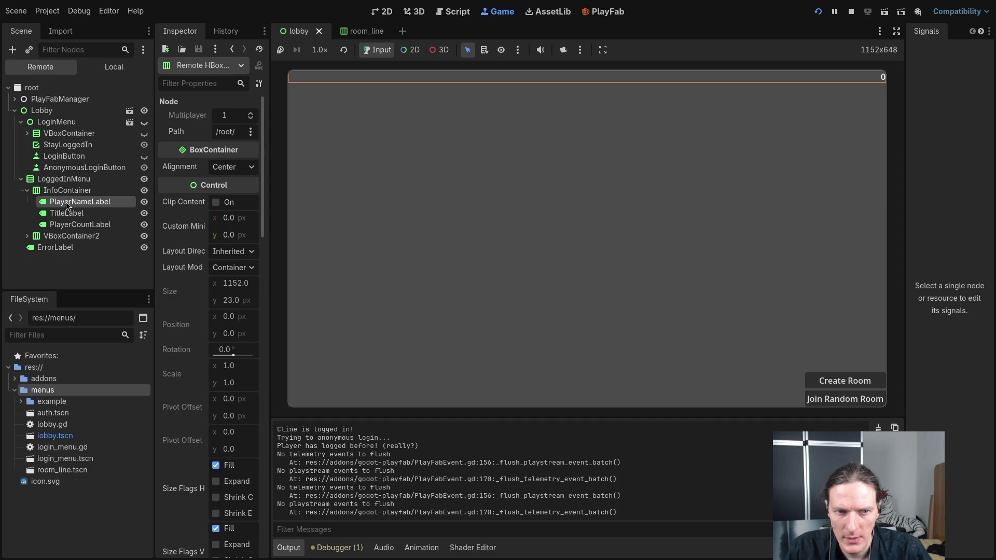
left_click(67, 213)
left_click(67, 225)
left_click(66, 202)
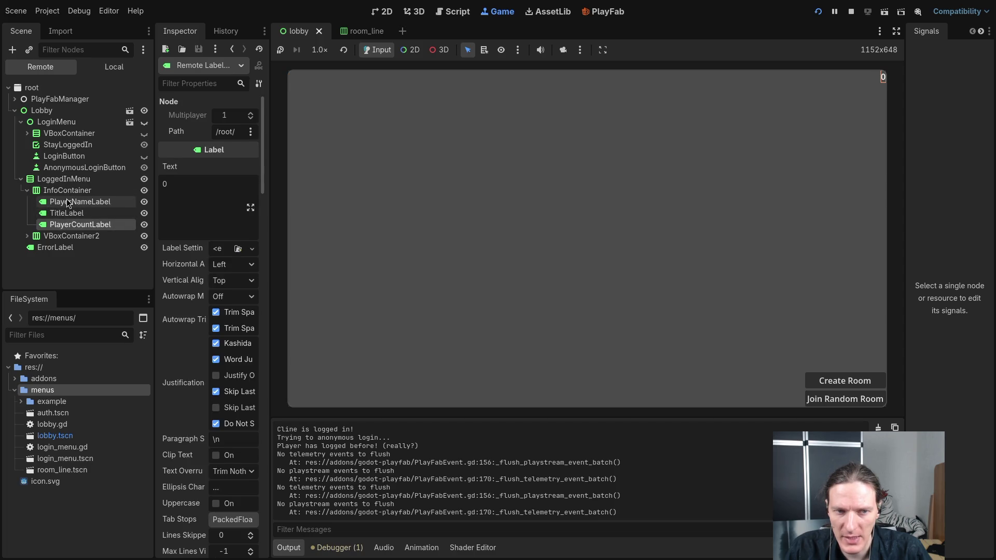
left_click(67, 190)
left_click(67, 201)
left_click(67, 213)
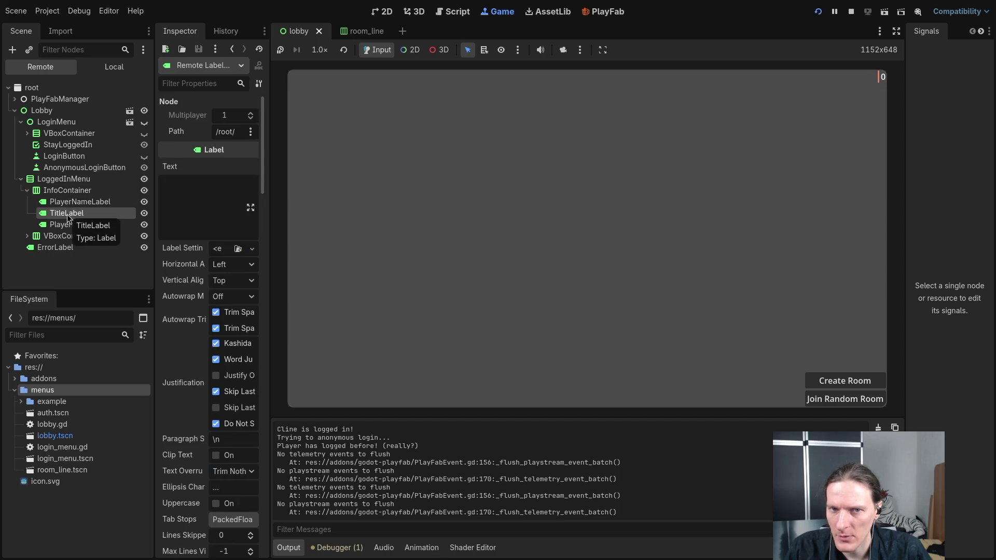
Step: Inspect VBoxContainer2, RoomsList and the room-button container, then stop the running game
left_click(62, 236)
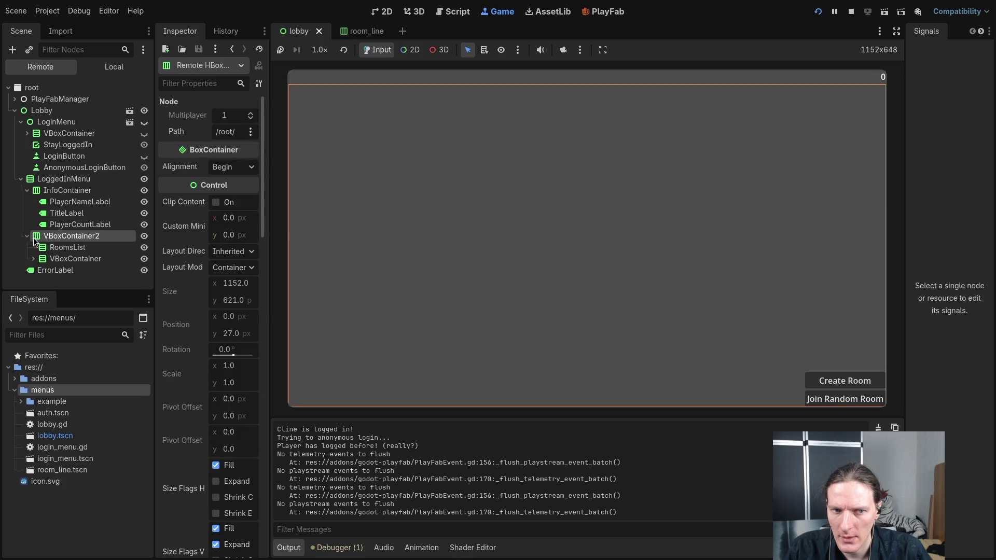
left_click(63, 247)
left_click(71, 259)
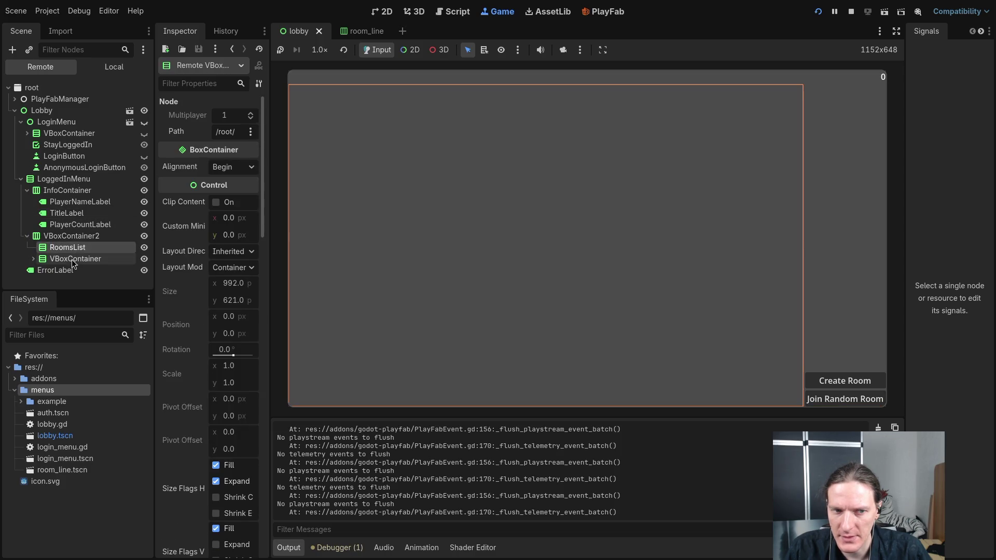
scroll(61, 253, "down", 1)
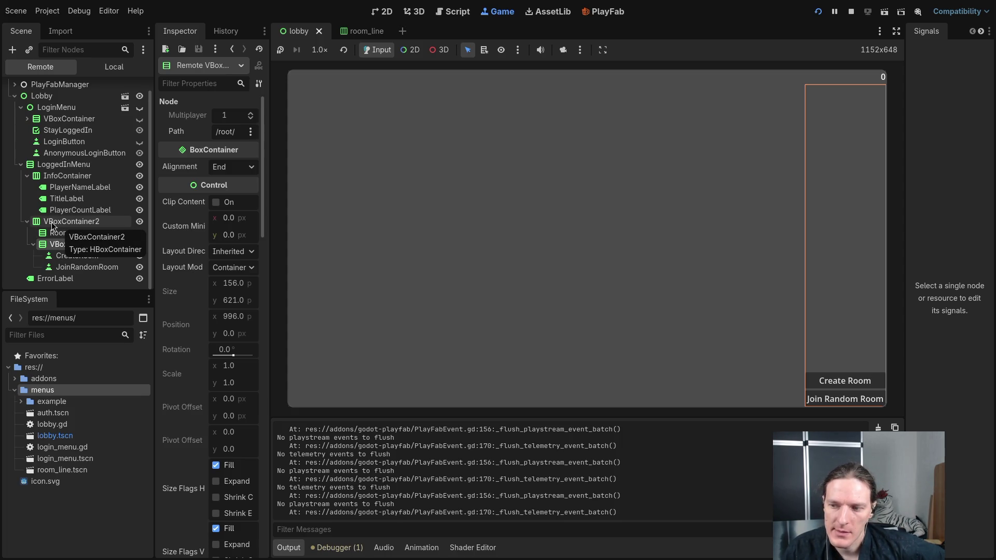
left_click(851, 12)
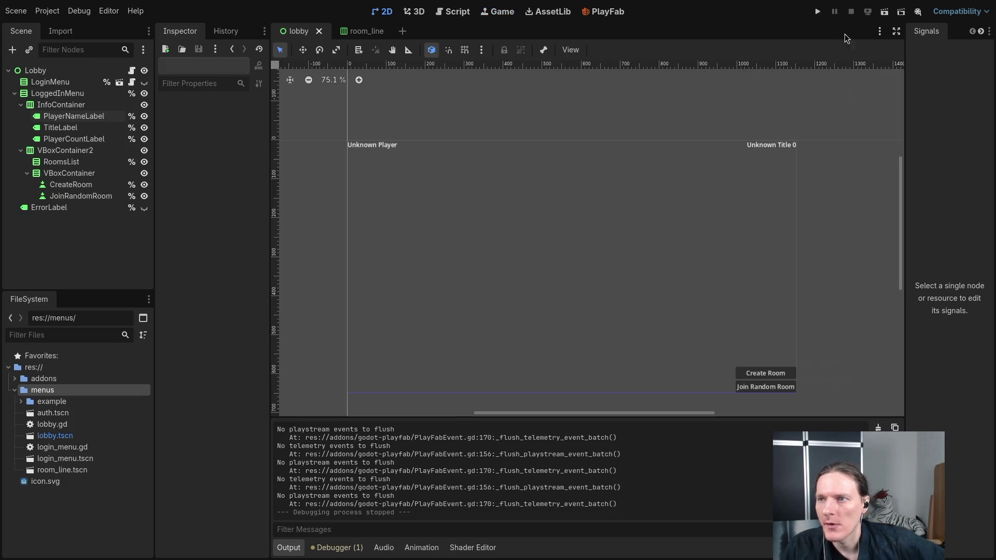
Step: In Neovim, move up lobby.gd to the logged-in print line in _ready
key("super+1")
key("k")
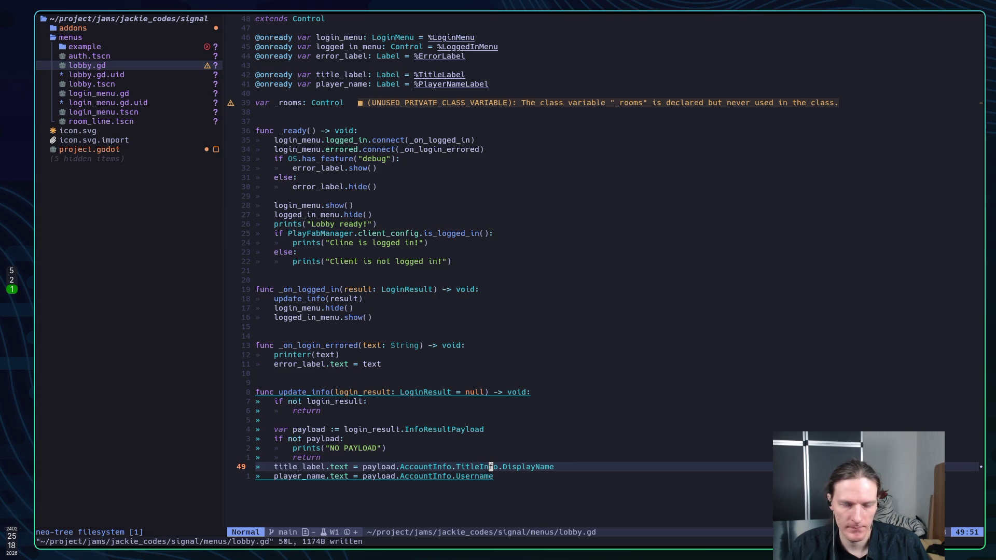
key("k")
key("k")
key("k")
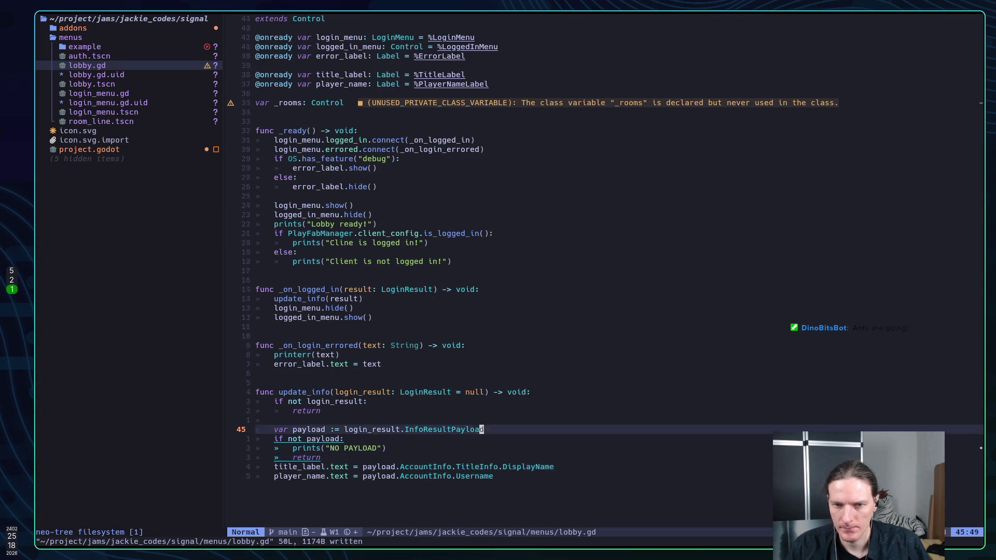
key("k")
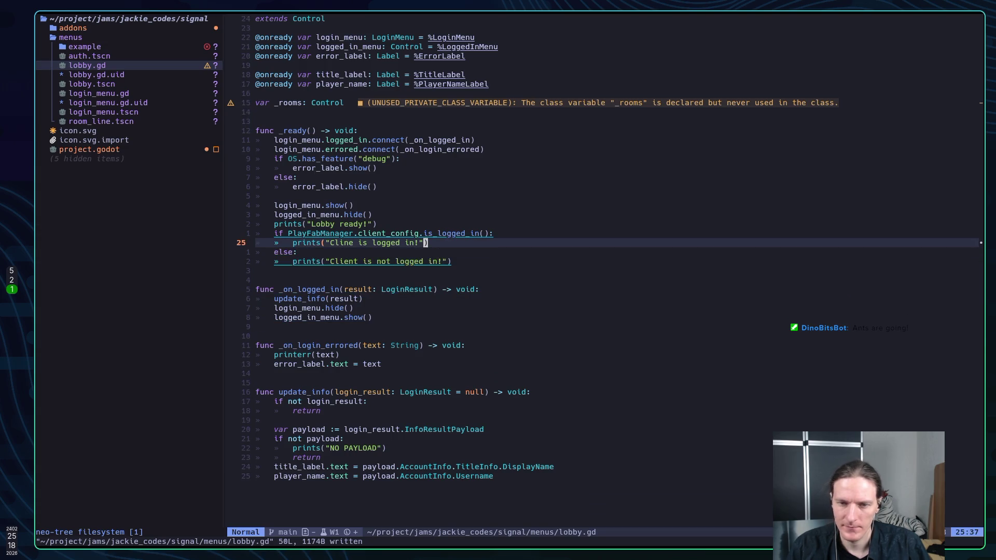
Step: Open login_menu.gd, copy seven lines with 7yy, and switch to the browser
key("ctrl+o")
key("7")
key("y")
key("y")
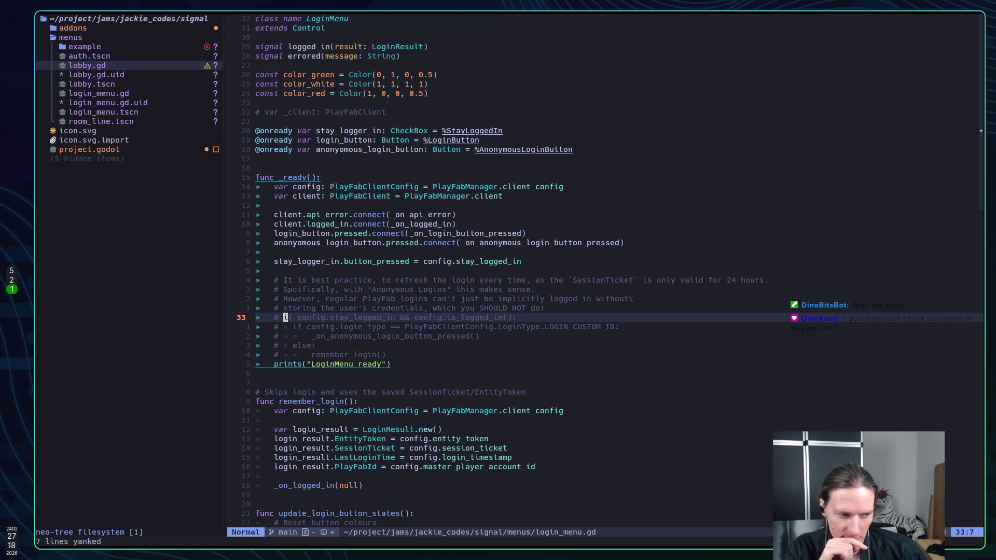
key("super+2")
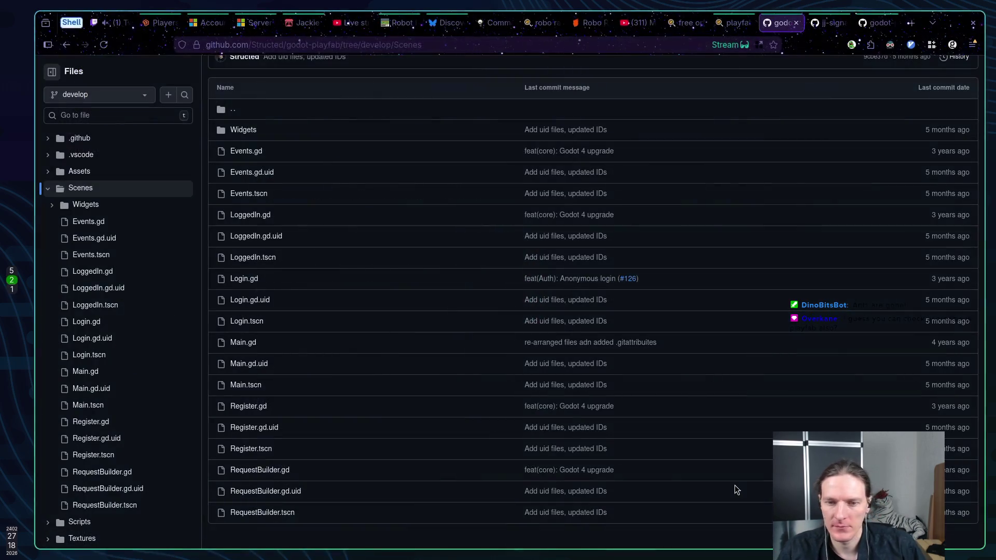
Step: Refresh the PlayFab Players list to see the 4:24 PM last login, then return to Neovim
left_click(206, 22)
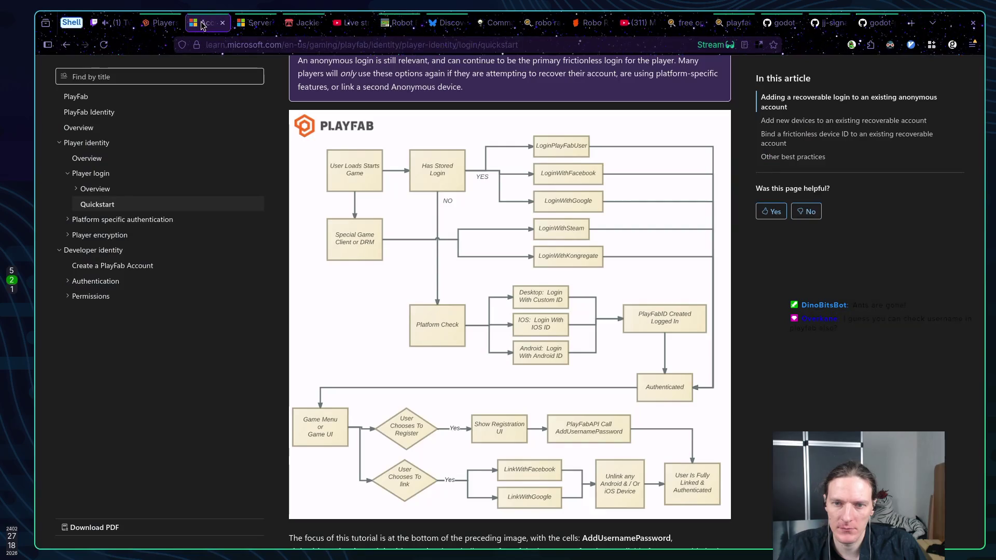
left_click(152, 24)
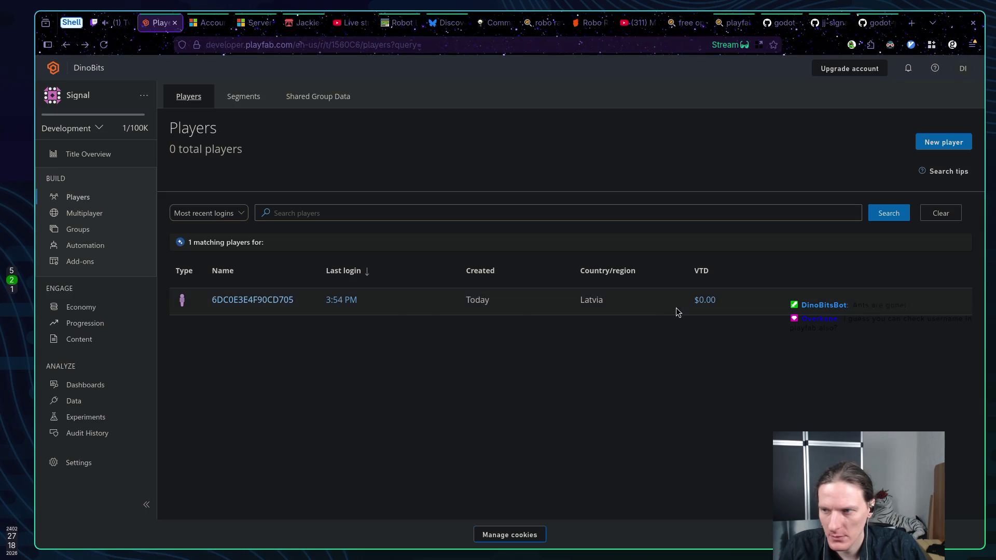
left_click(888, 213)
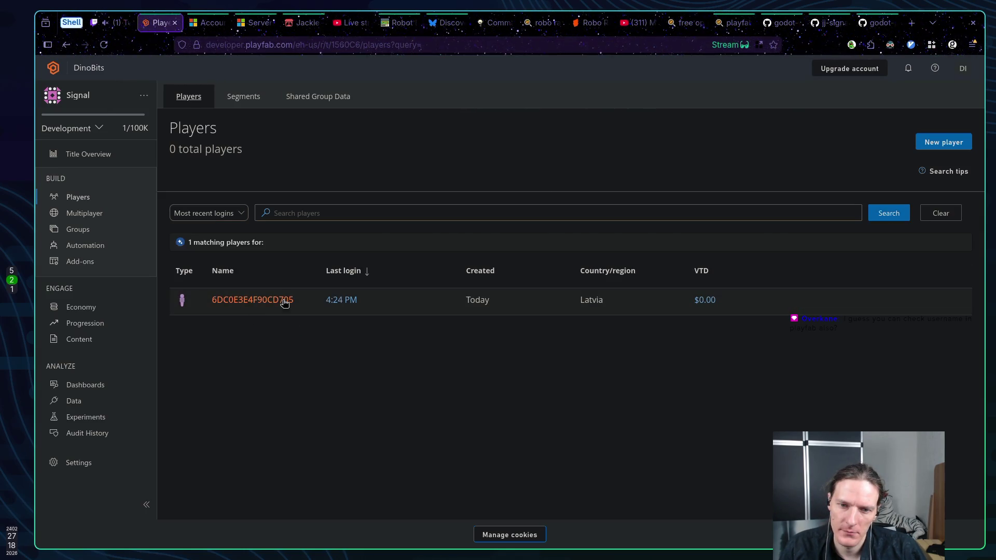
key("super+1")
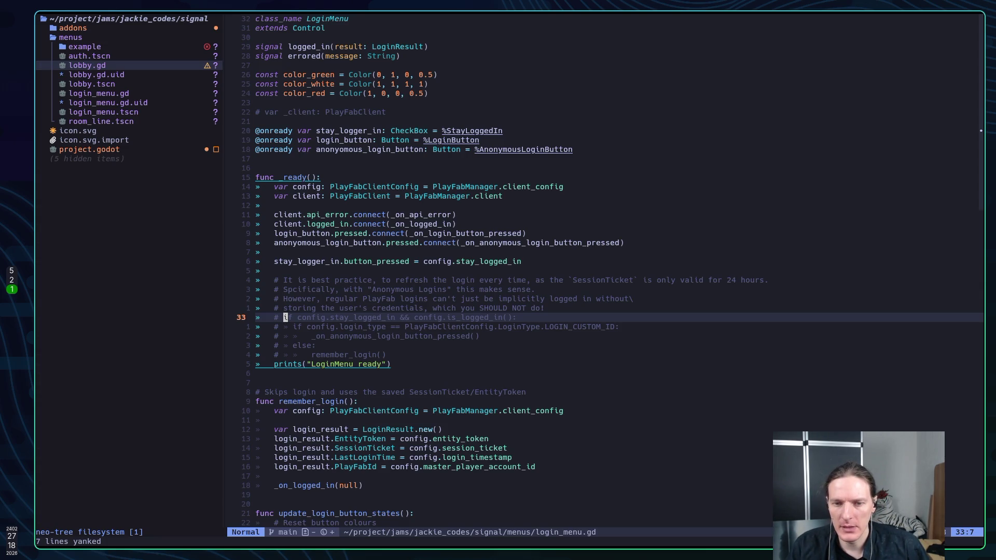
Step: Return to lobby.gd, save all files with :wa, and move to the empty login check
key("ctrl+o")
type("j")
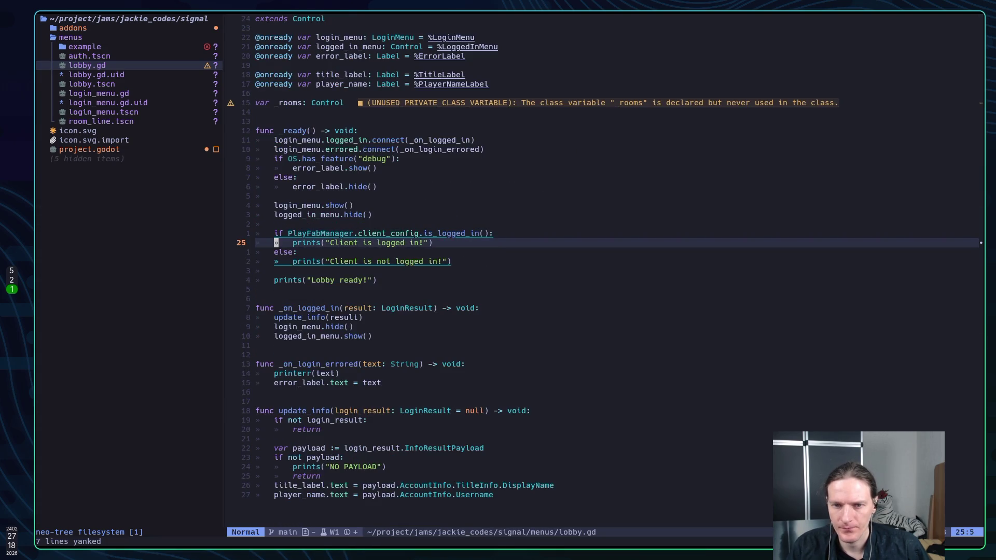
type(":wa")
key("Return")
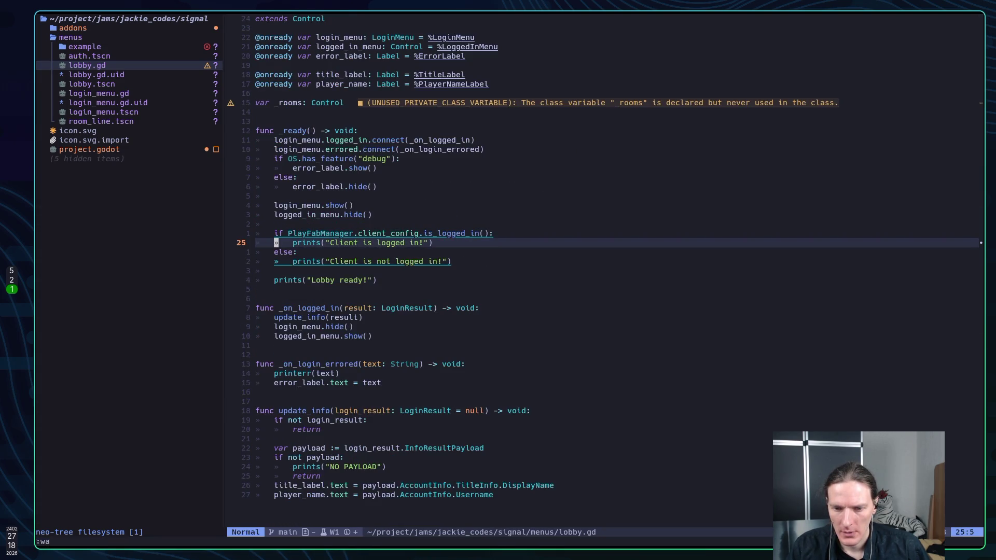
key("j")
key("j")
key("j")
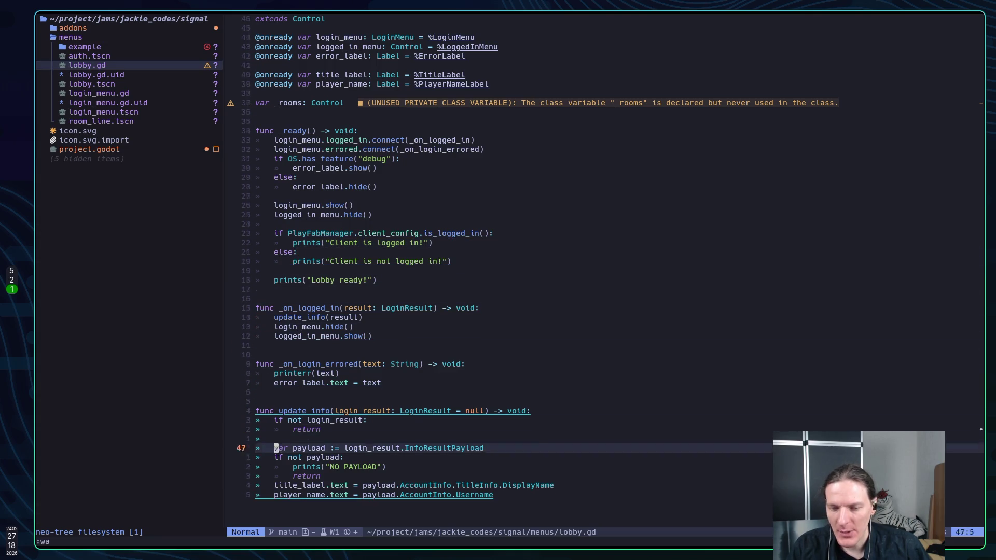
key("k")
key("k")
key("k")
key("k")
Step: Add prints("No login result") above the early return, save, and run the game in Godot
key("shift+o")
type("prints(\"")
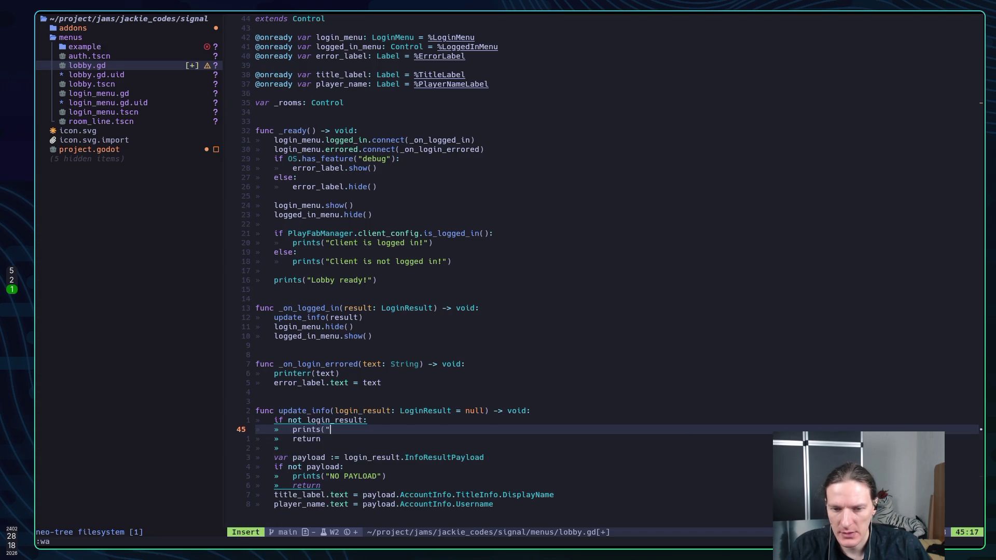
type("No login re")
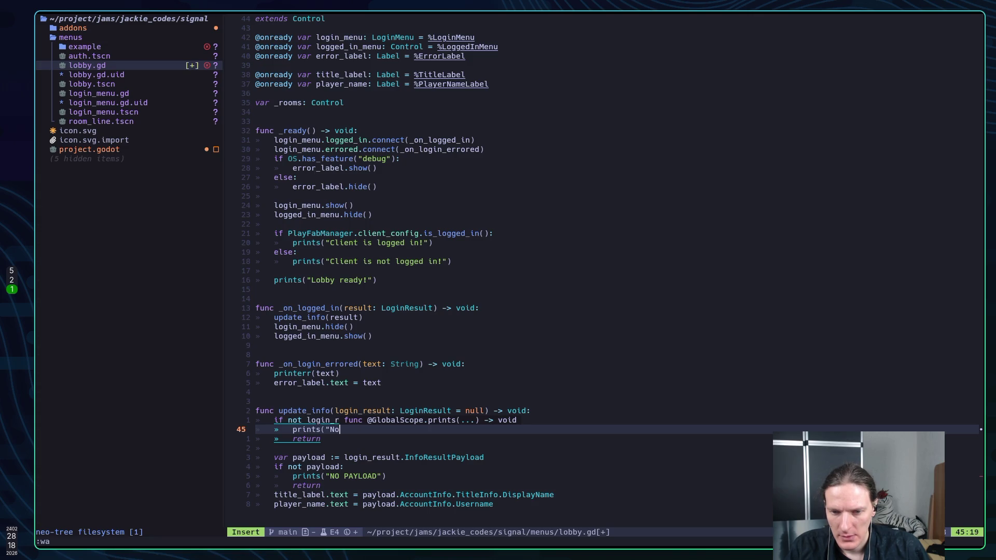
type("sult")
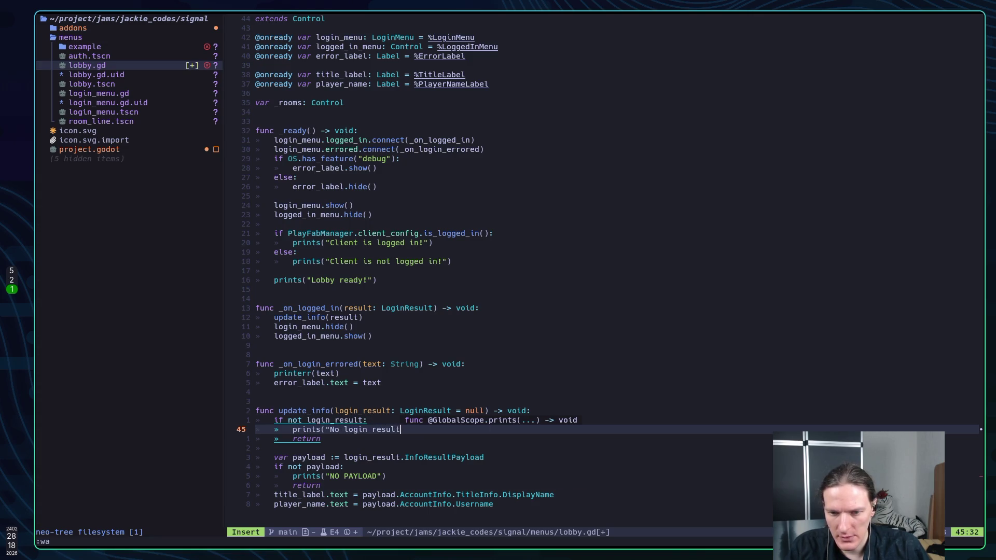
type("\")")
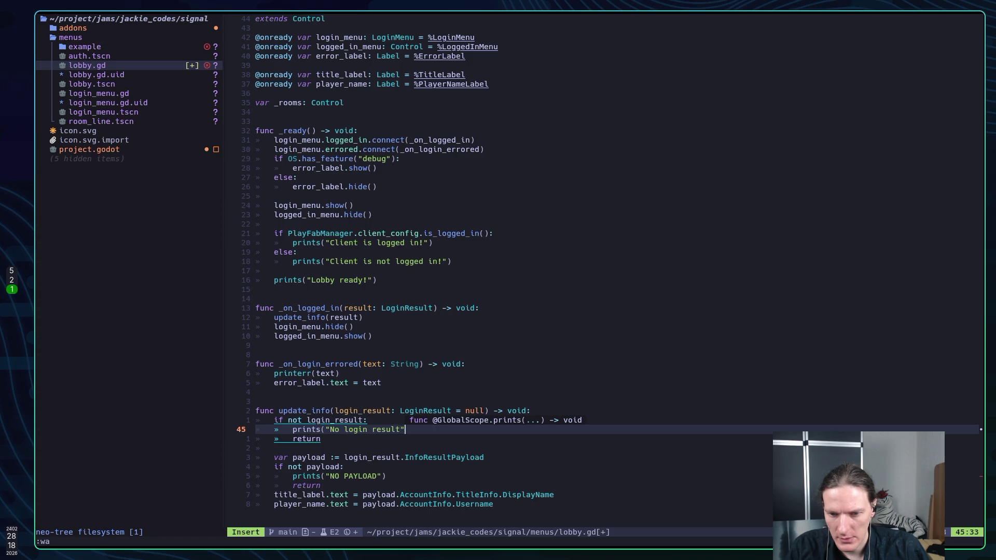
key("Escape")
type(":w")
key("Return")
key("alt+Tab")
key("F5")
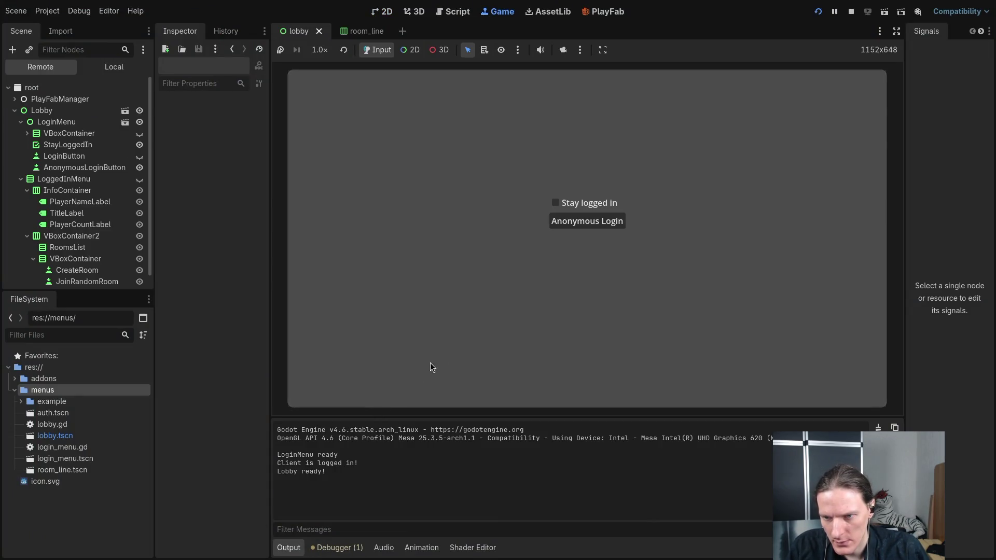
Step: Log in anonymously in the running game, stop it, and return to Neovim
left_click(571, 222)
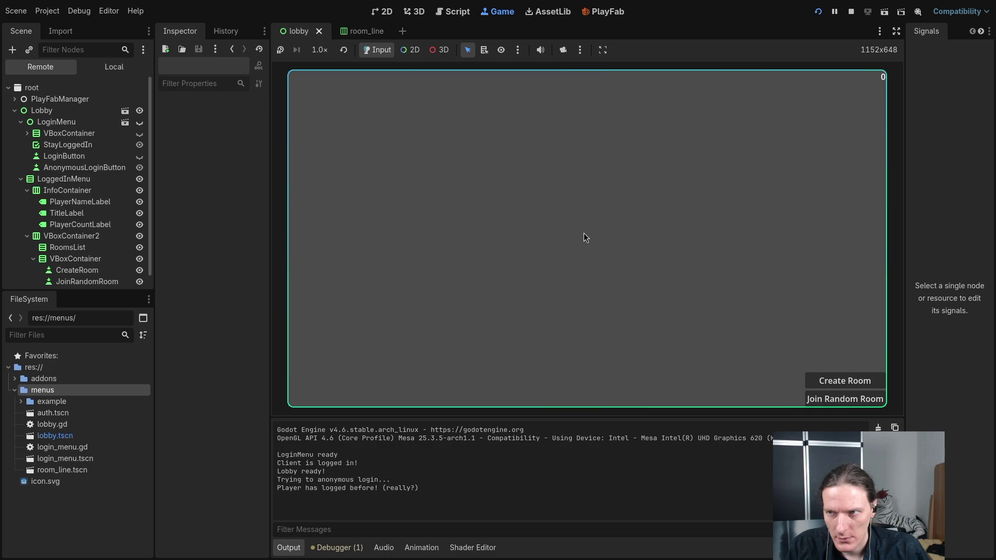
left_click(848, 15)
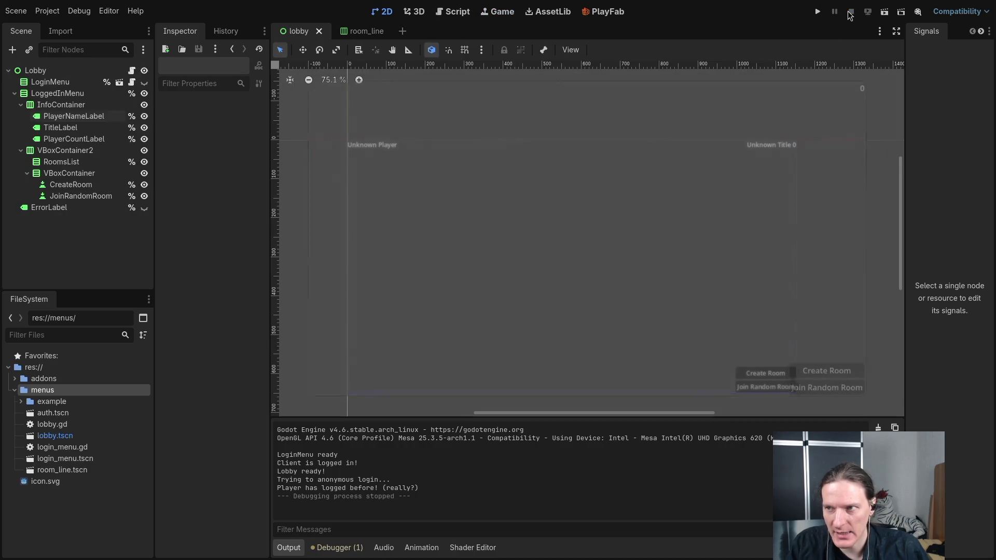
key("super+1")
Step: Open a blank line above the title_label assignment in lobby.gd
key("j")
key("j")
key("j")
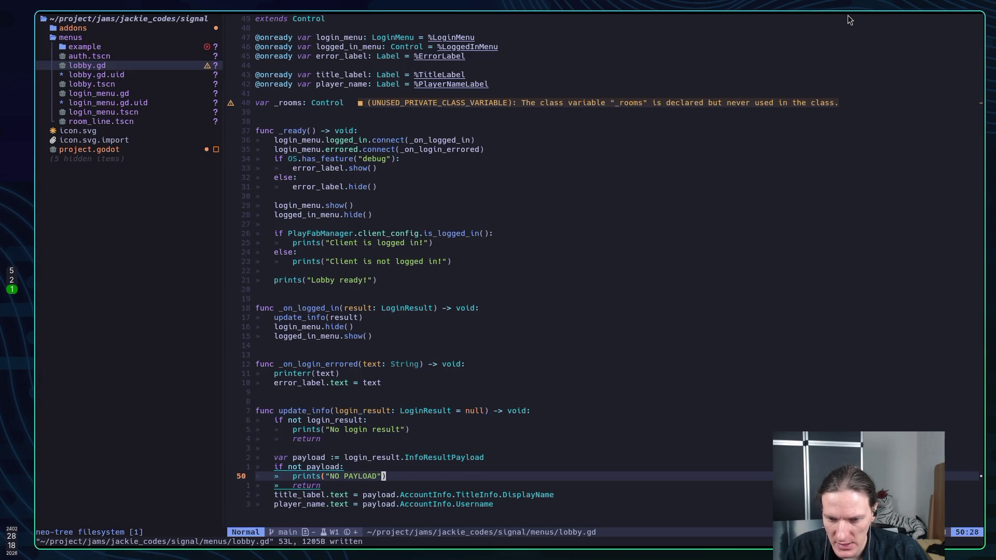
key("l")
key("l")
key("l")
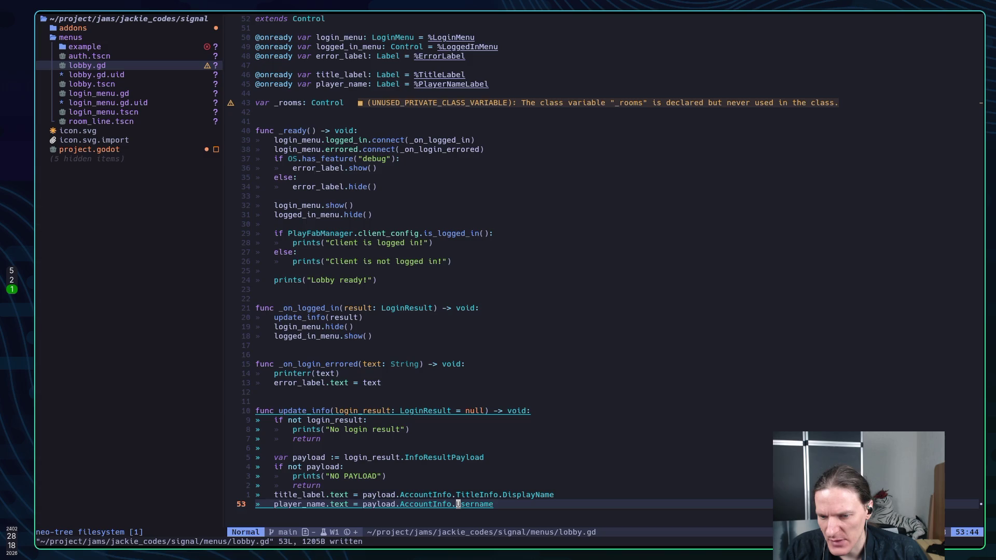
key("k")
key("shift+o")
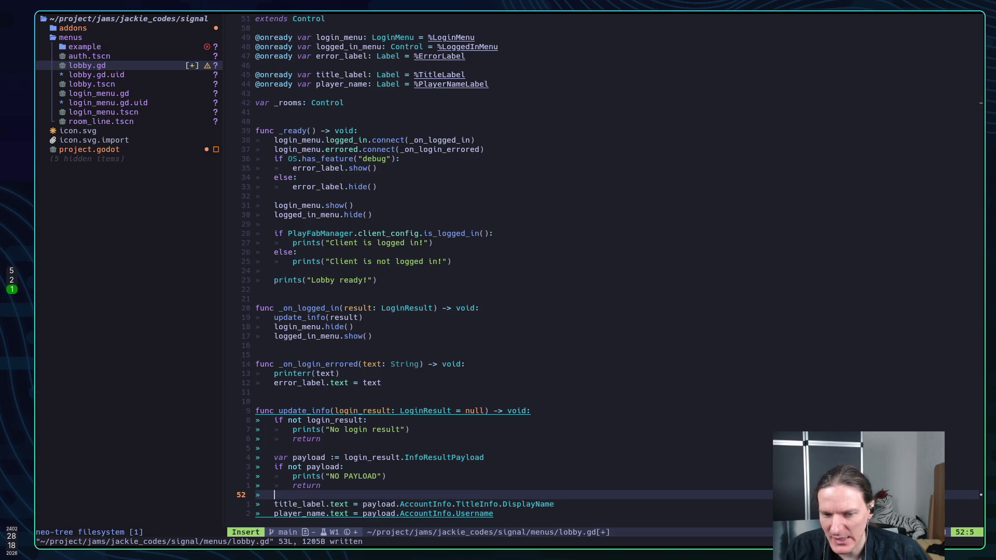
Step: Keep the empty line above title_label by deleting a stray letter, then return to Godot
type("P")
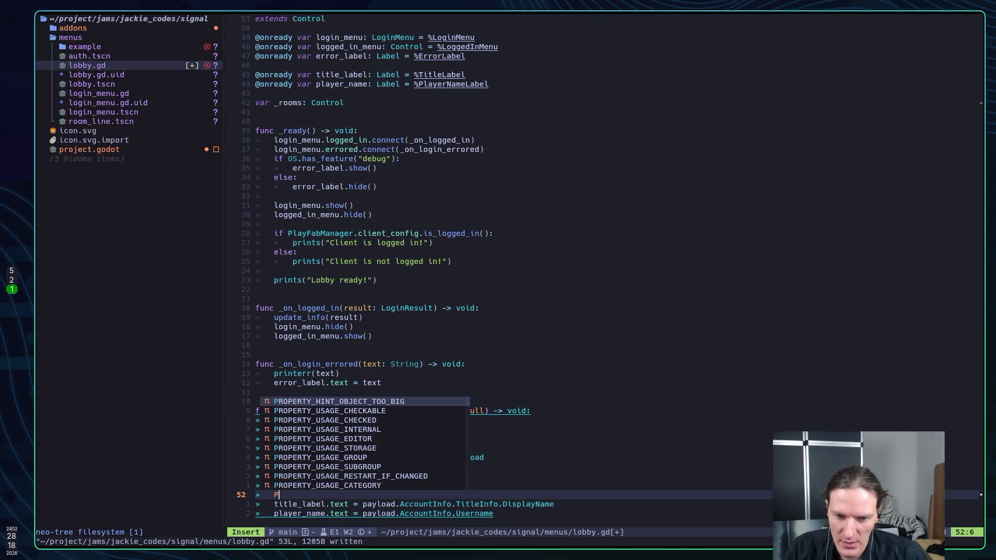
key("BackSpace")
key("Escape")
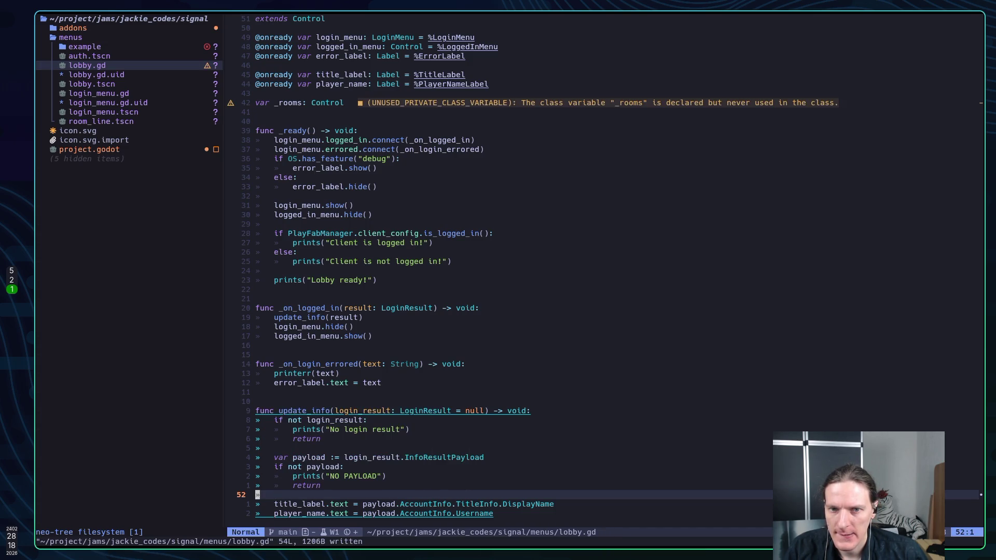
key("alt+Tab")
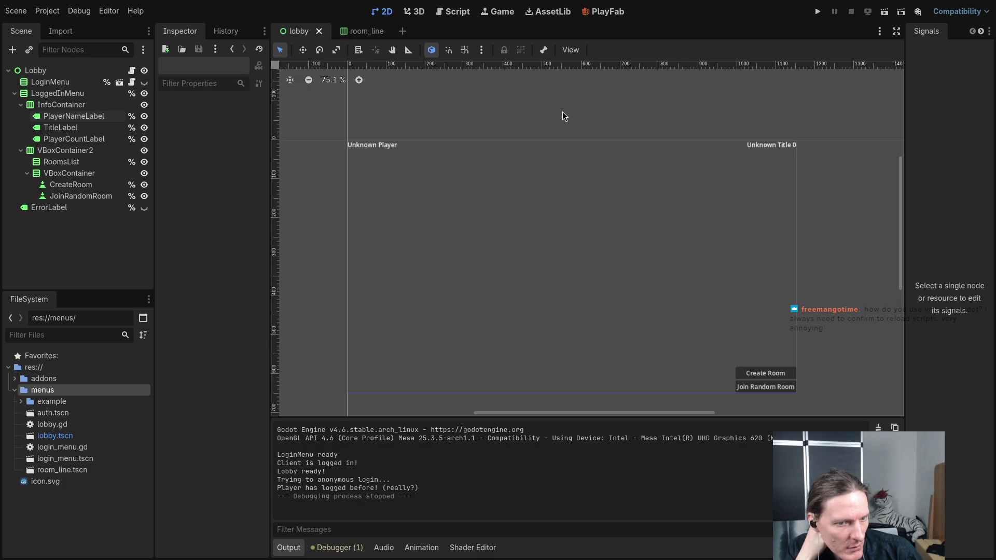
left_click(452, 11)
left_click(593, 211)
scroll(544, 228, "down", 7)
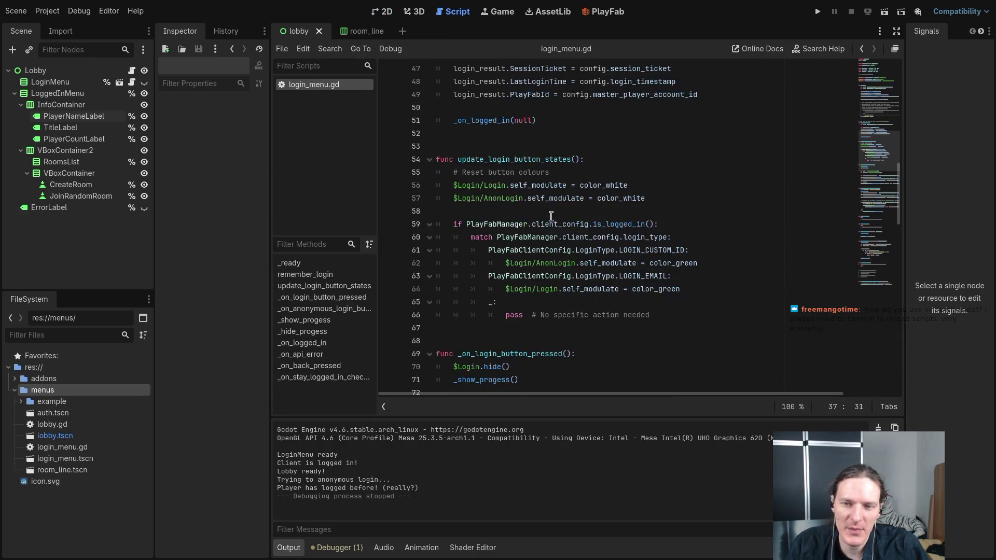
scroll(551, 216, "up", 5)
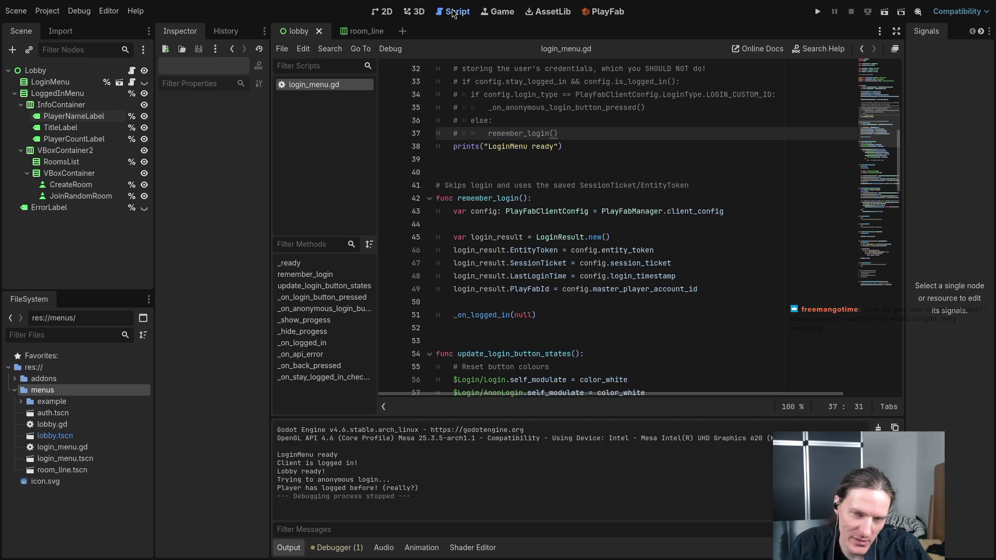
scroll(611, 171, "up", 2)
scroll(610, 171, "down", 1)
left_click(635, 171)
left_click(624, 261)
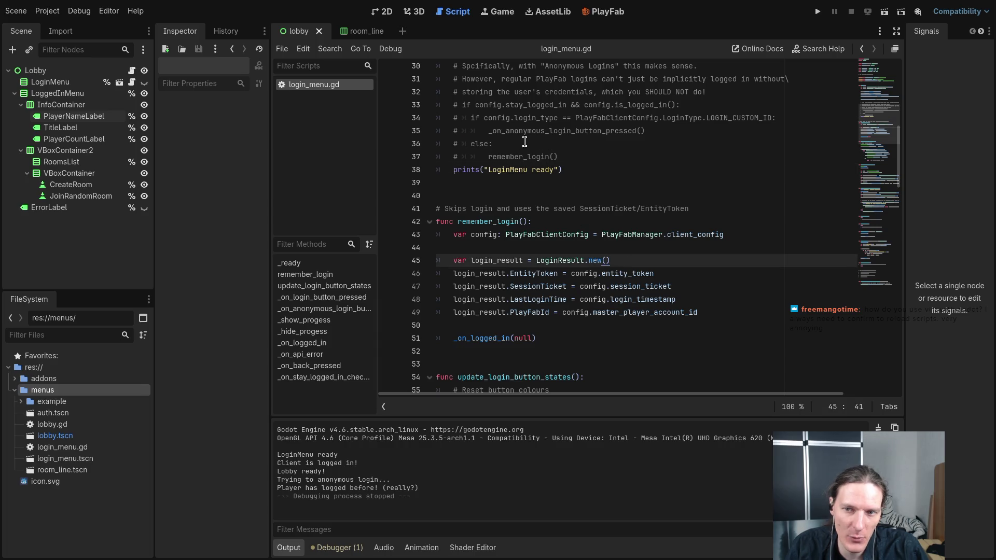
left_click(619, 180)
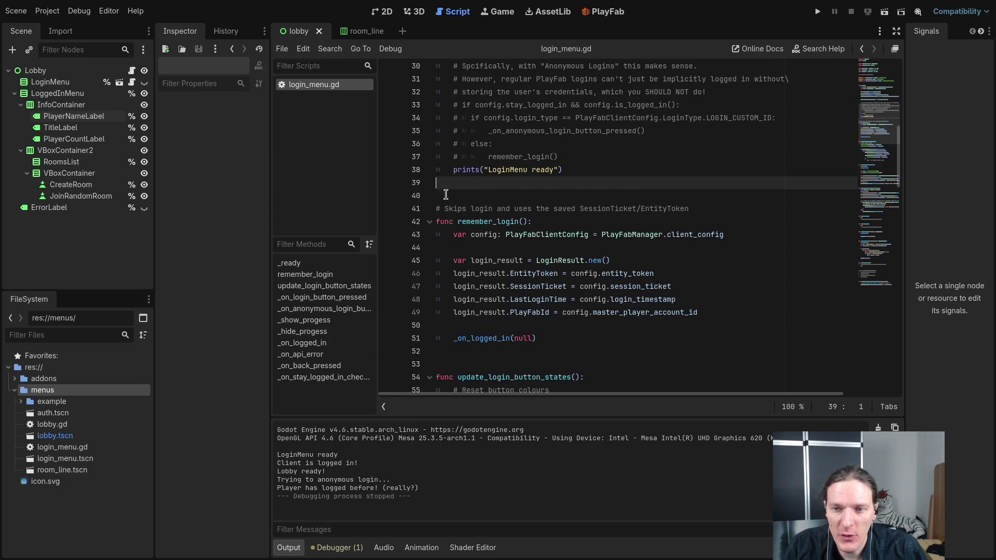
left_click(390, 12)
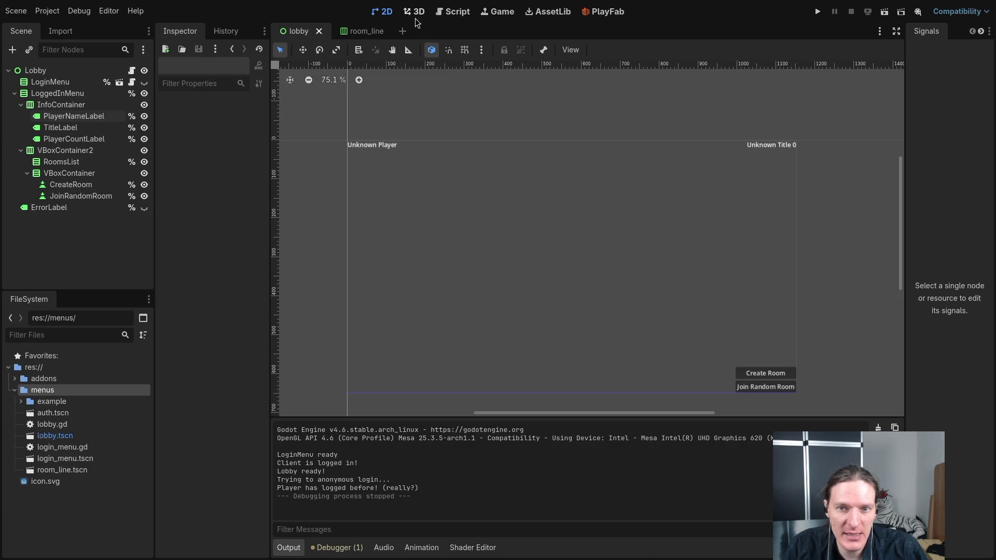
key("super+1")
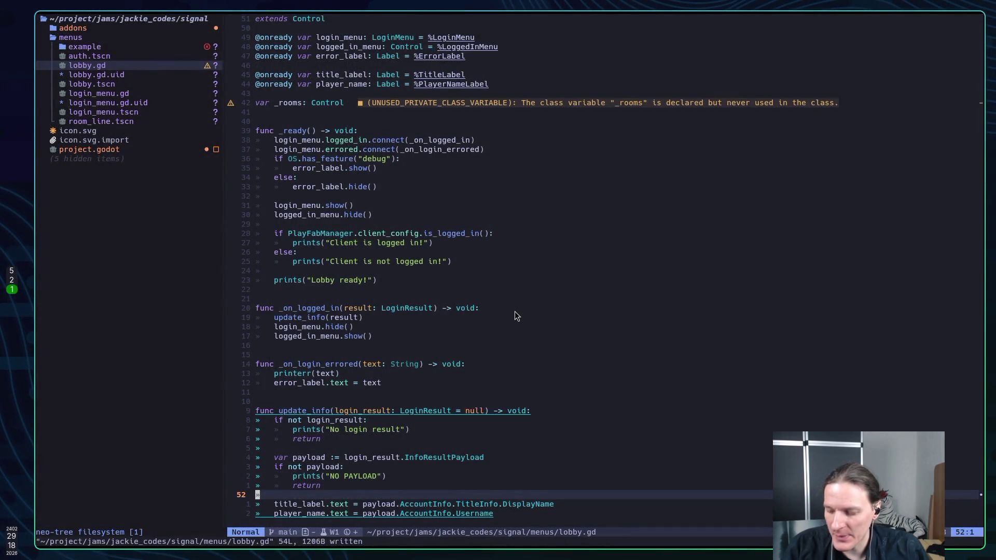
key("ctrl+w")
key("h")
key("j")
key("j")
key("k")
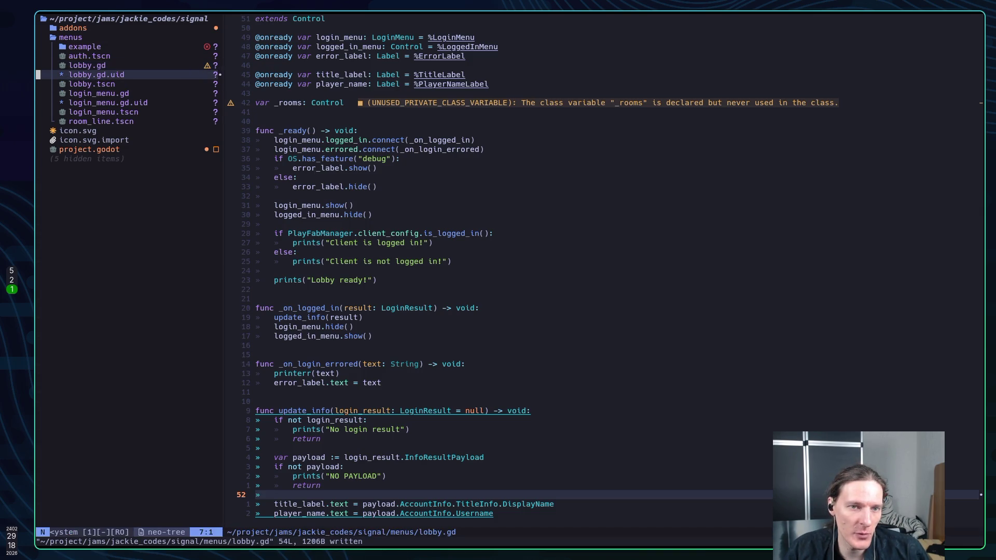
key("k")
key("k")
key("j")
key("j")
key("j")
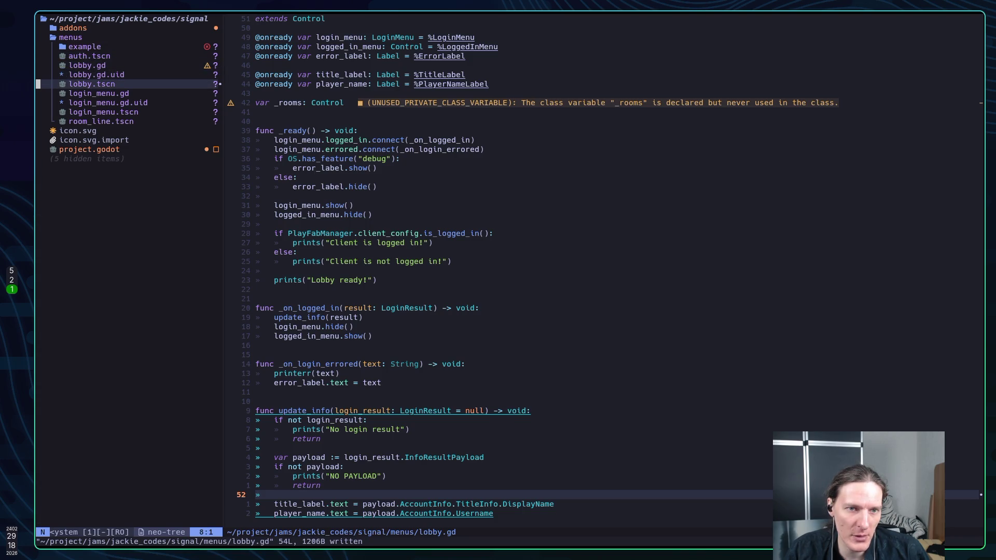
key("Return")
key("j")
key("j")
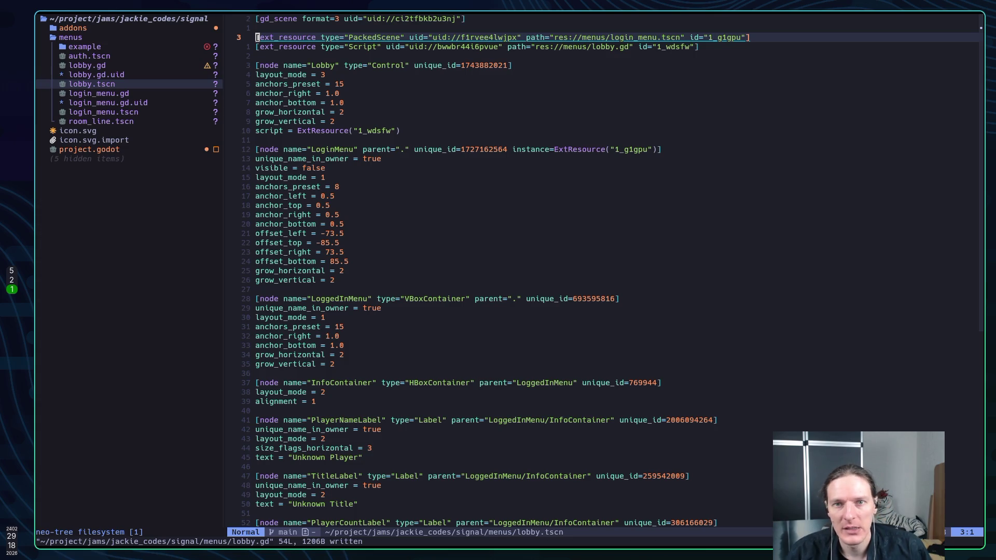
key("ctrl+6")
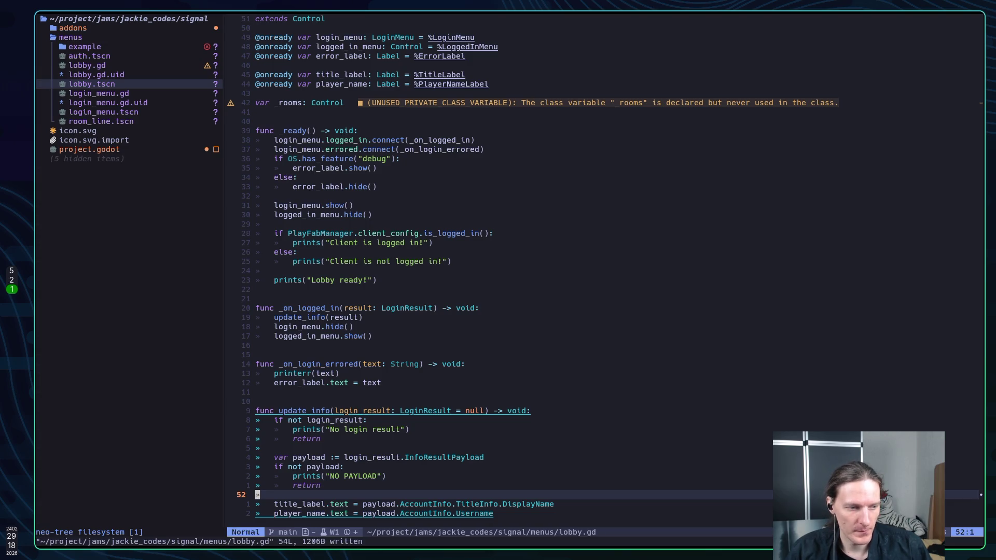
key("k")
key("k")
key("k")
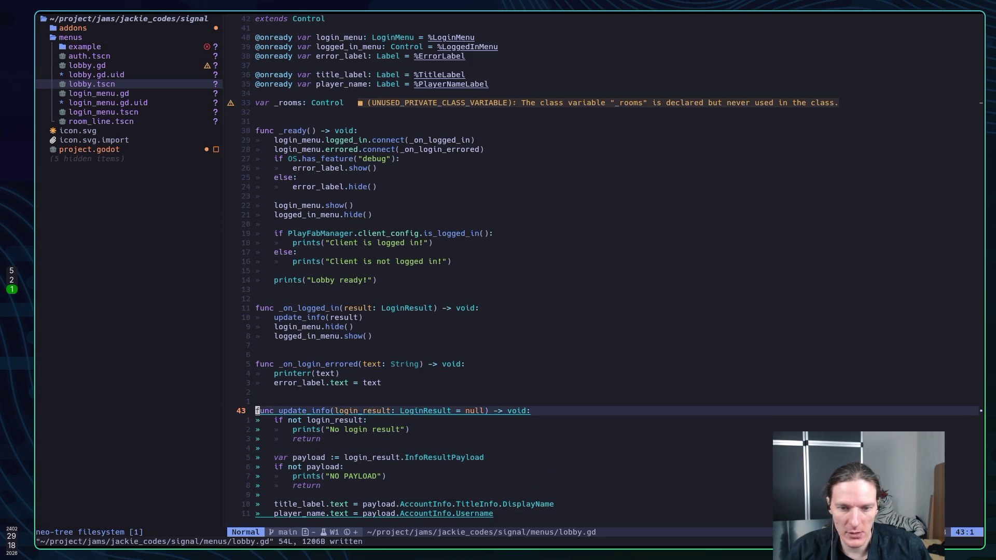
type(":wa")
key("Return")
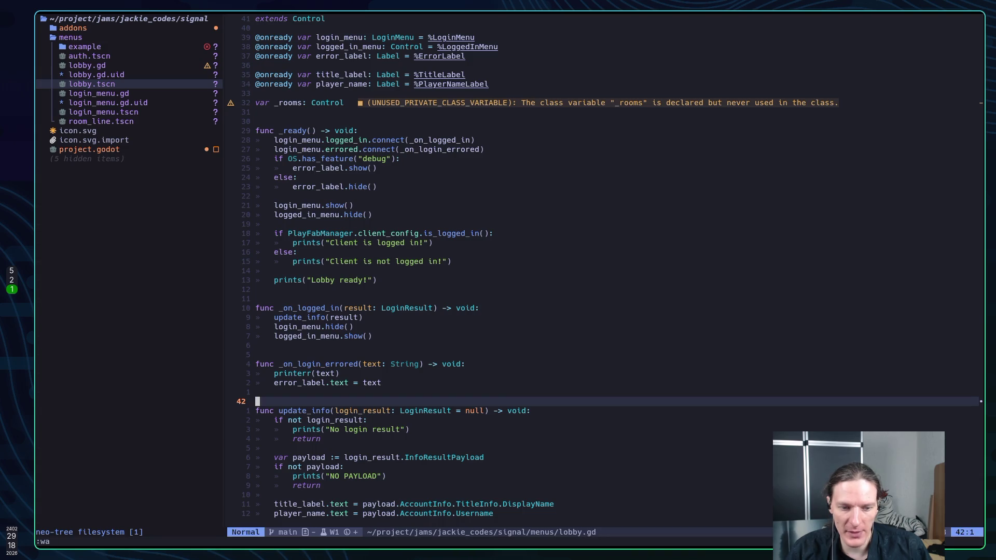
key("alt+Tab")
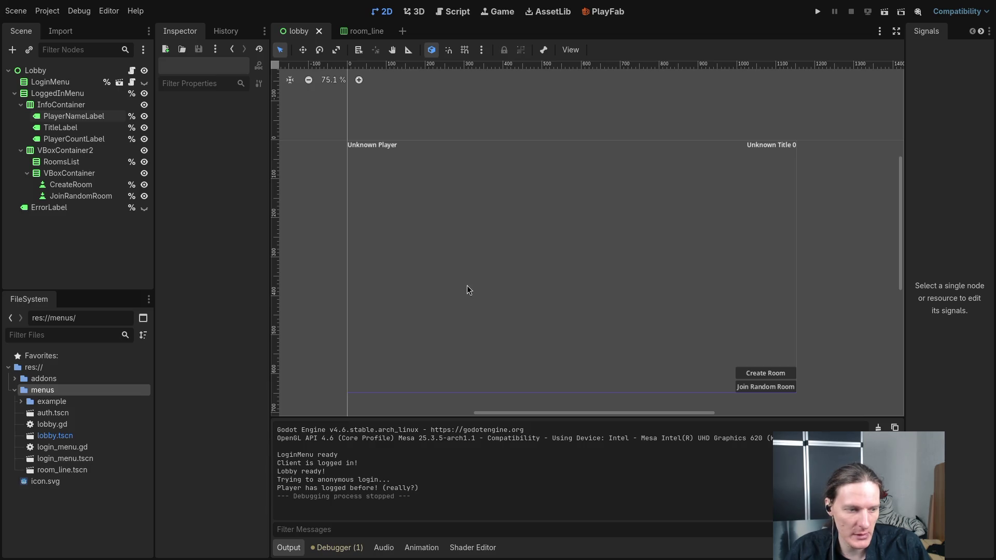
Step: Glance at the browser and Neovim, then return to Godot and open the Editor menu
key("alt+Tab")
key("super+1")
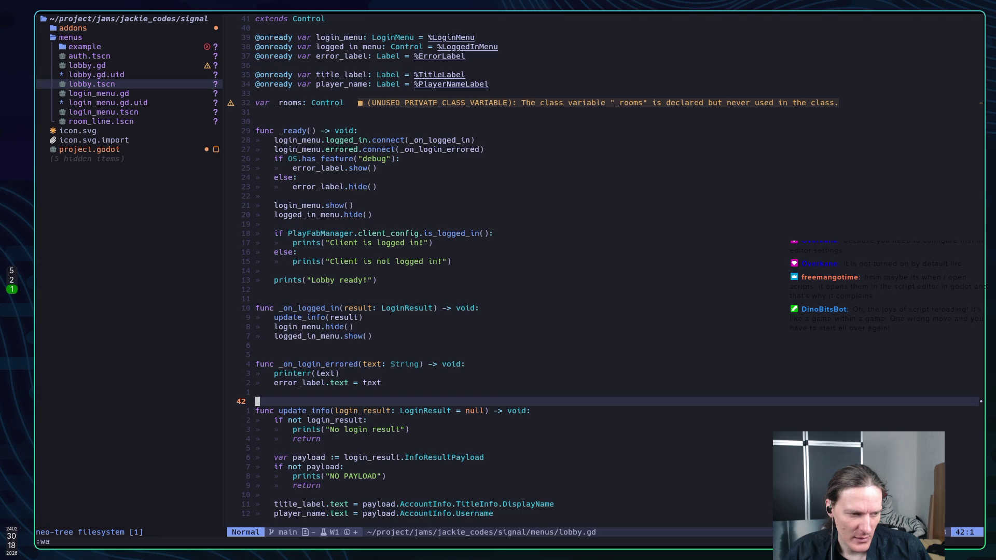
key("alt+Tab")
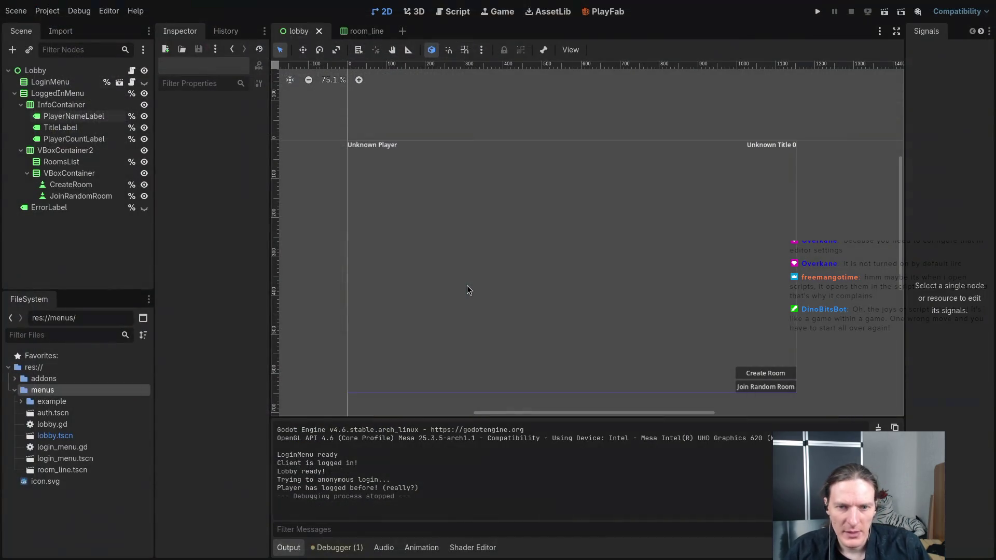
left_click(109, 11)
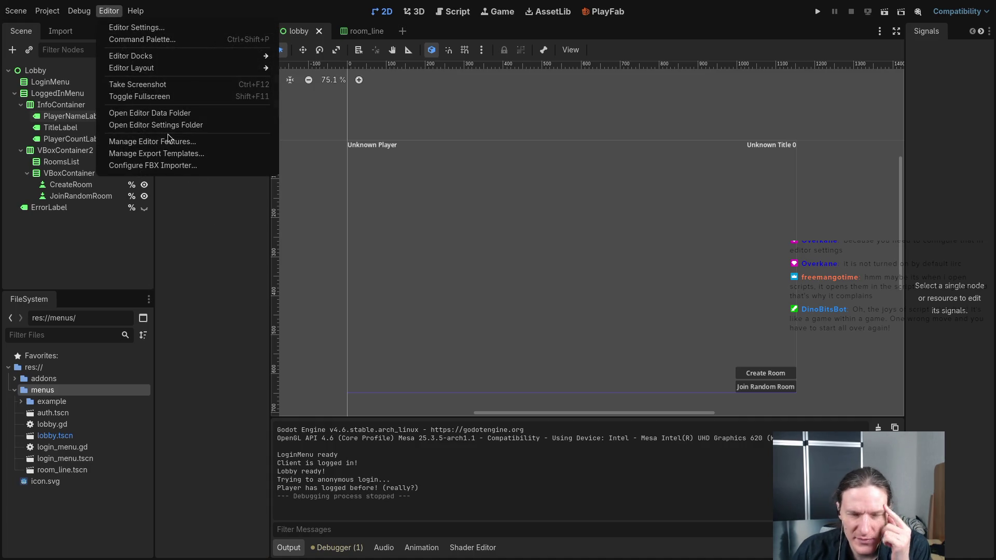
Step: Open Editor Settings, view the Interface Editors group, and try then clear an 'out' search filter
left_click(134, 28)
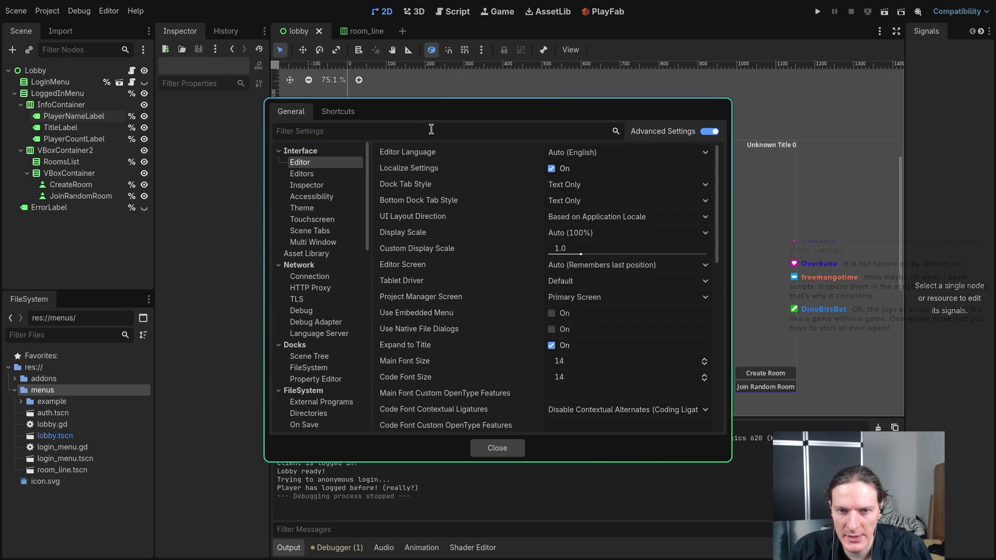
left_click(308, 178)
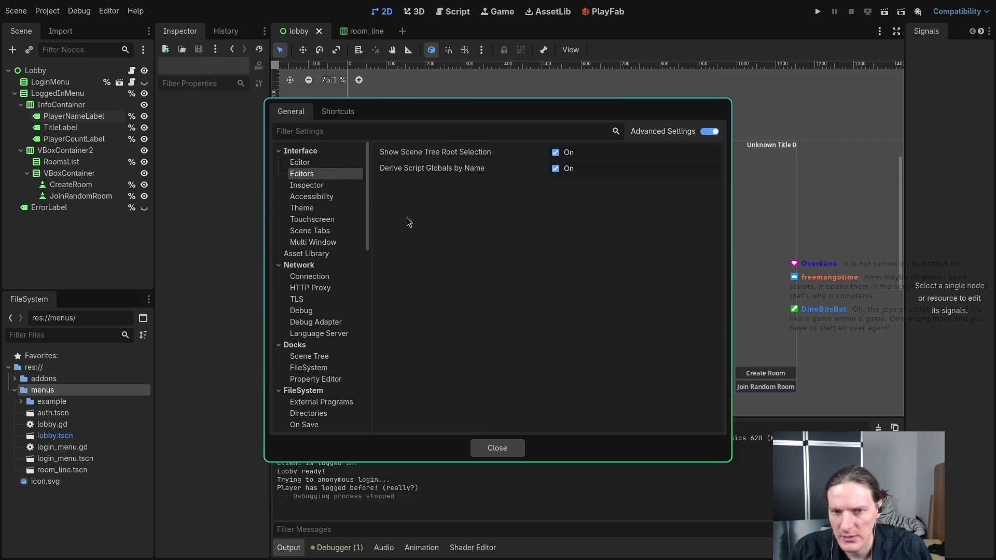
scroll(353, 210, "down", 10)
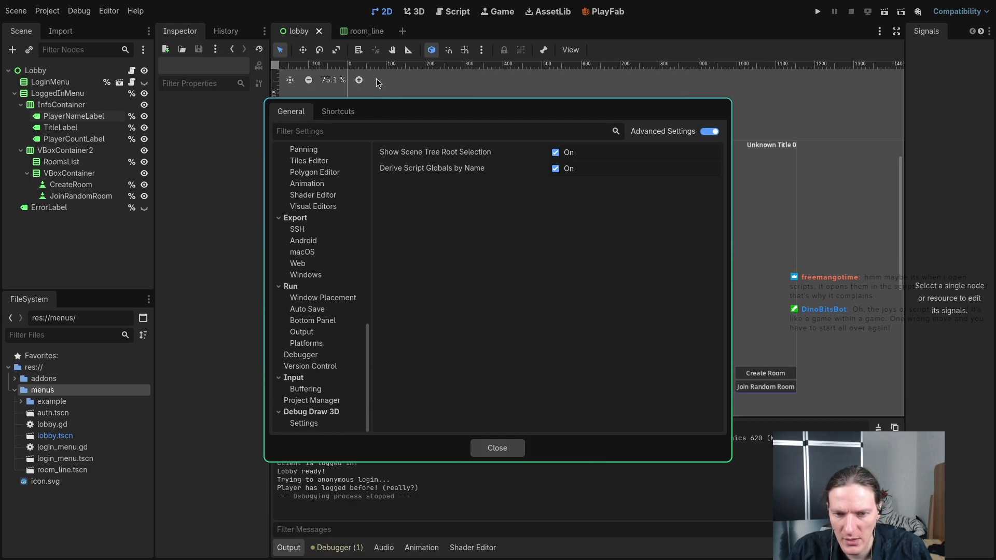
type("out")
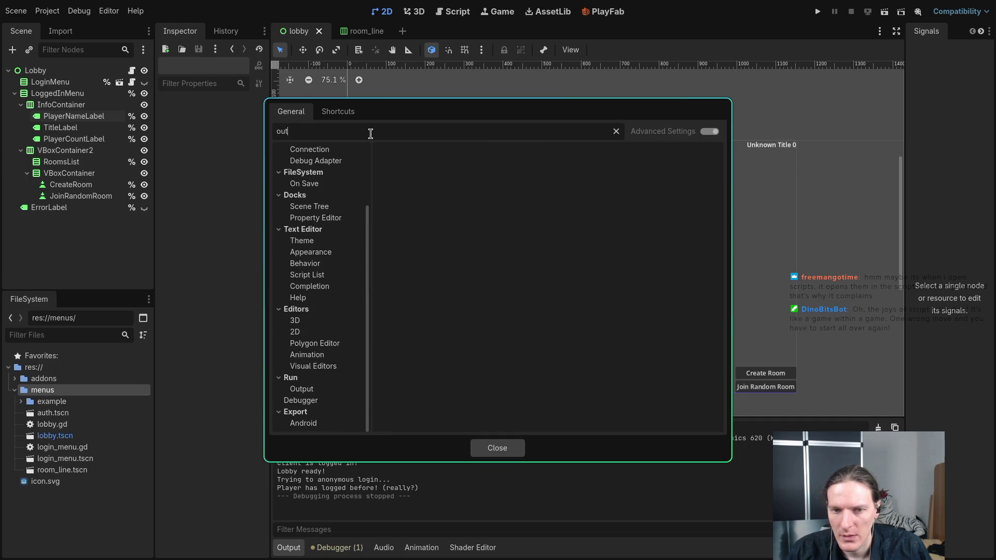
key("BackSpace")
key("BackSpace")
key("BackSpace")
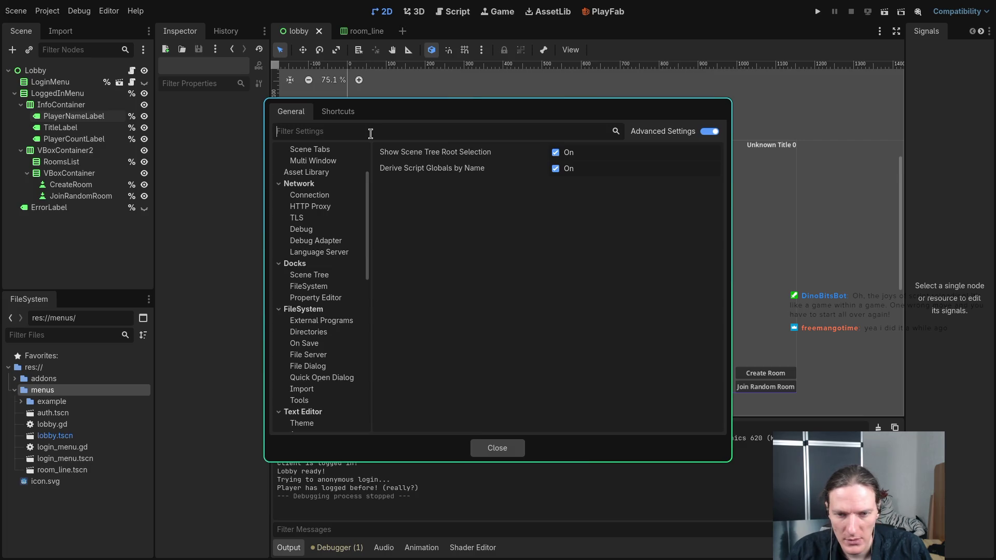
Step: Browse the Import, Tools and External Programs settings, then show Text Editor > External
left_click(315, 390)
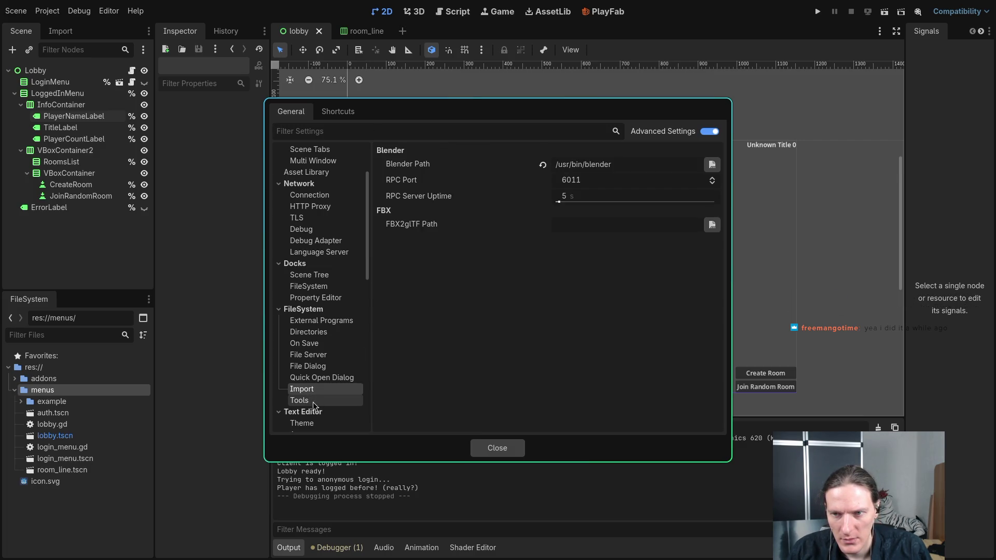
left_click(312, 402)
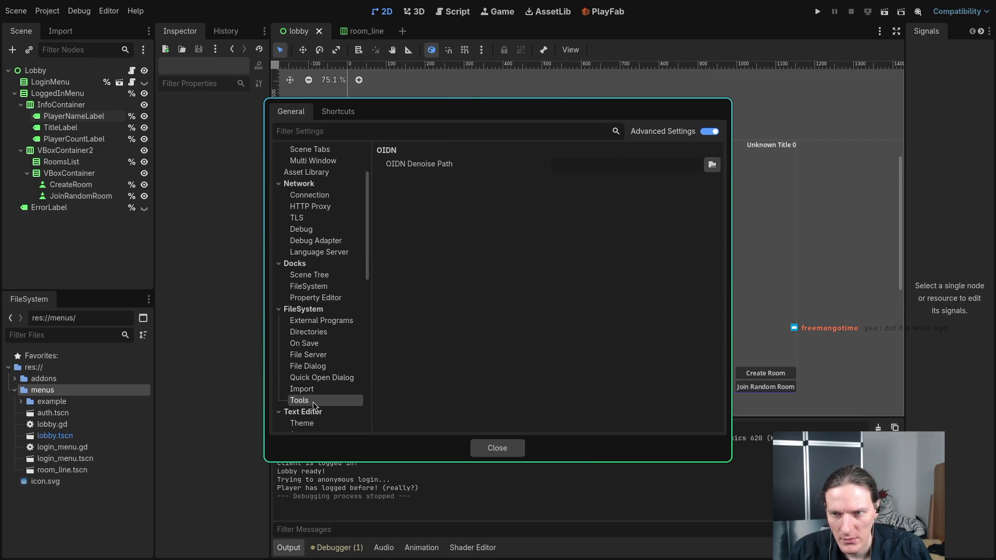
left_click(320, 320)
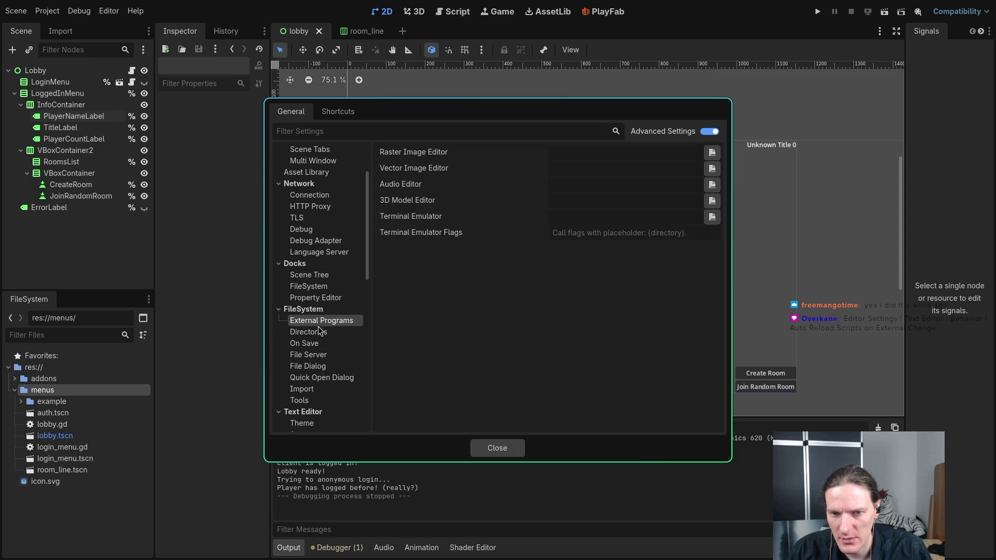
scroll(319, 266, "up", 3)
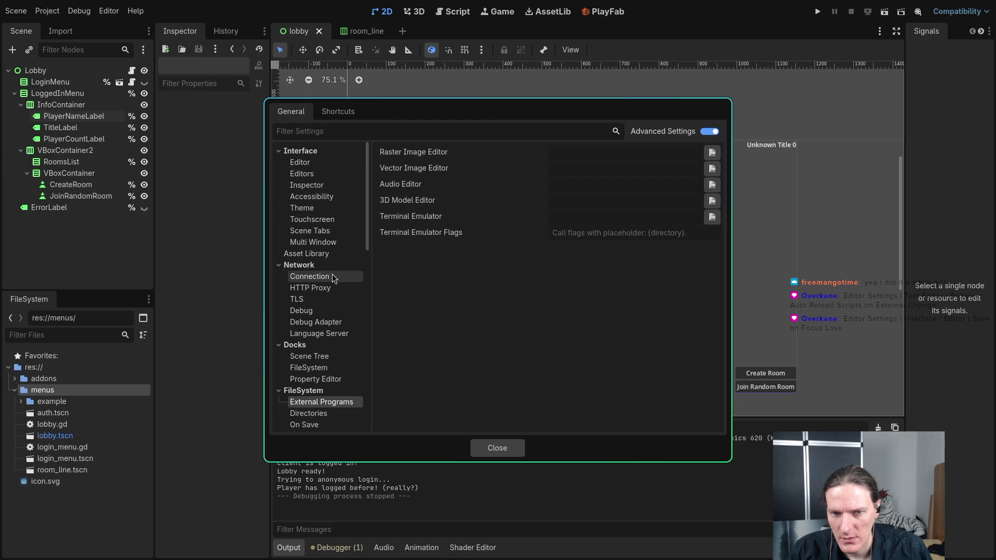
scroll(317, 289, "down", 3)
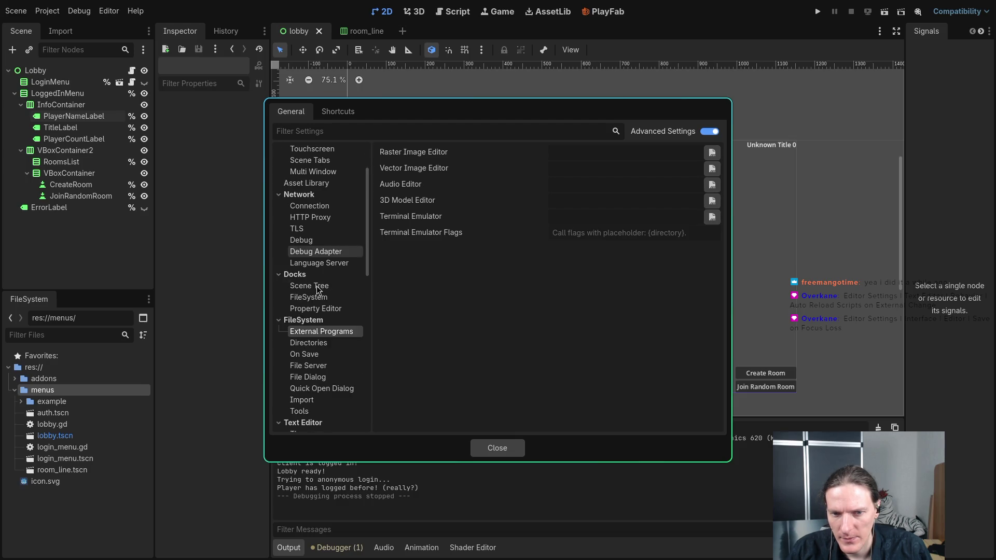
scroll(345, 338, "down", 8)
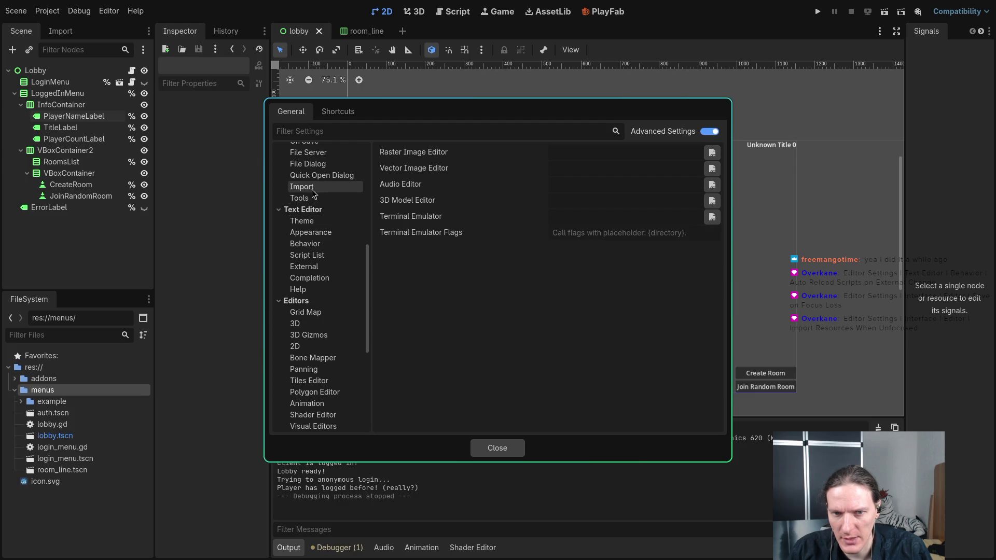
left_click(306, 265)
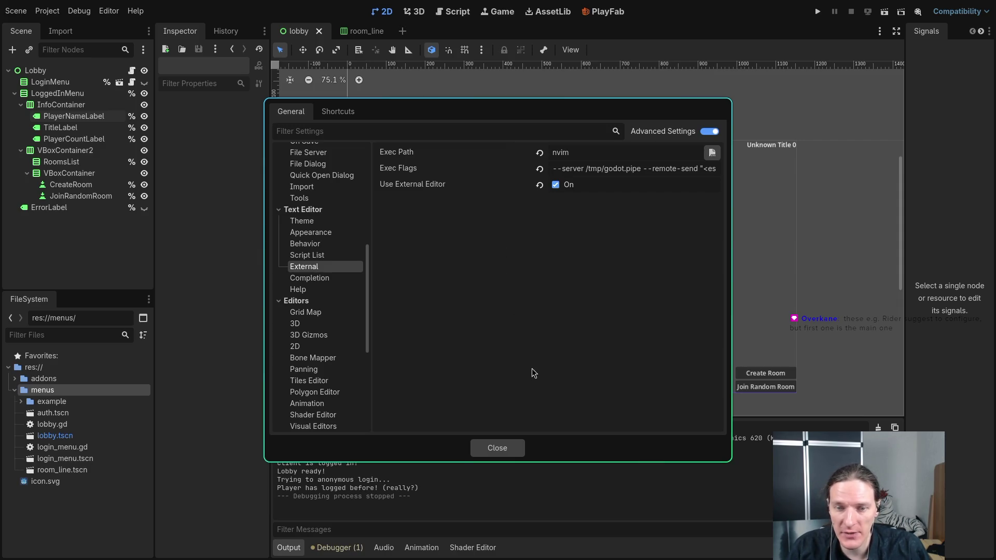
Step: Confirm Exec Path is nvim with Use External Editor on, then close Editor Settings
left_click(507, 449)
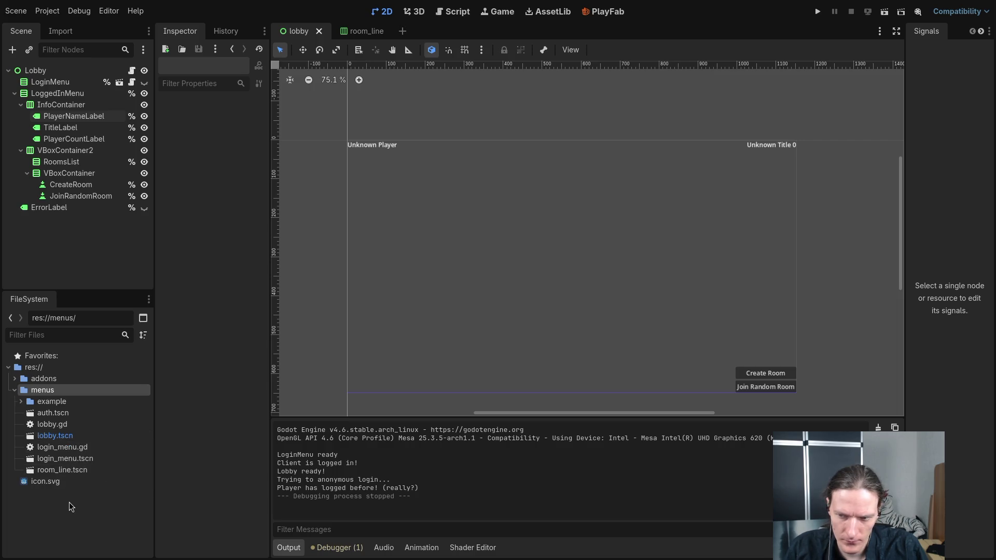
Step: Open the example LoggedIn.tscn scene from menus/example and select its GetTitleDataButton
left_click(21, 402)
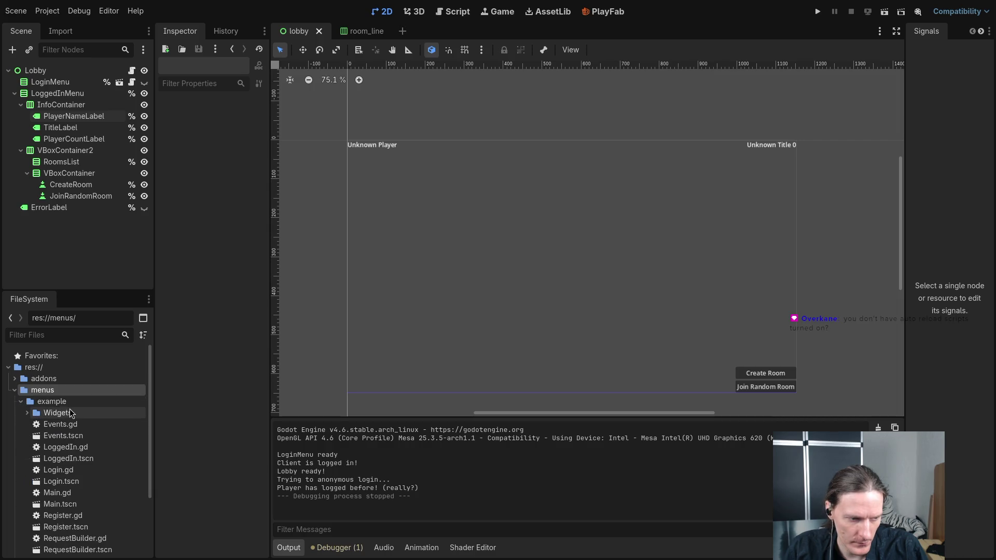
scroll(72, 412, "down", 1)
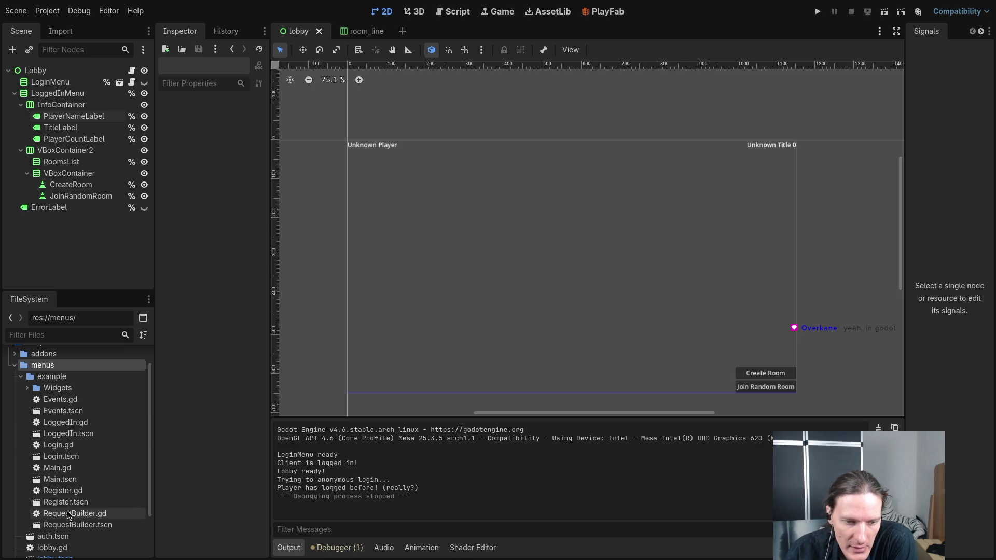
scroll(76, 497, "down", 3)
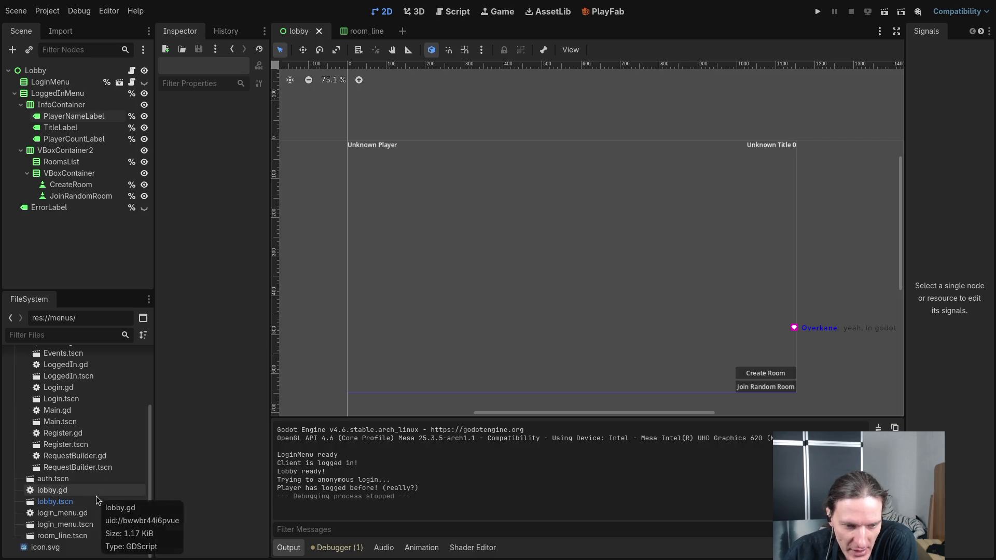
scroll(96, 495, "up", 2)
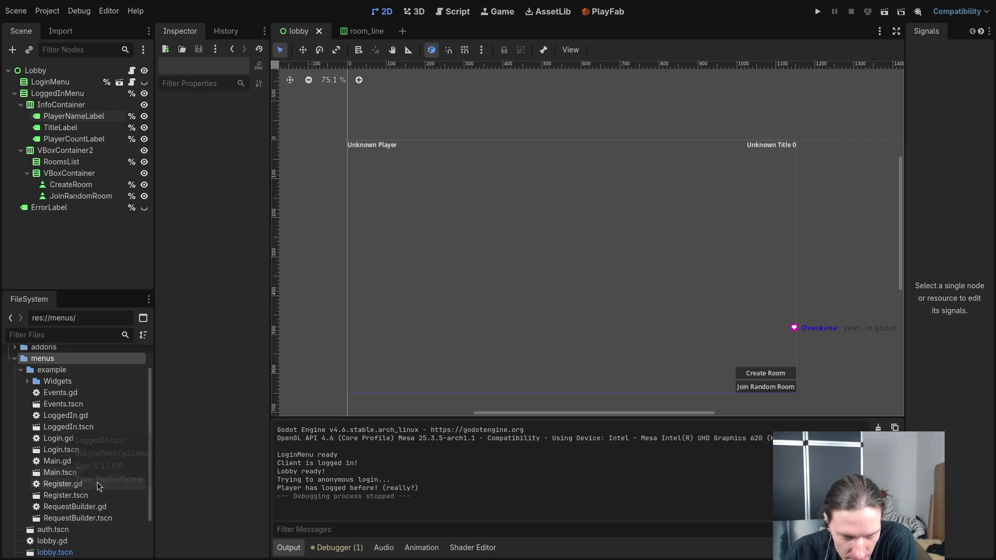
double_click(64, 426)
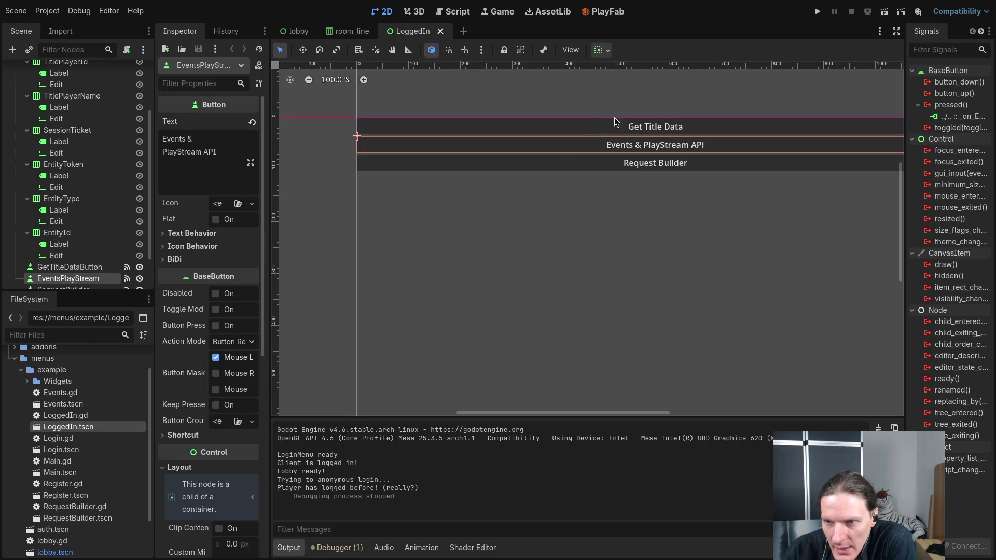
left_click(621, 130)
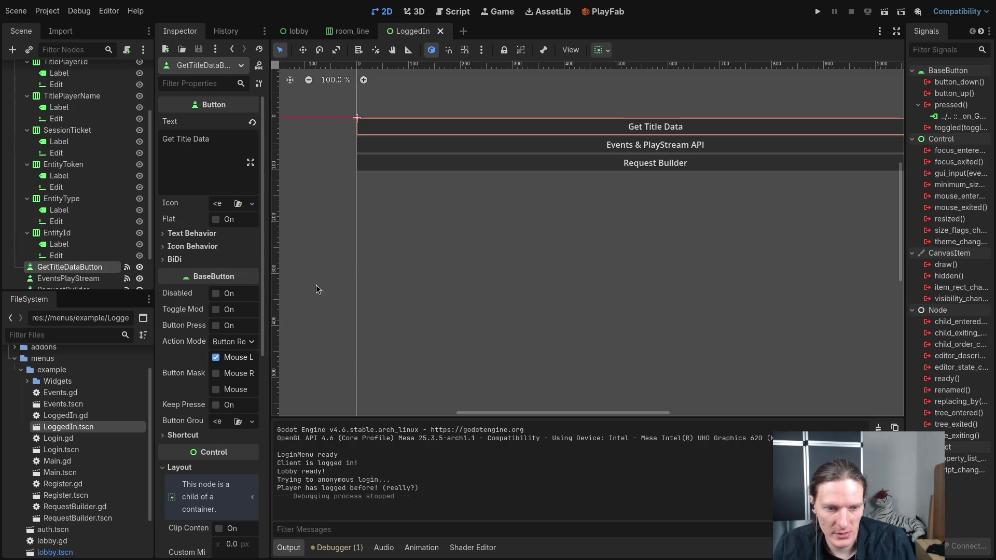
key("super+1")
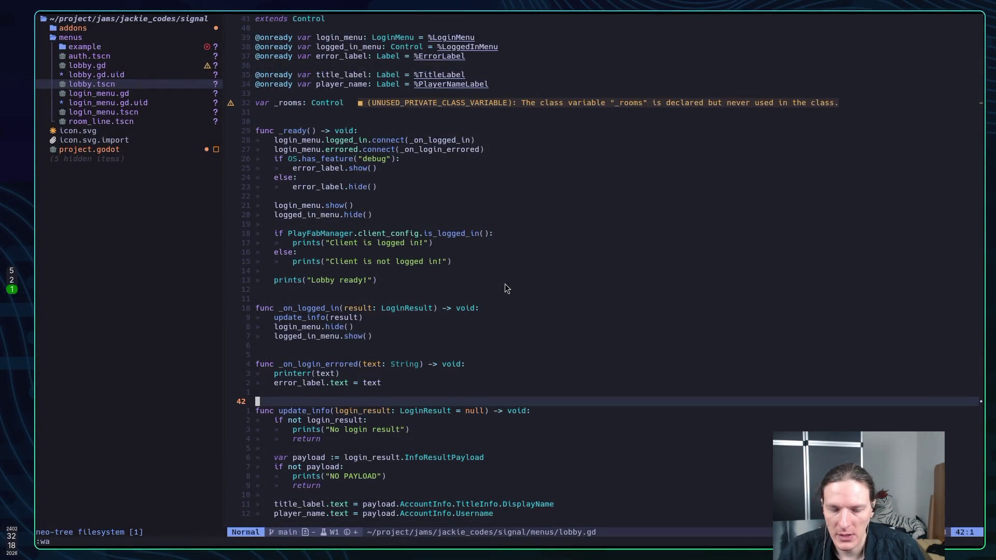
key("space")
key("slash")
type("logge")
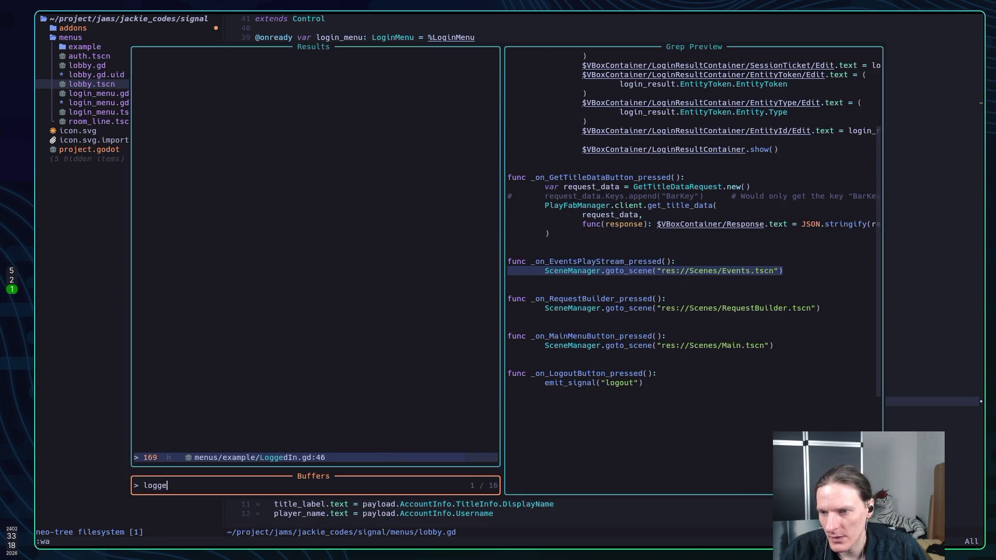
key("Return")
key("k")
key("k")
key("k")
key("k")
key("k")
key("k")
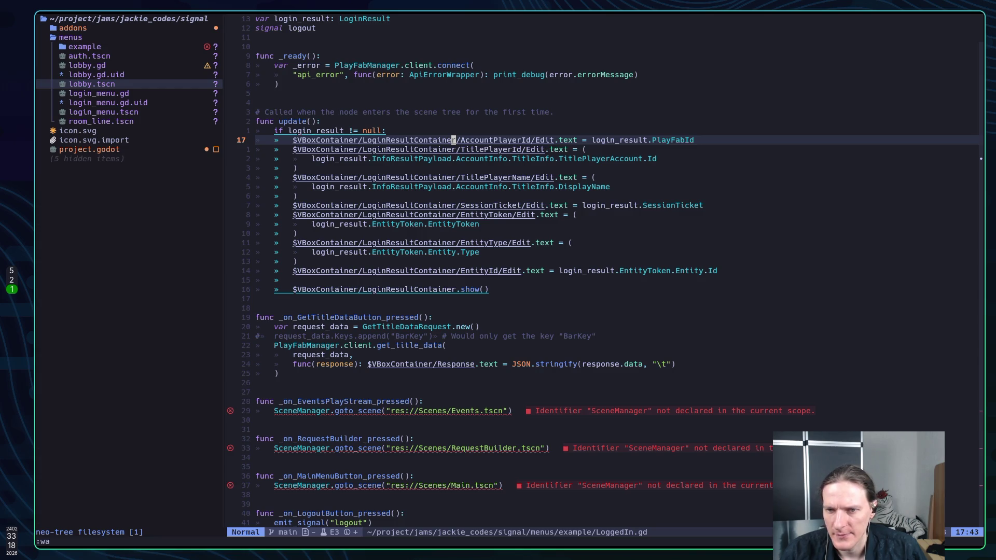
key("j")
key("j")
key("j")
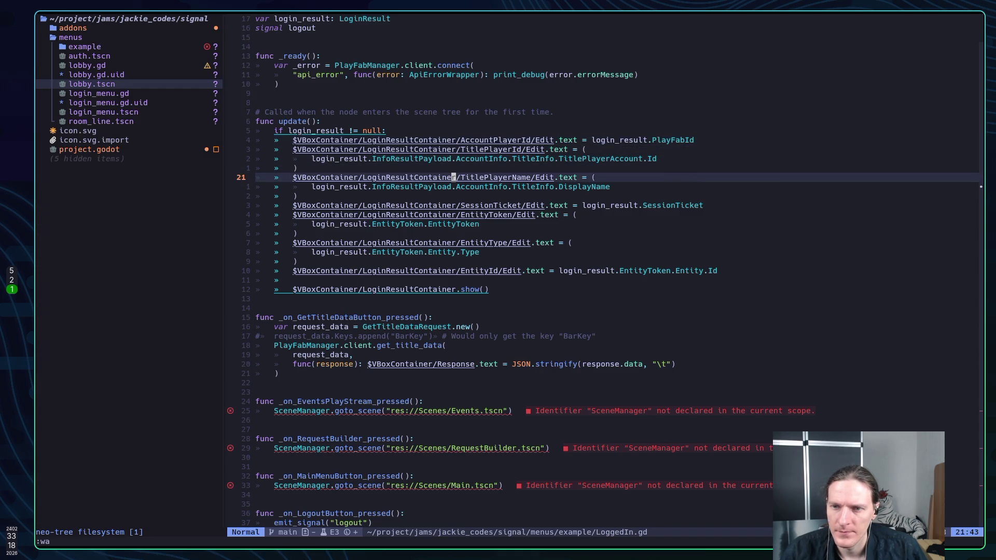
key("j")
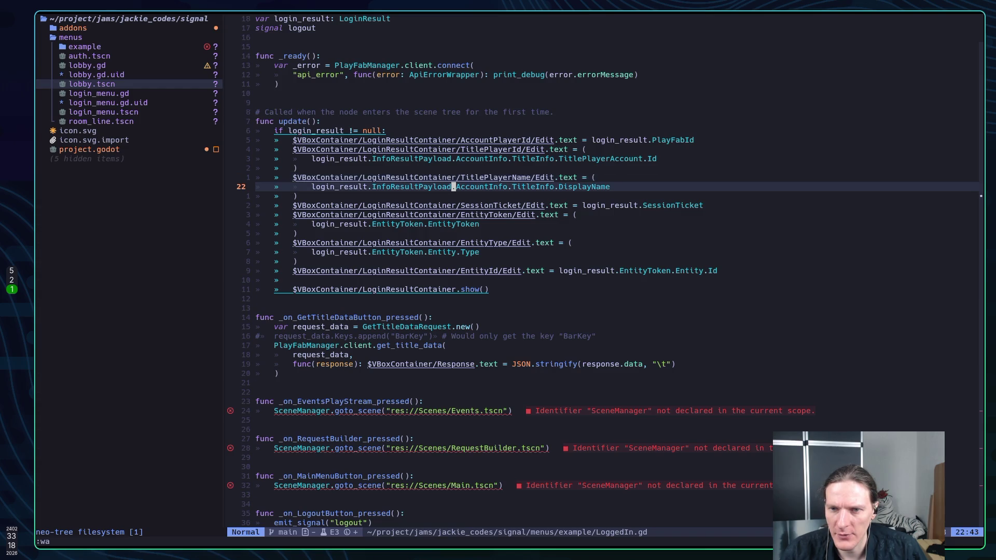
key("j")
key("k")
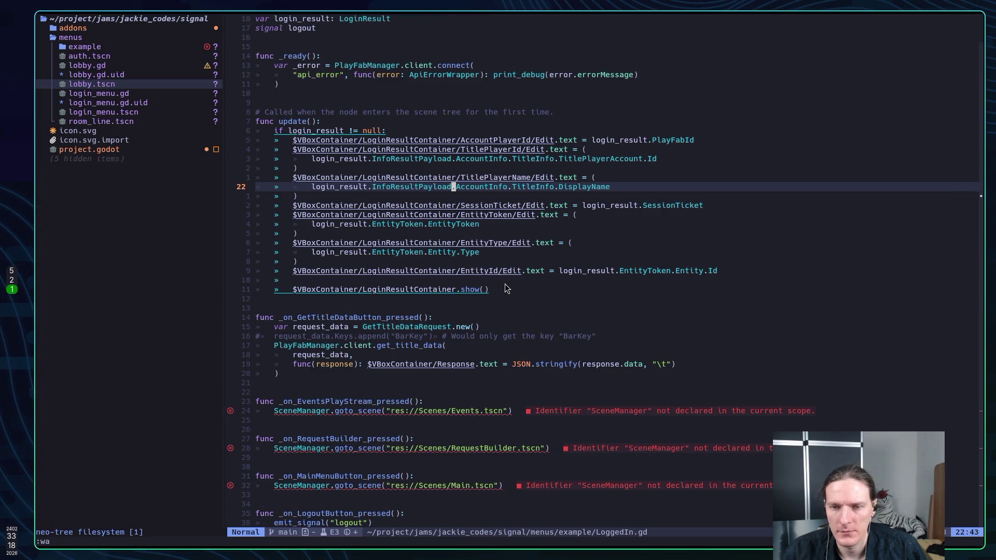
key("ctrl+o")
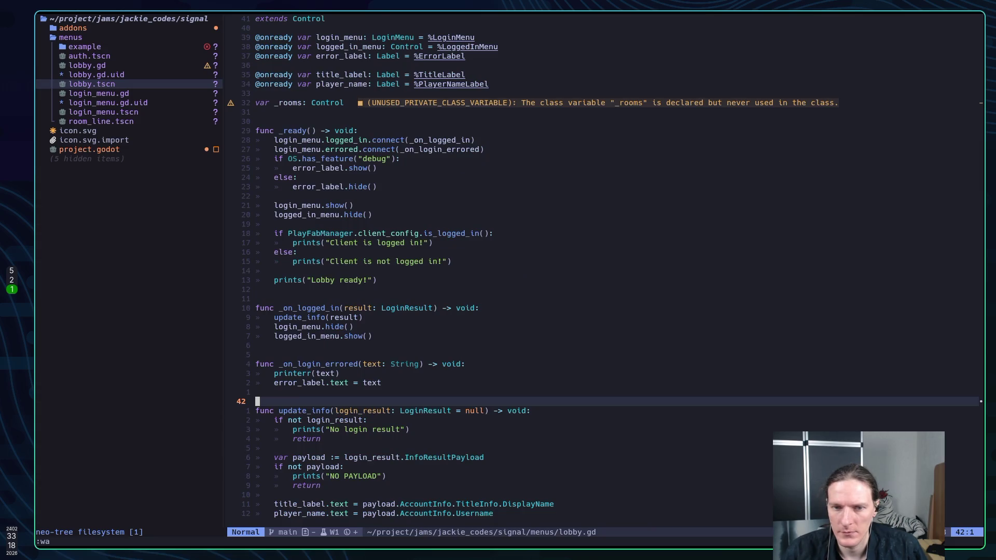
Step: Start retyping the property after payload on line 54 as 'Play'
key("j")
key("j")
key("j")
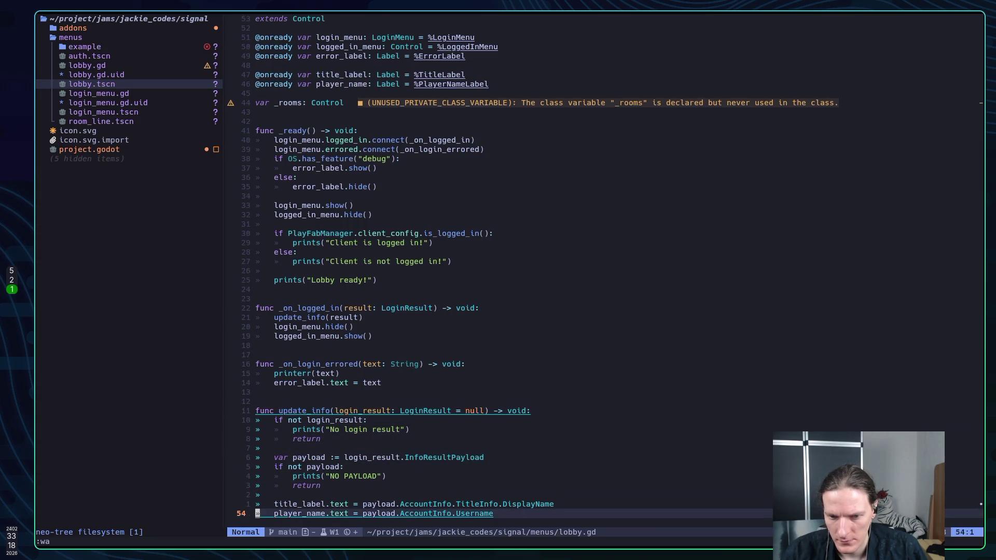
key("l")
key("l")
key("l")
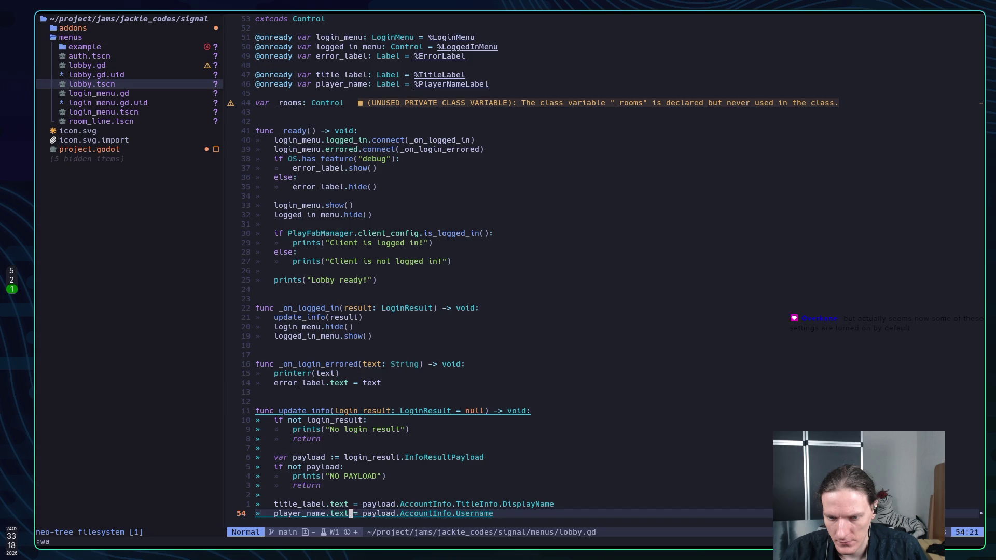
type("lDapla")
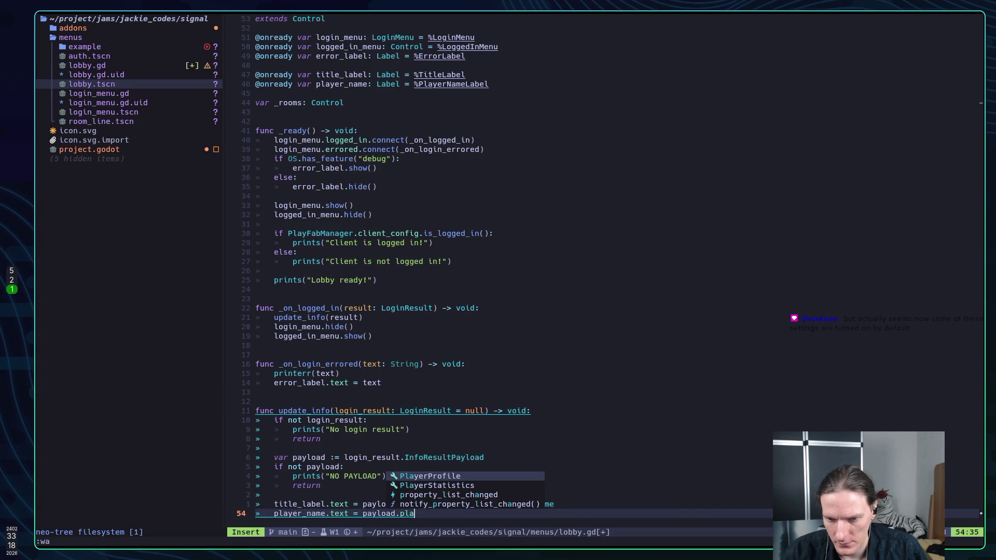
key("BackSpace")
key("BackSpace")
key("BackSpace")
type("Pla")
type("y")
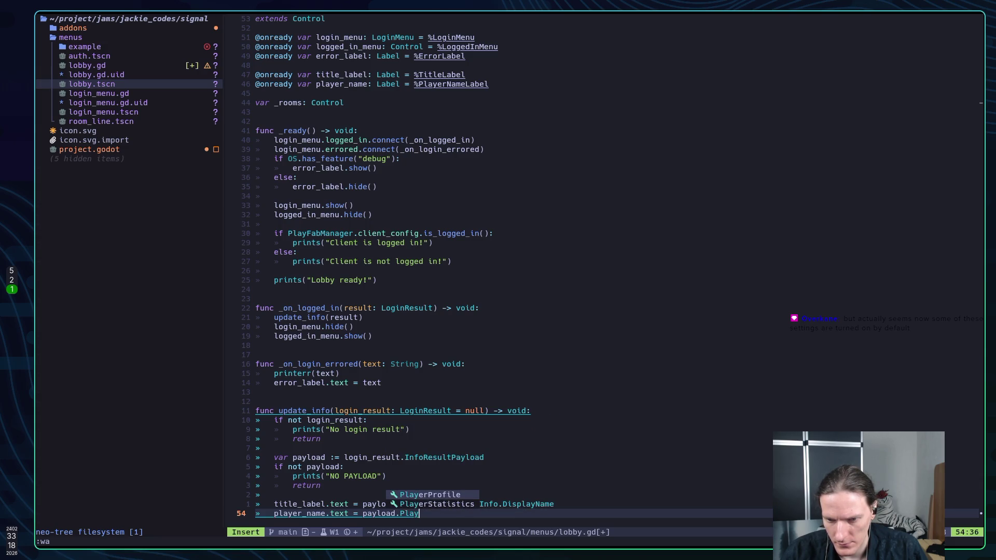
key("Escape")
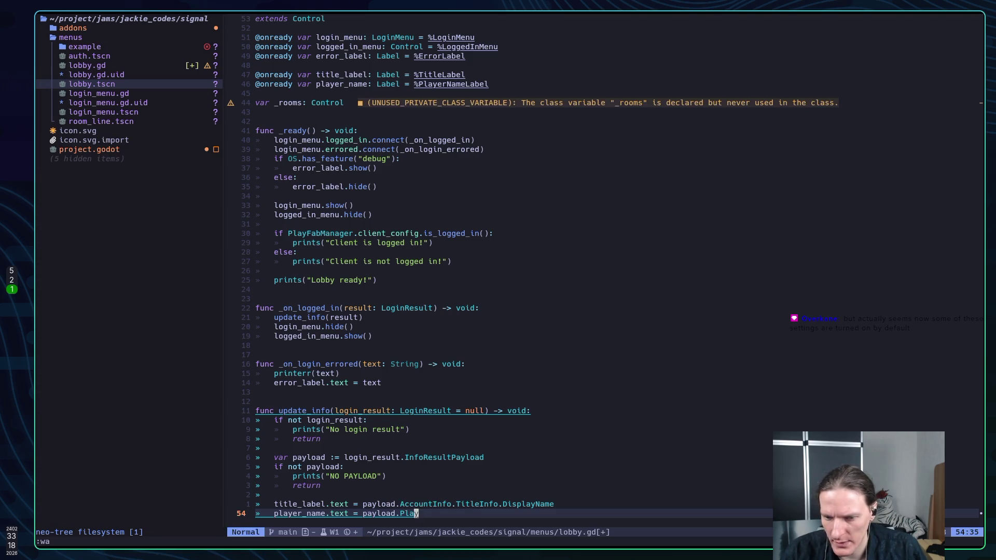
Step: Check where PlayFabId is defined from LoggedIn.gd, then return to lobby.gd
key("ctrl+o")
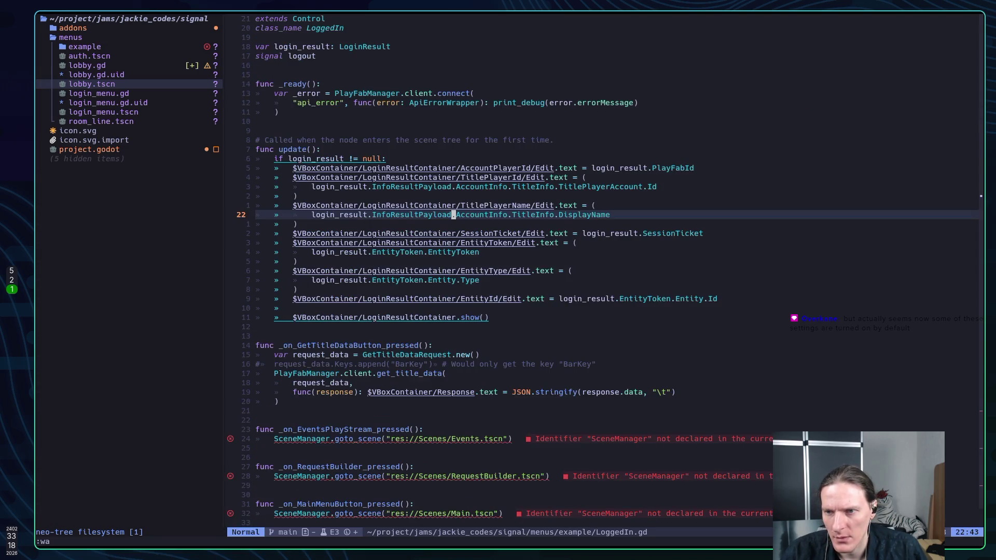
key("k")
key("k")
key("k")
key("l")
key("l")
key("l")
key("w")
key("w")
key("w")
key("l")
key("l")
key("l")
key("g")
key("d")
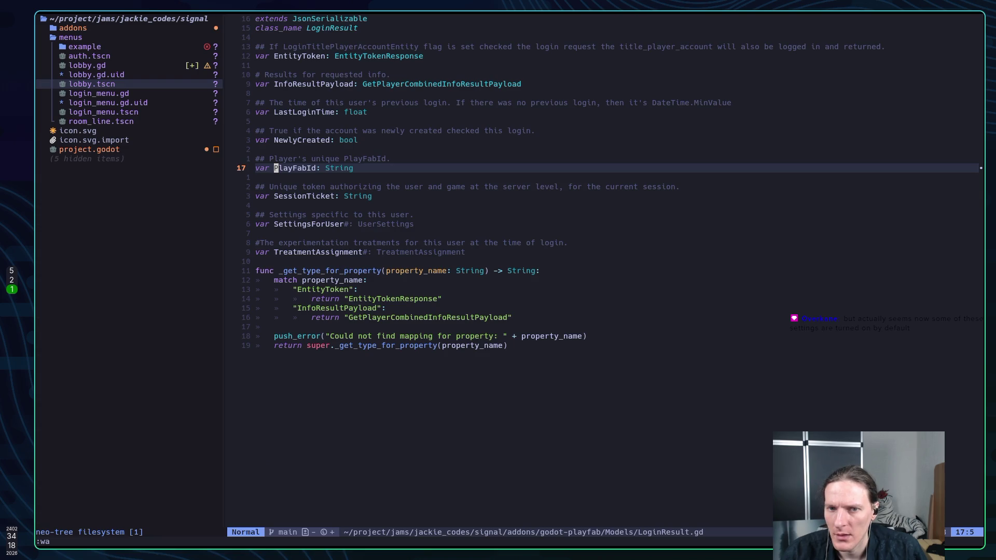
key("ctrl+o")
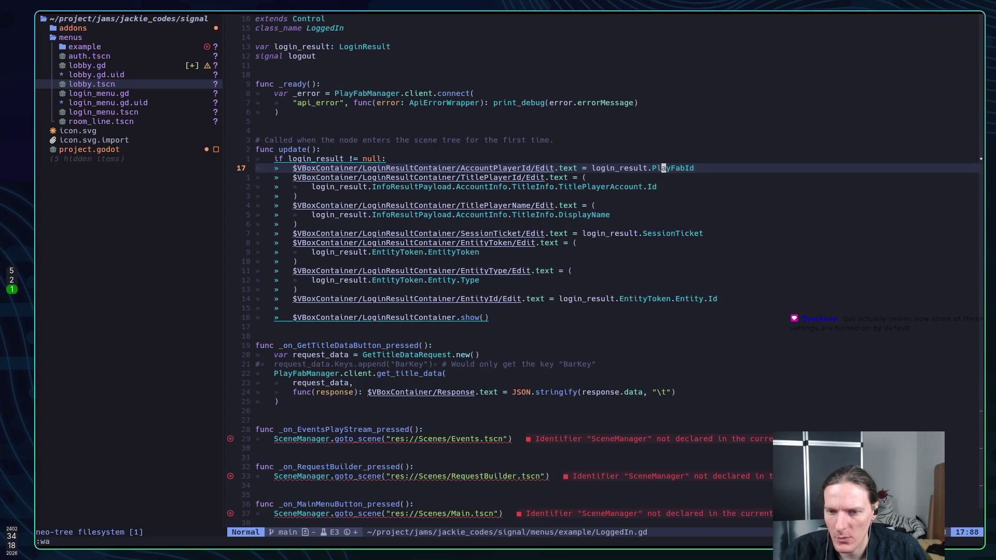
key("ctrl+i")
key("ctrl+o")
key("ctrl+i")
key("ctrl+o")
key("ctrl+o")
Step: Replace payload.Play with login_result.PlayFabId on line 54 and save lobby.gd
key("k")
key("j")
key("b")
key("h")
key("h")
key("h")
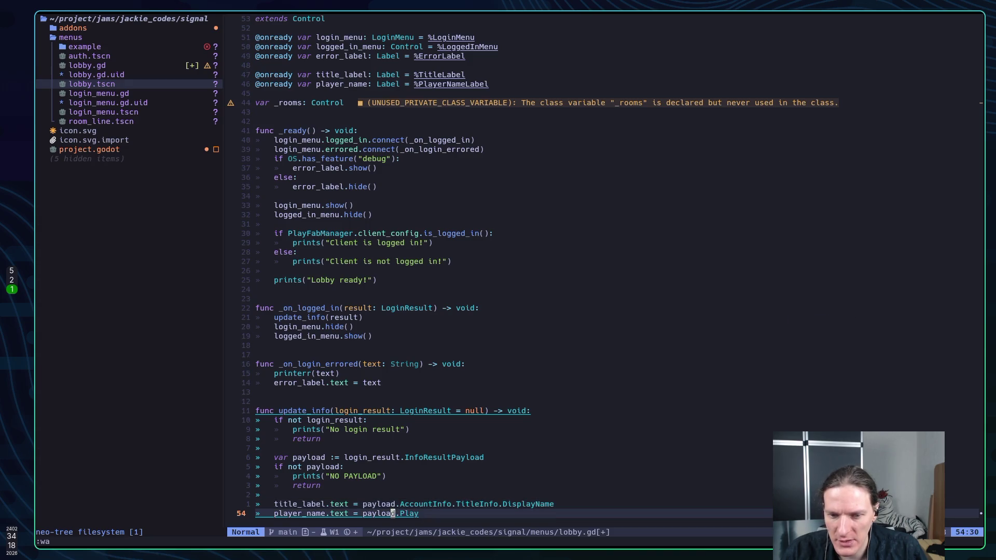
key("shift+c")
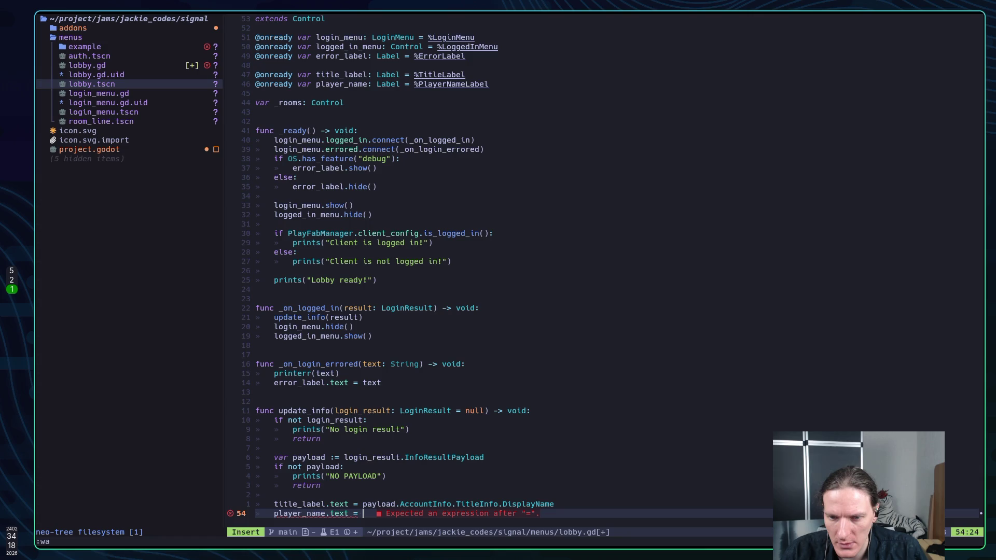
type("lo")
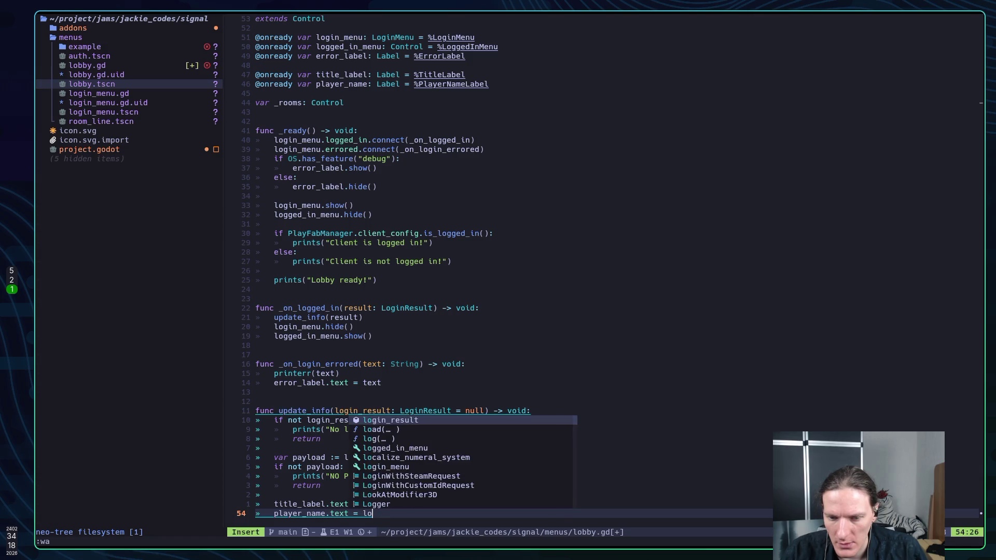
key("Return")
type(".Pla")
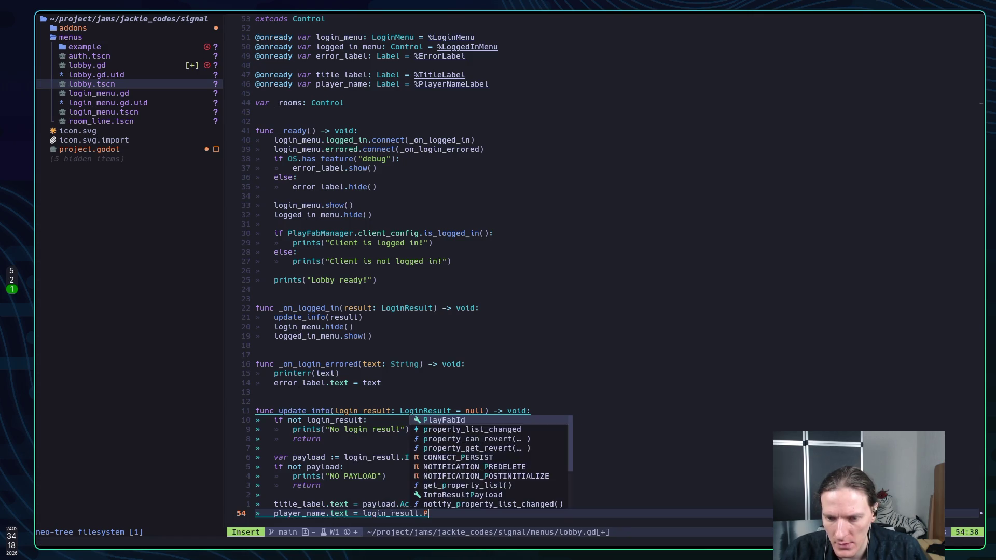
key("Return")
key("Escape")
type(":w")
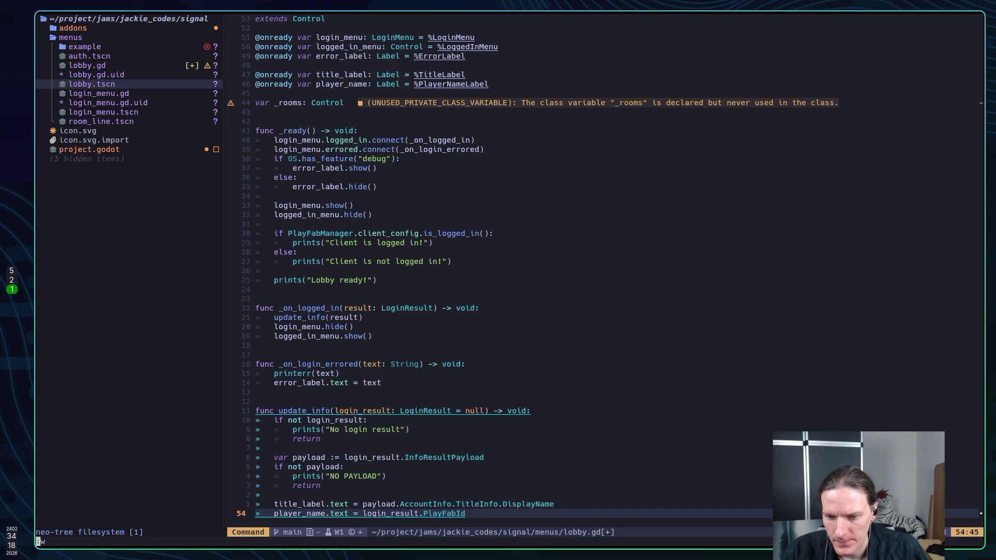
key("Return")
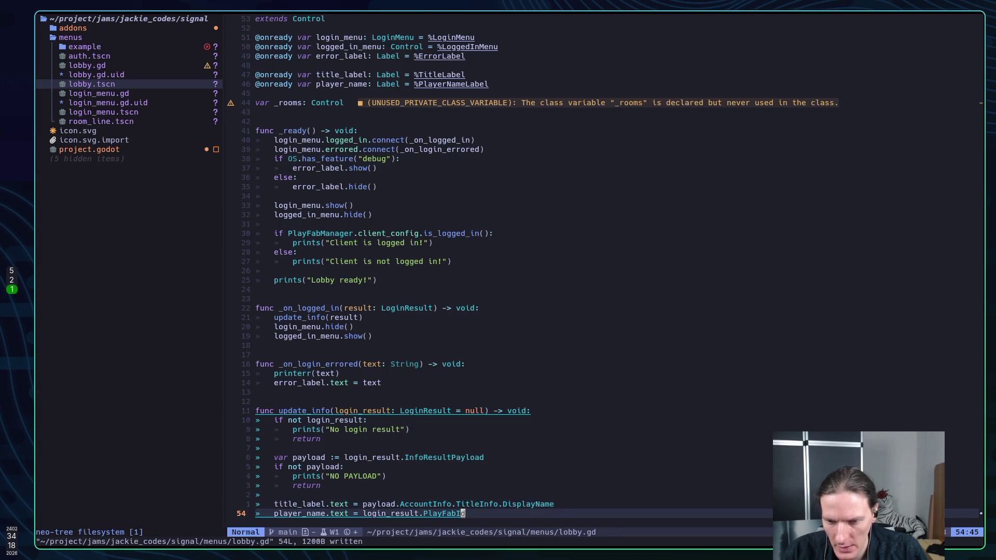
Step: Jump to PlayFabId's definition in LoginResult.gd and back to LoggedIn.gd
key("g")
key("d")
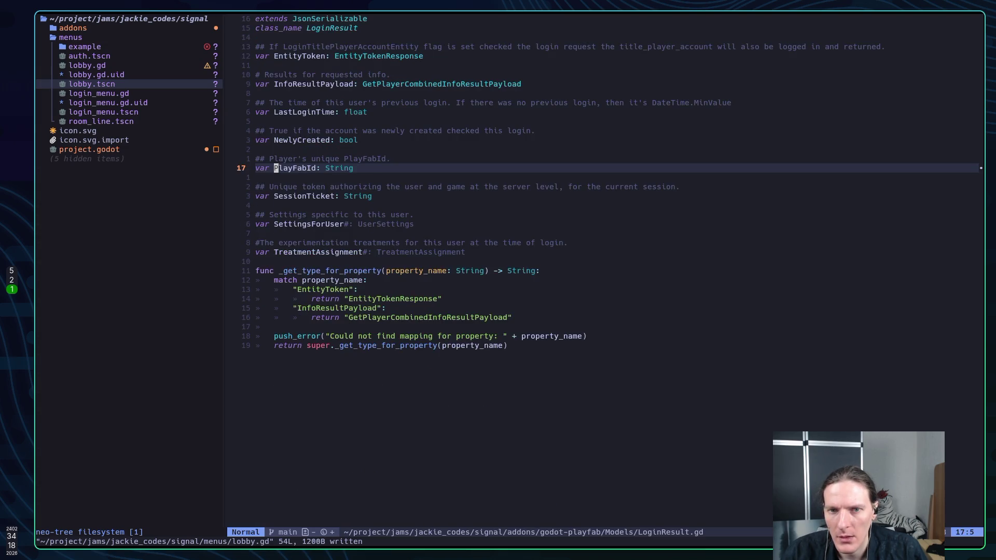
key("ctrl+o")
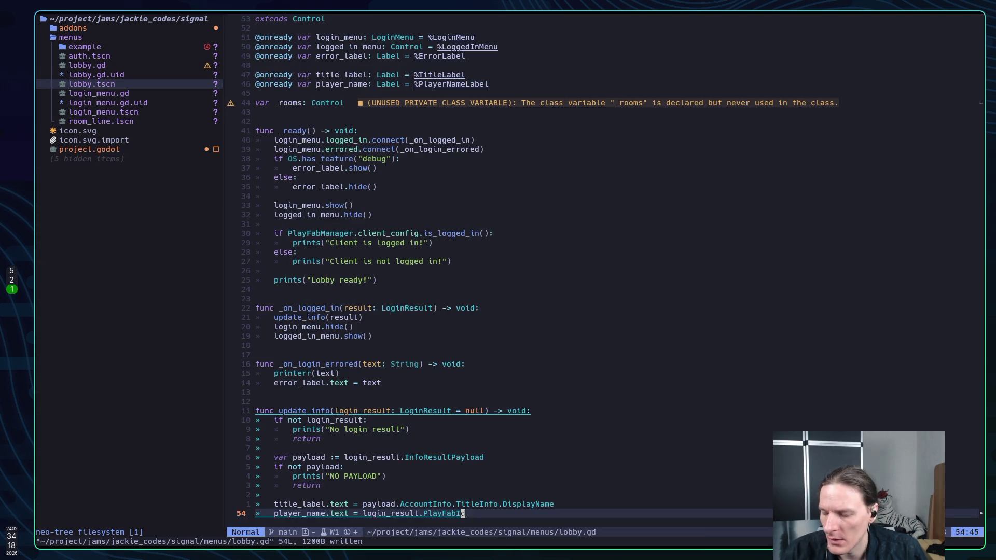
key("g")
key("d")
key("ctrl+o")
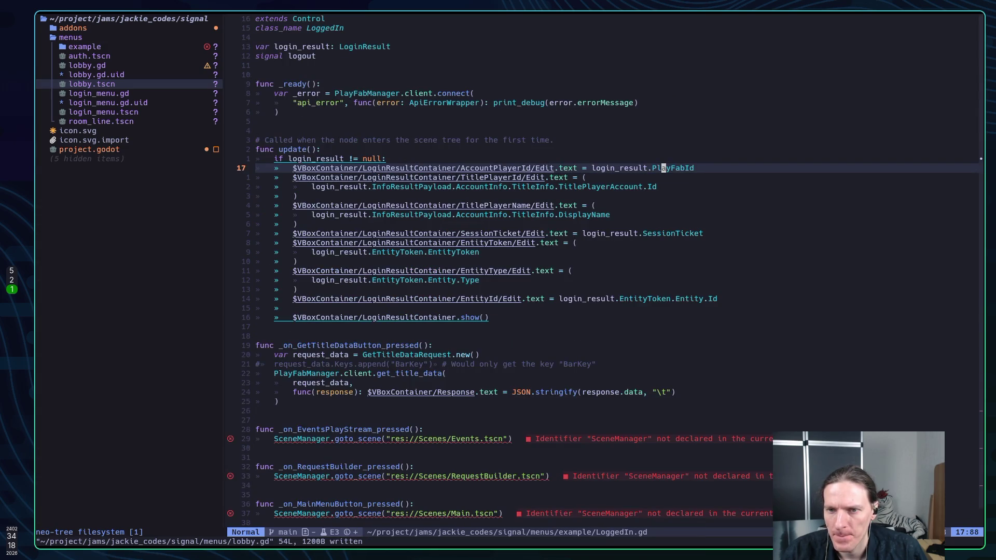
Step: Read the TitlePlayerId and TitlePlayerAccount.Id lines of LoggedIn.gd's update function
key("j")
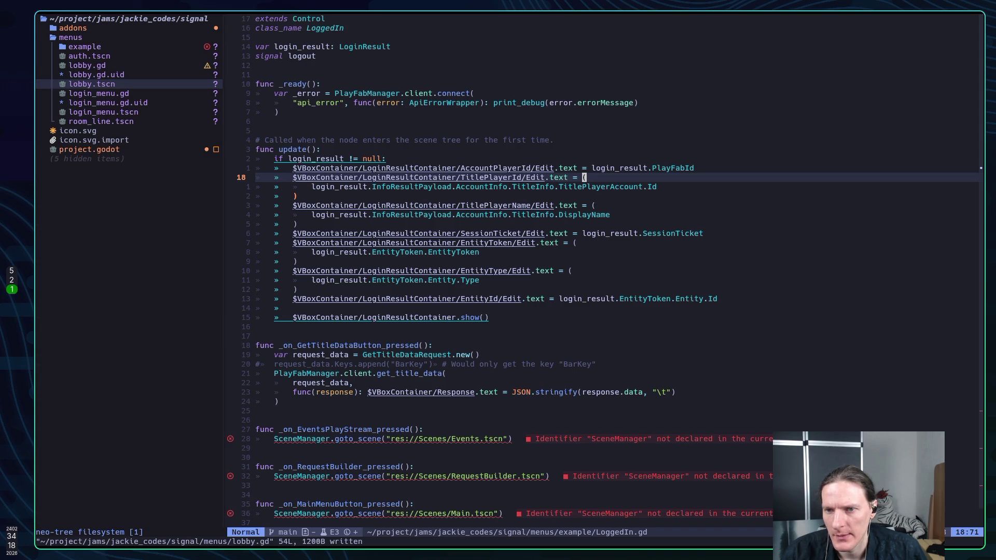
key("j")
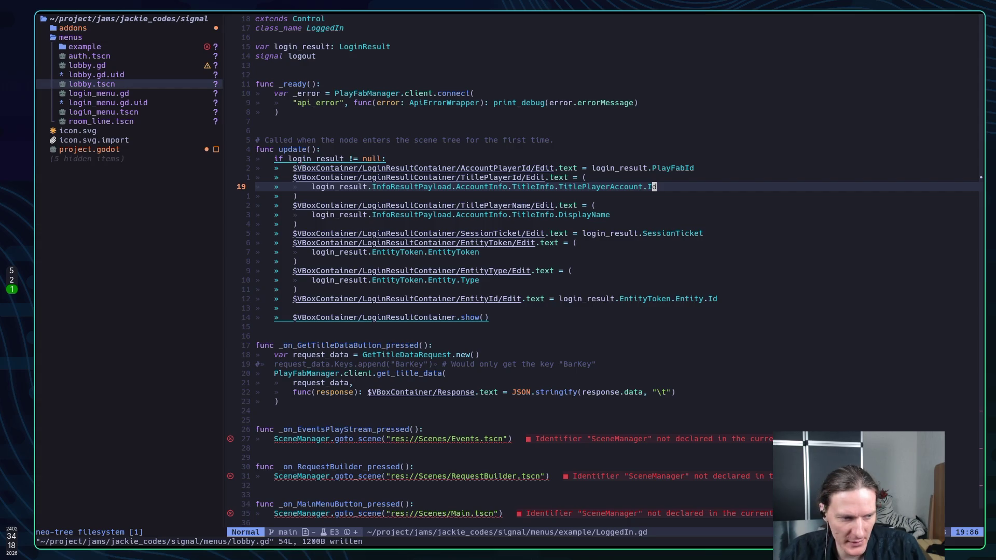
key("alt+Tab")
scroll(88, 208, "up", 5)
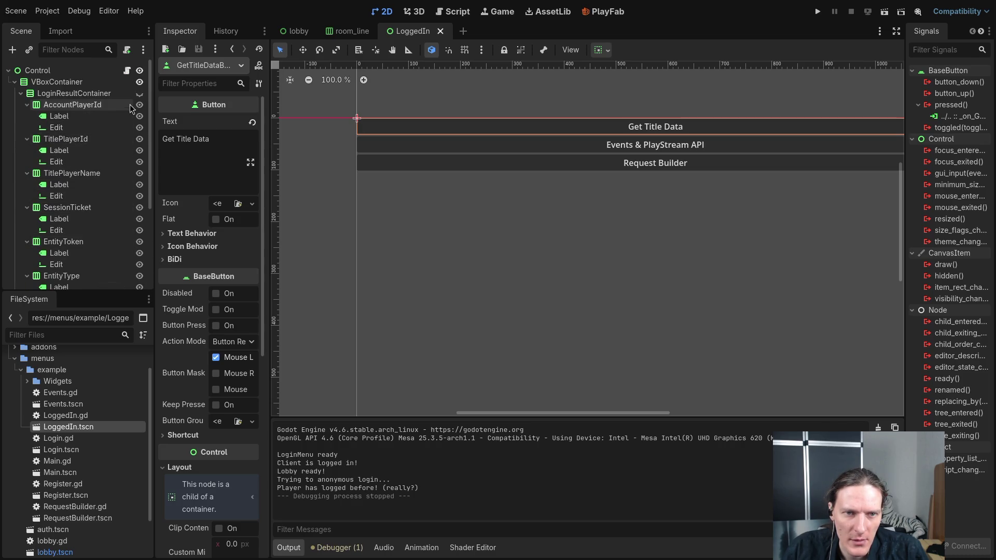
scroll(114, 163, "down", 3)
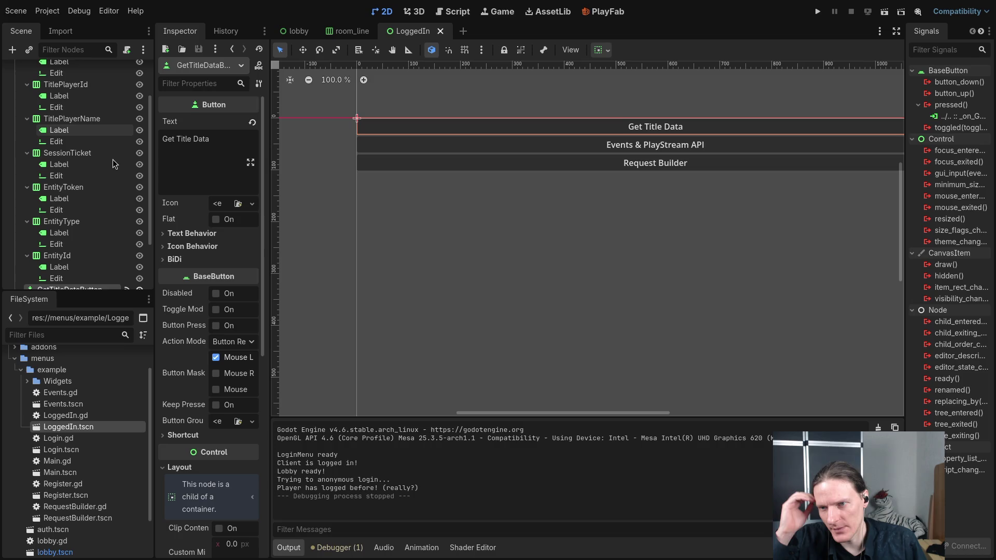
key("alt+Tab")
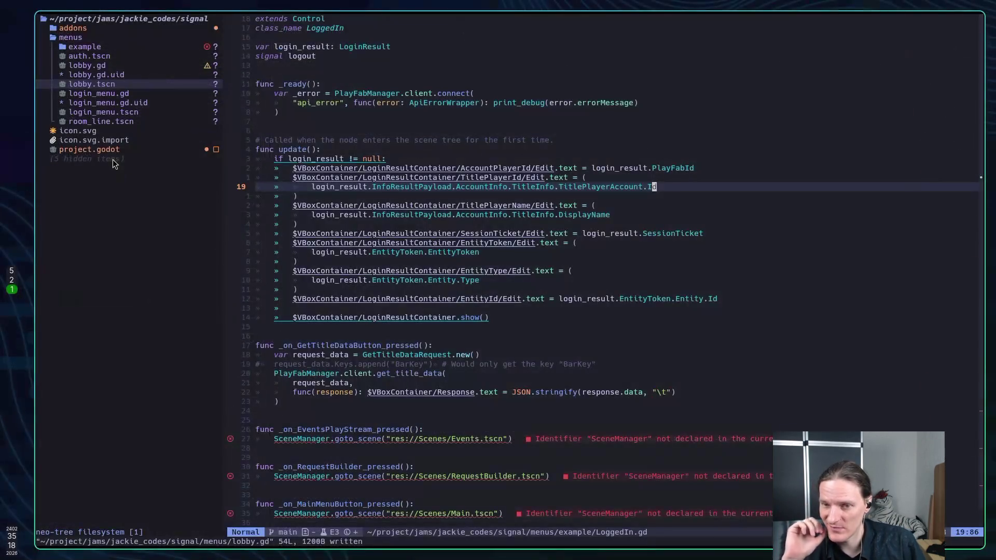
key("alt+Tab")
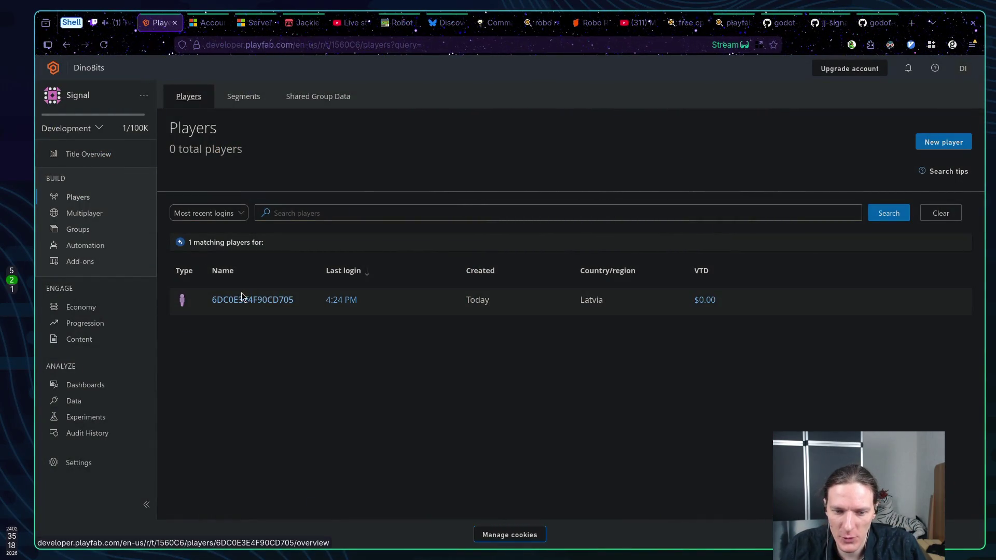
key("alt+Tab")
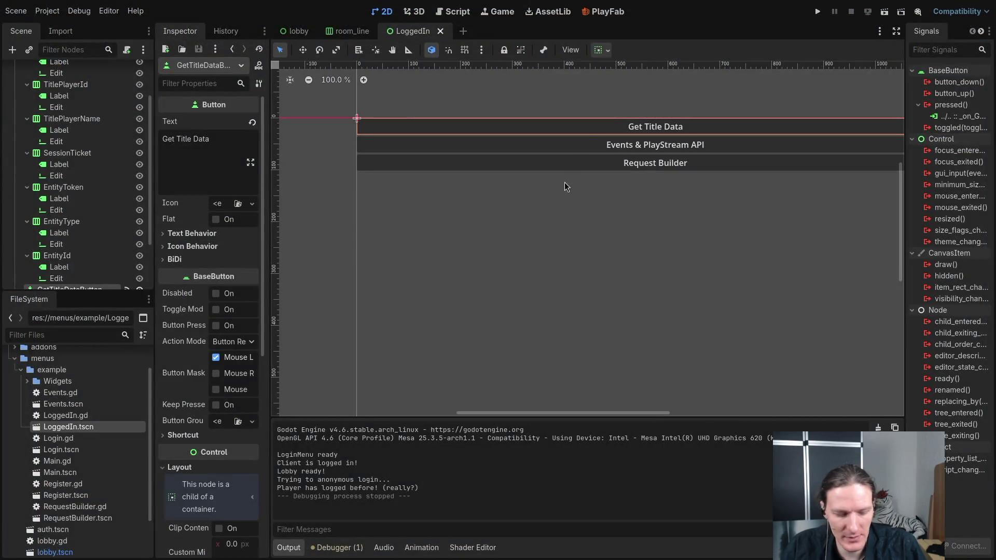
key("F5")
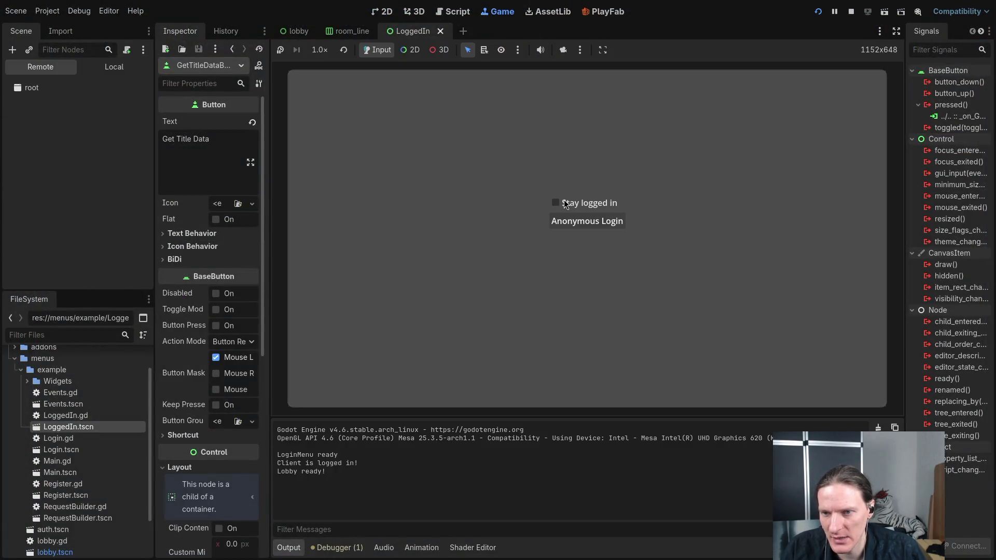
left_click(570, 224)
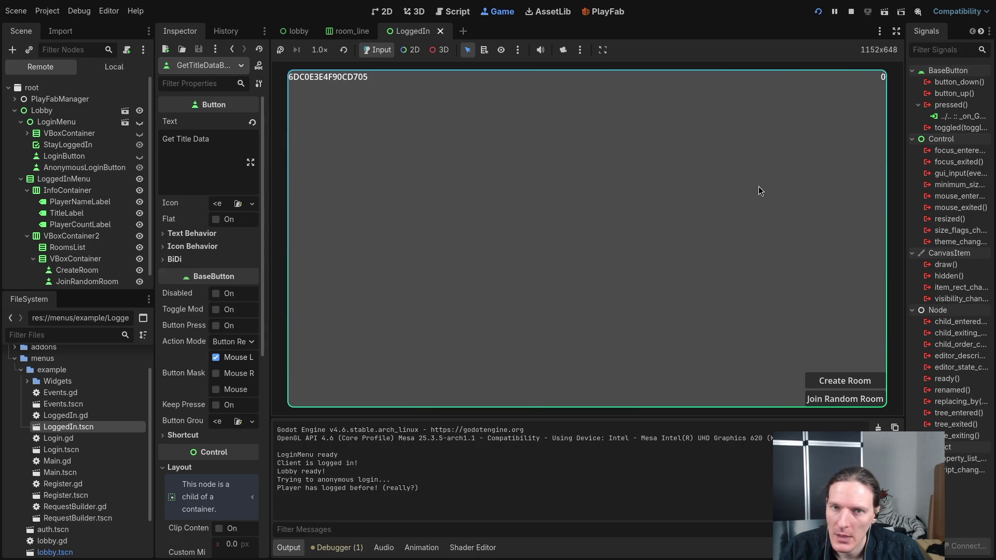
left_click(851, 14)
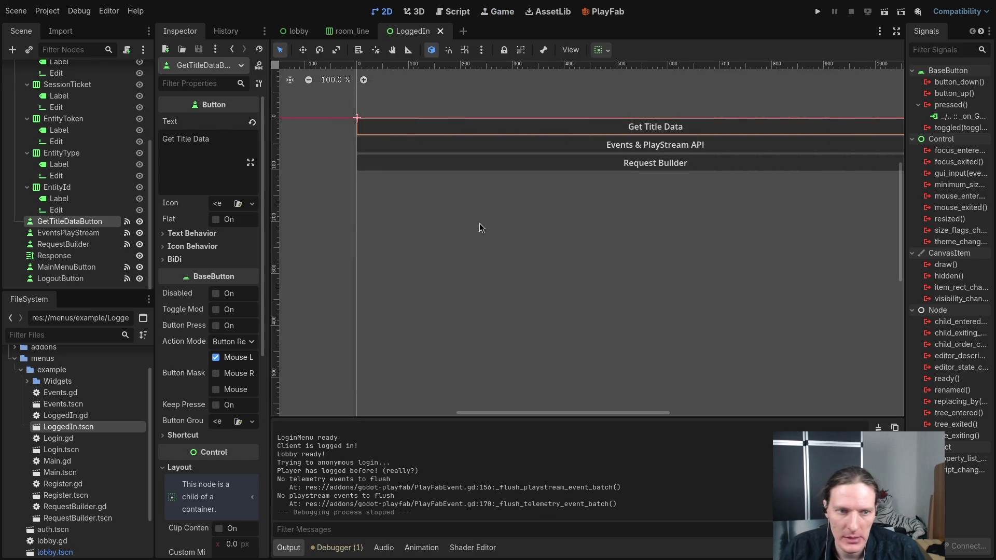
scroll(78, 217, "up", 1)
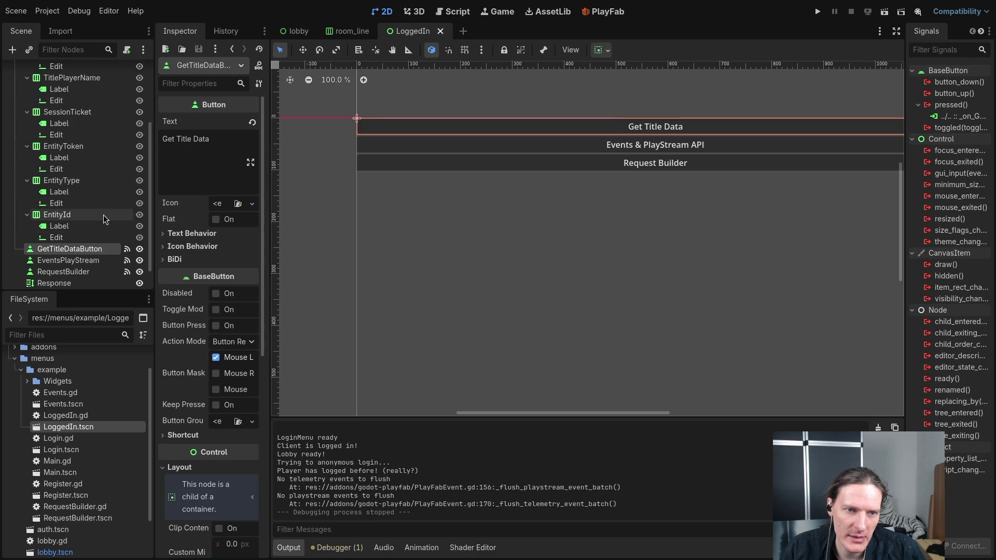
scroll(91, 224, "up", 1)
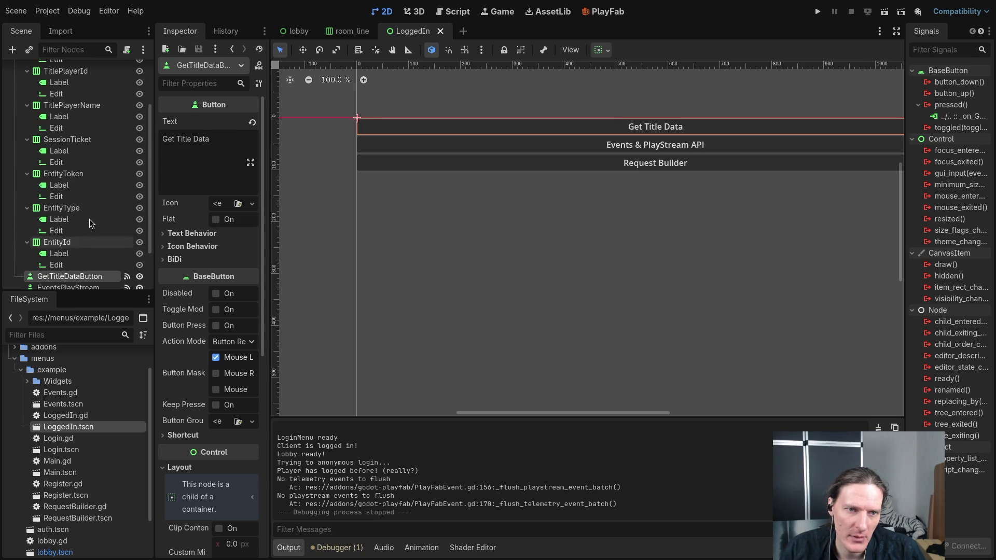
scroll(91, 223, "up", 3)
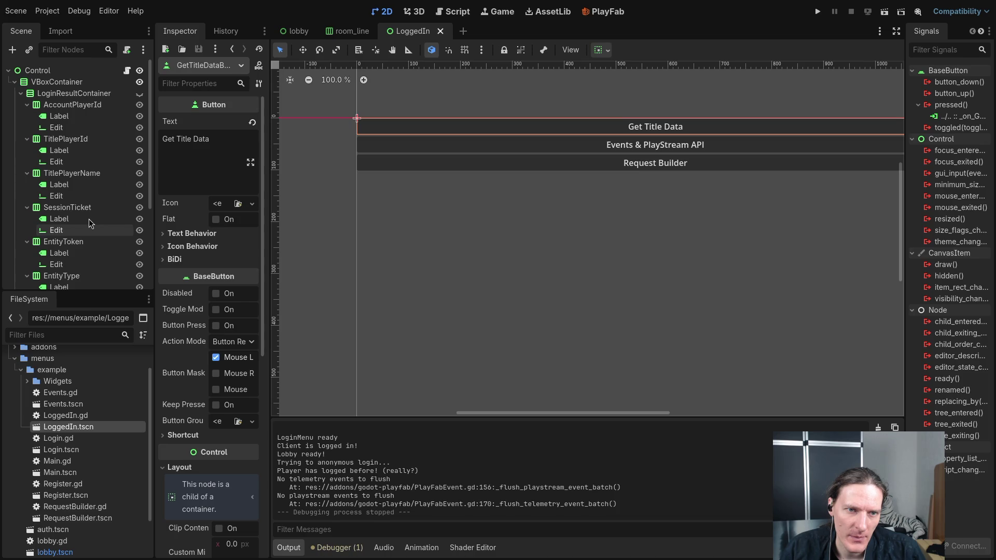
scroll(91, 223, "down", 2)
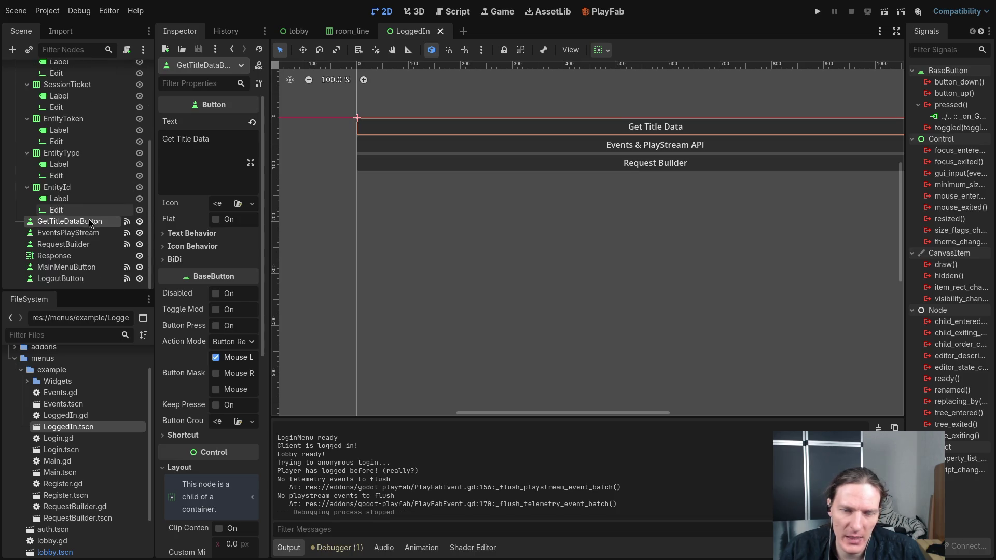
key("alt+Tab")
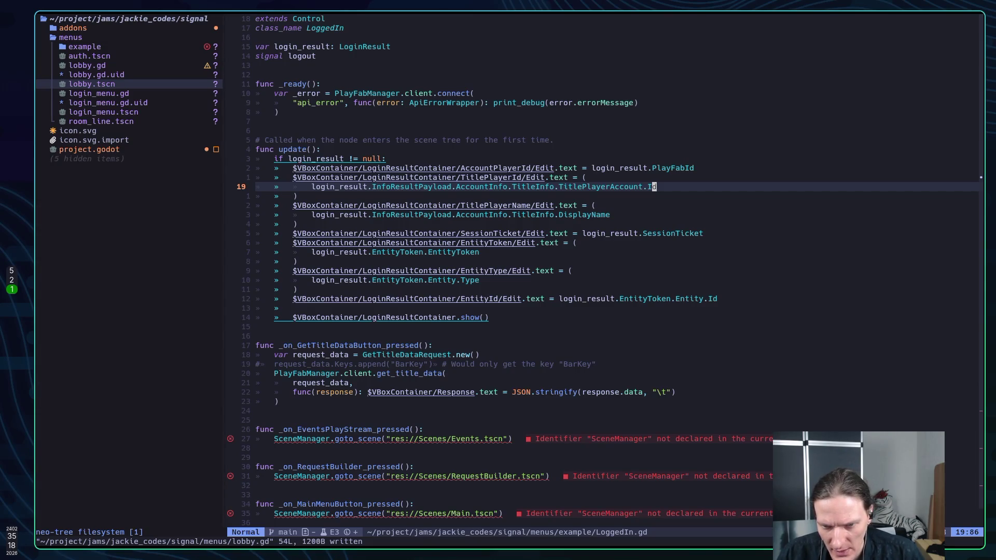
Step: Read the hover docs for GetTitleDataRequest and get_title_data in LoggedIn.gd
key("j")
key("j")
key("j")
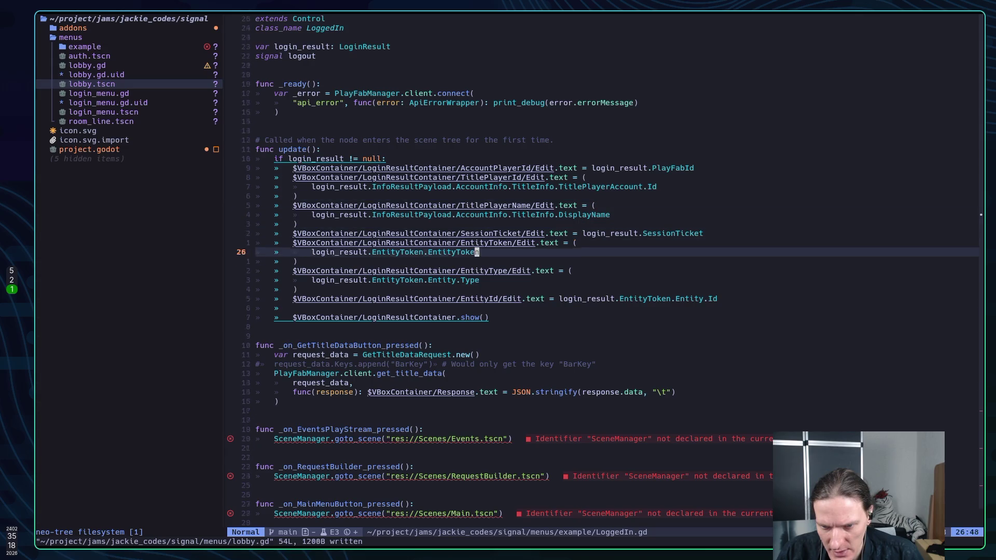
key("k")
key("k")
key("h")
key("h")
key("h")
key("K")
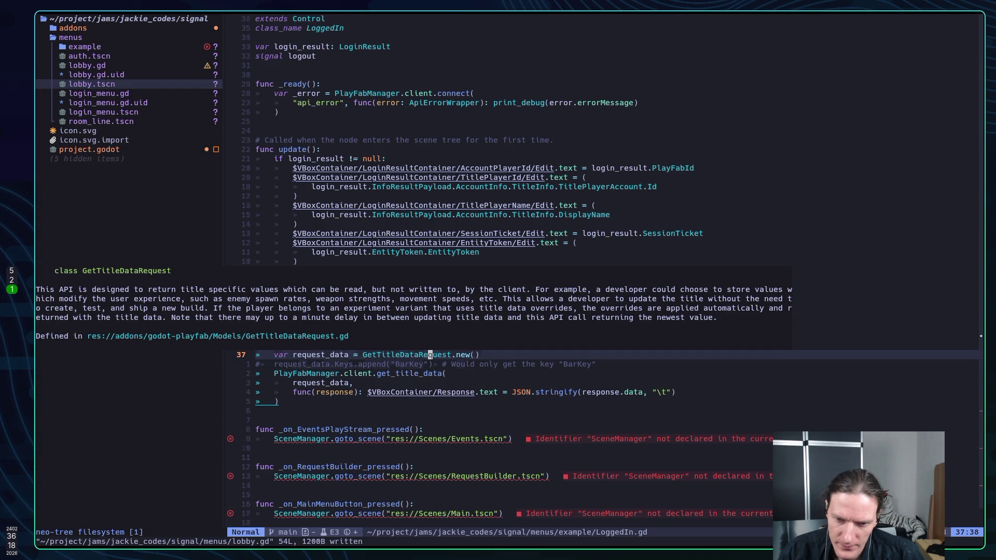
key("j")
key("j")
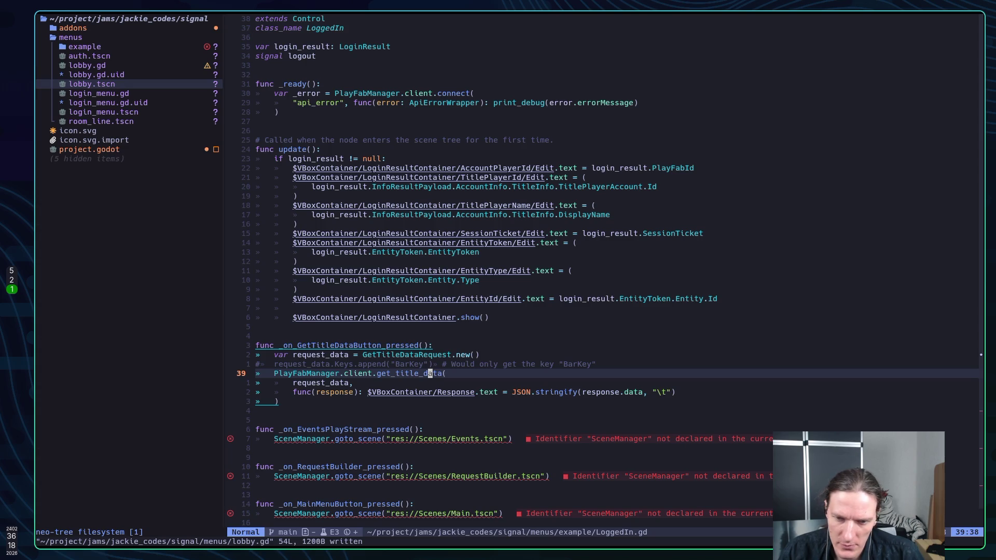
key("K")
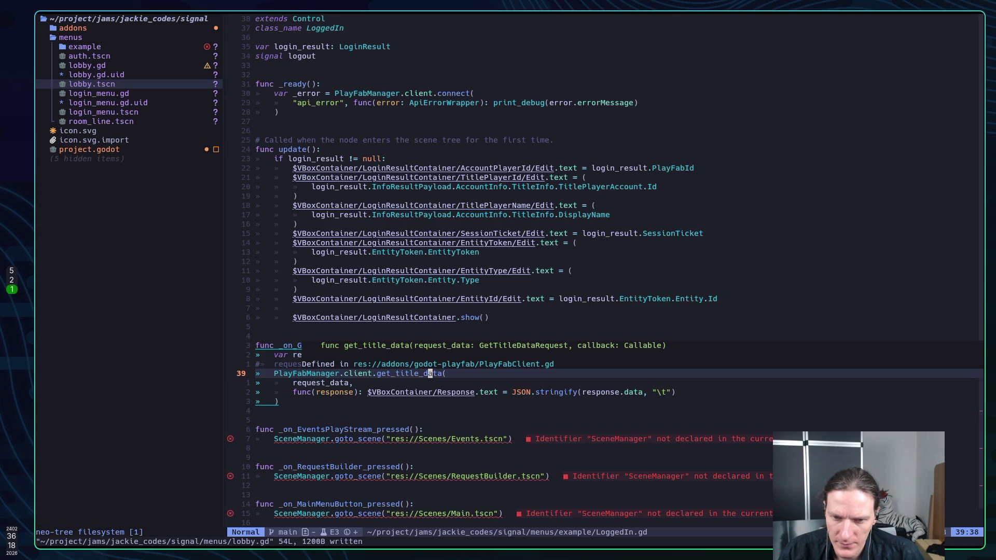
key("j")
key("j")
key("j")
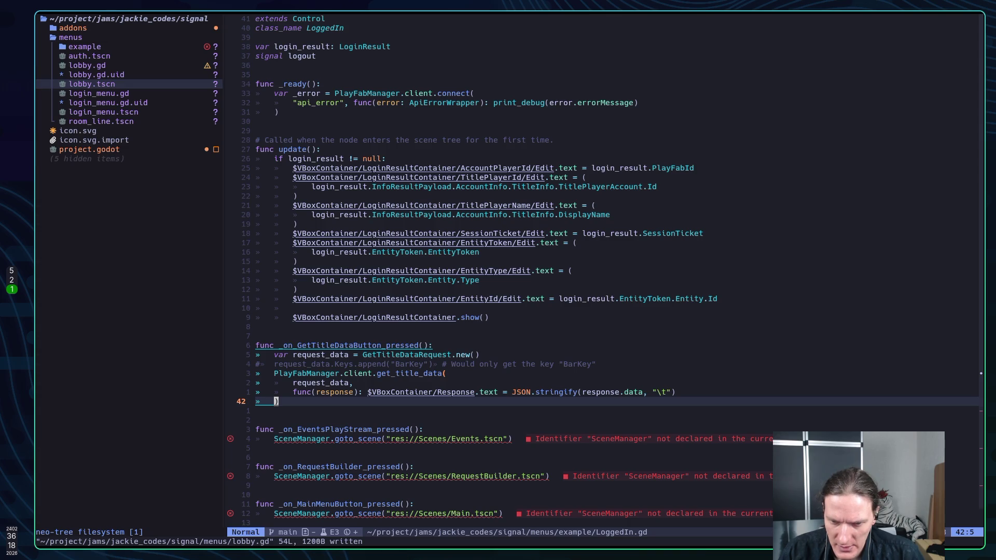
Step: Review the response callback and request_data lines below the get_title_data call
key("k")
key("j")
key("j")
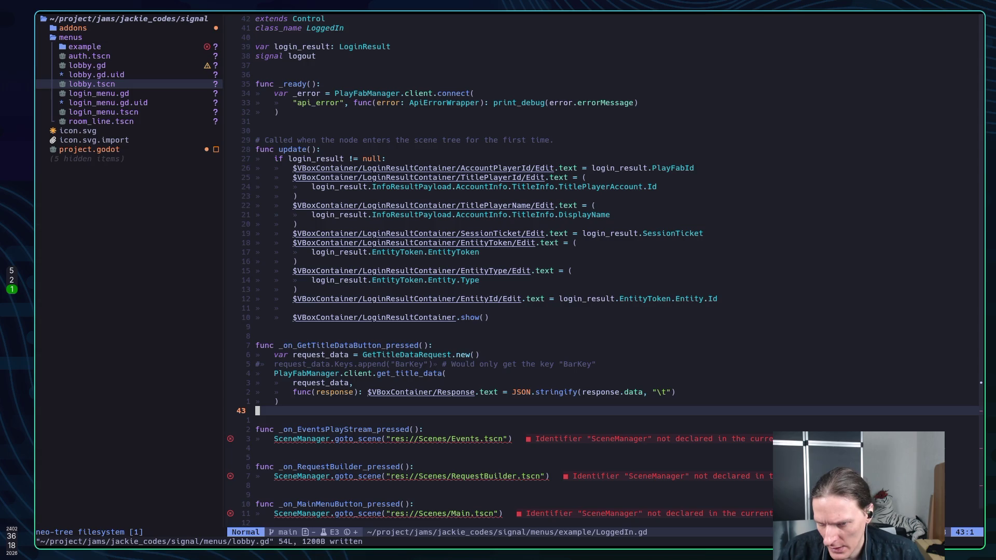
key("ctrl+e")
key("ctrl+e")
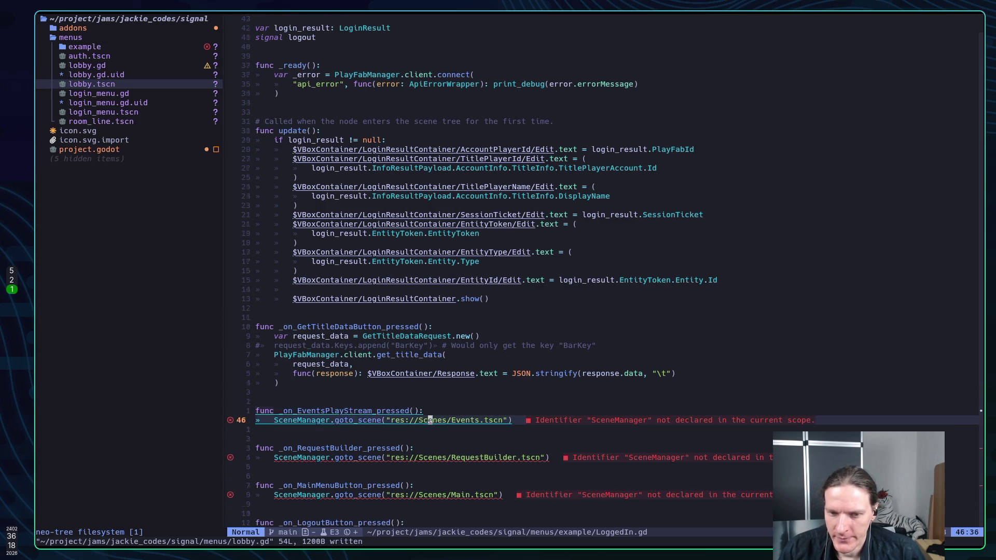
key("k")
key("k")
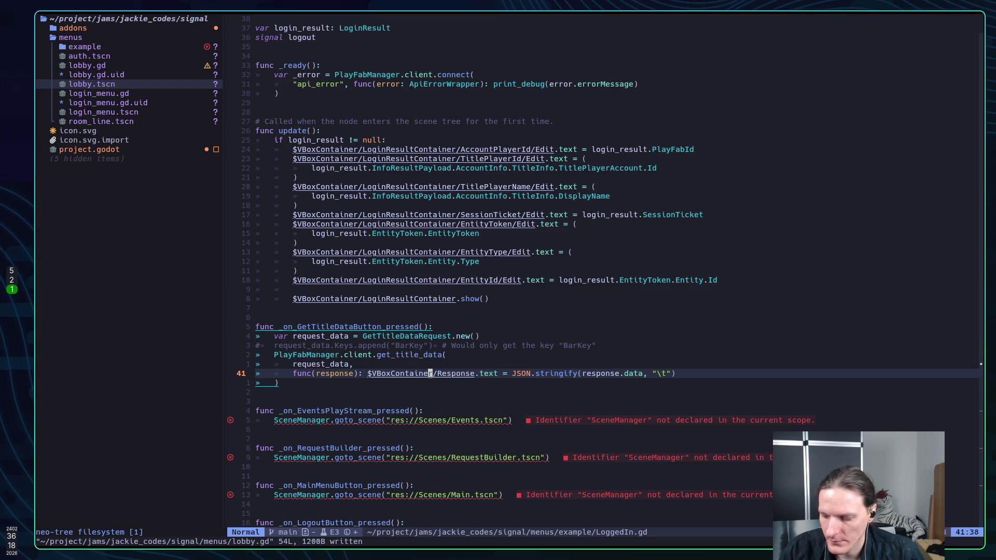
key("k")
key("k")
key("k")
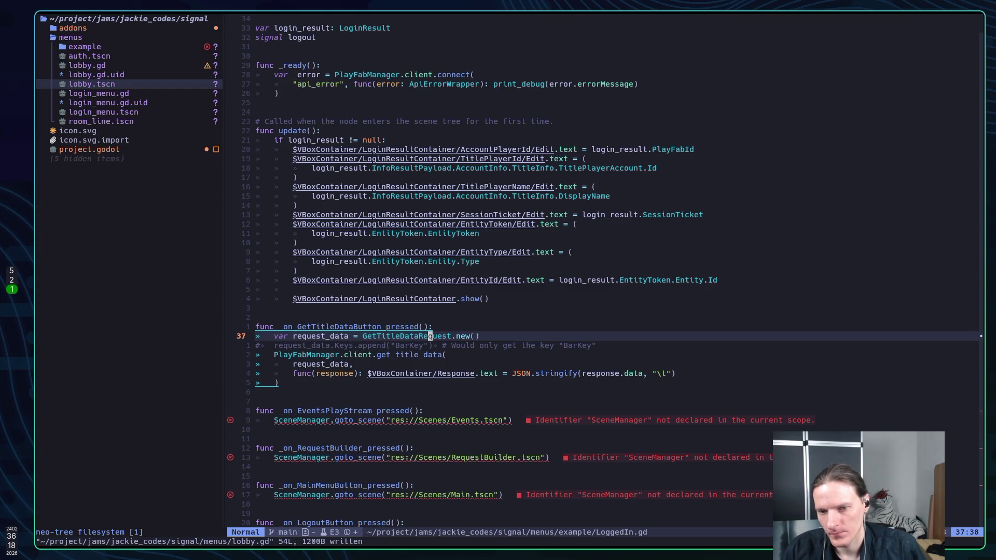
key("super+2")
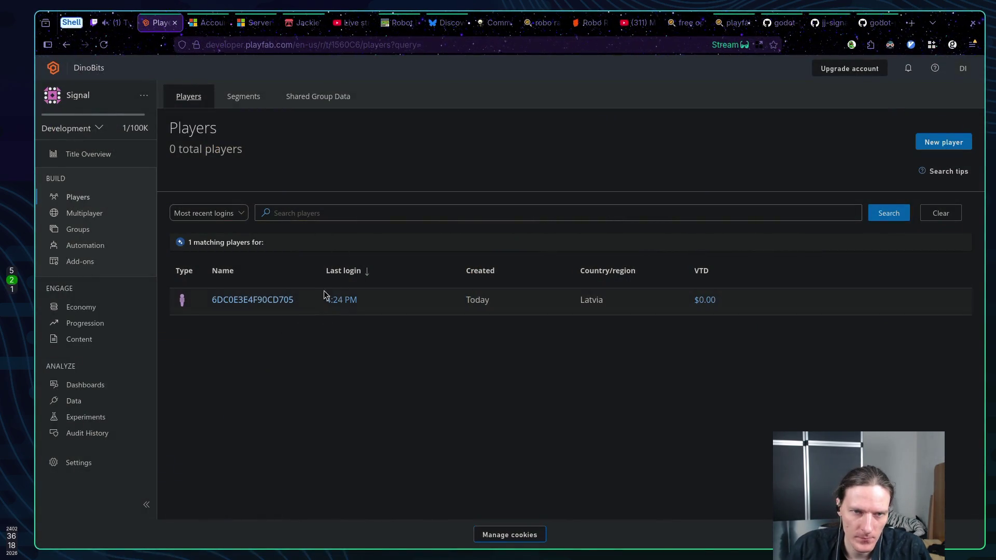
Step: Switch to the account linking quickstart article and read through it
left_click(255, 23)
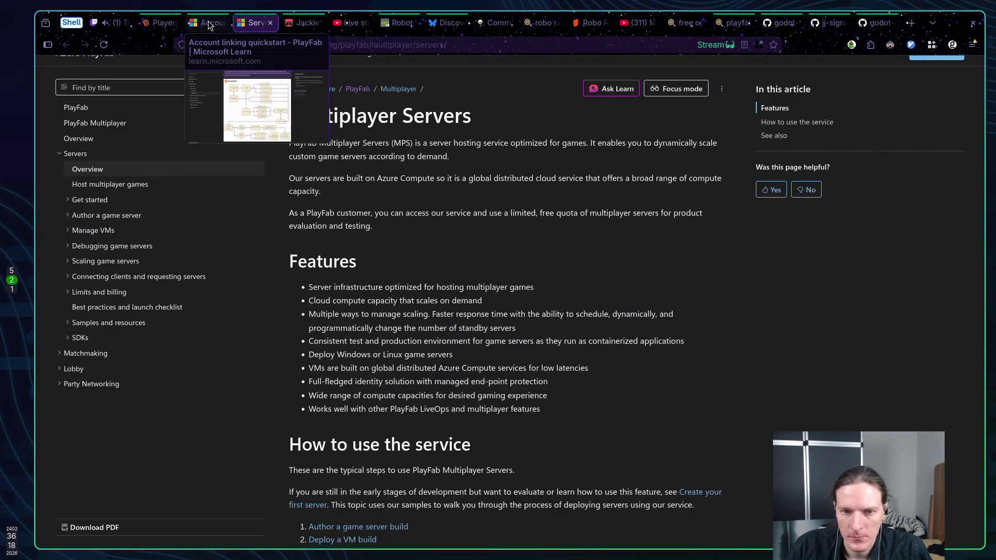
left_click(224, 24)
scroll(390, 220, "down", 5)
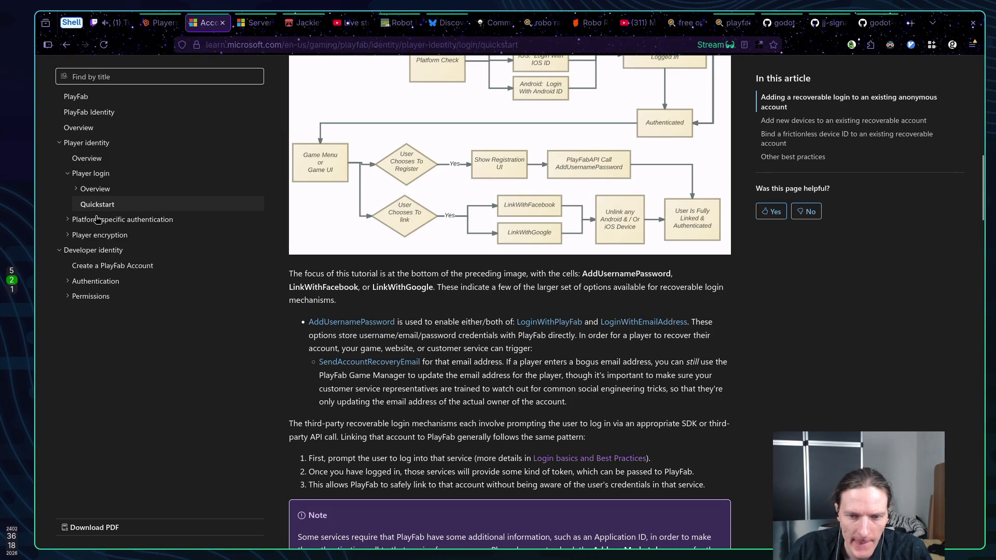
scroll(80, 208, "up", 2)
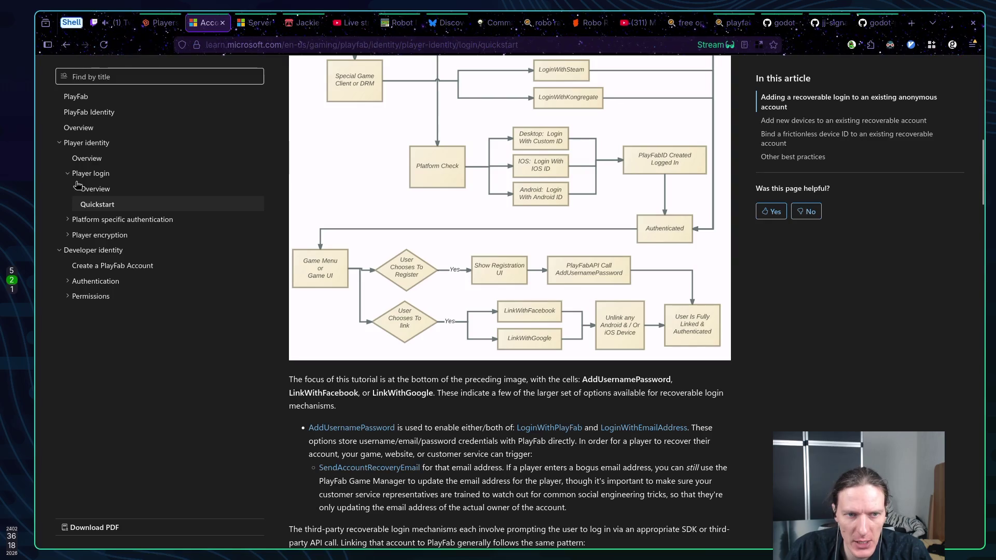
scroll(426, 233, "up", 10)
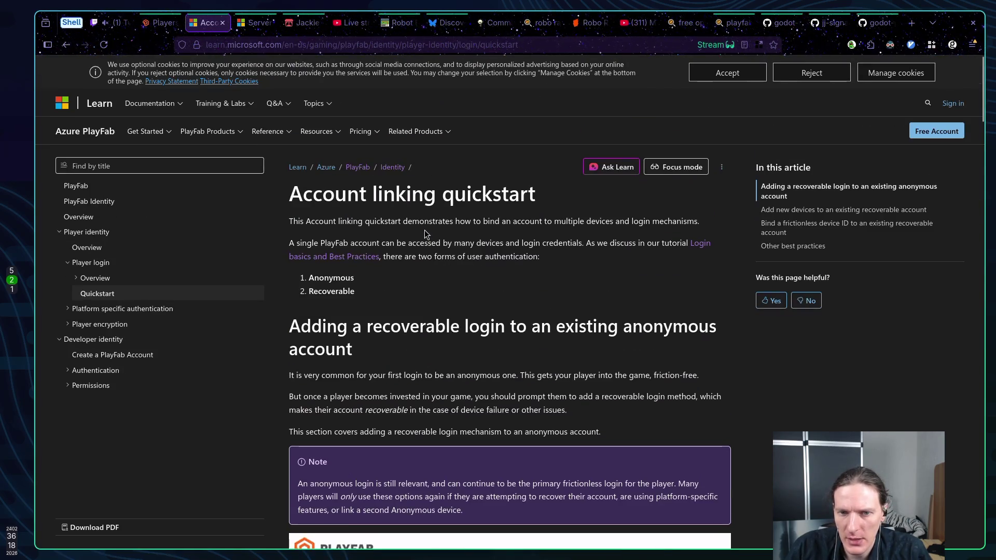
scroll(427, 233, "down", 15)
scroll(420, 248, "down", 6)
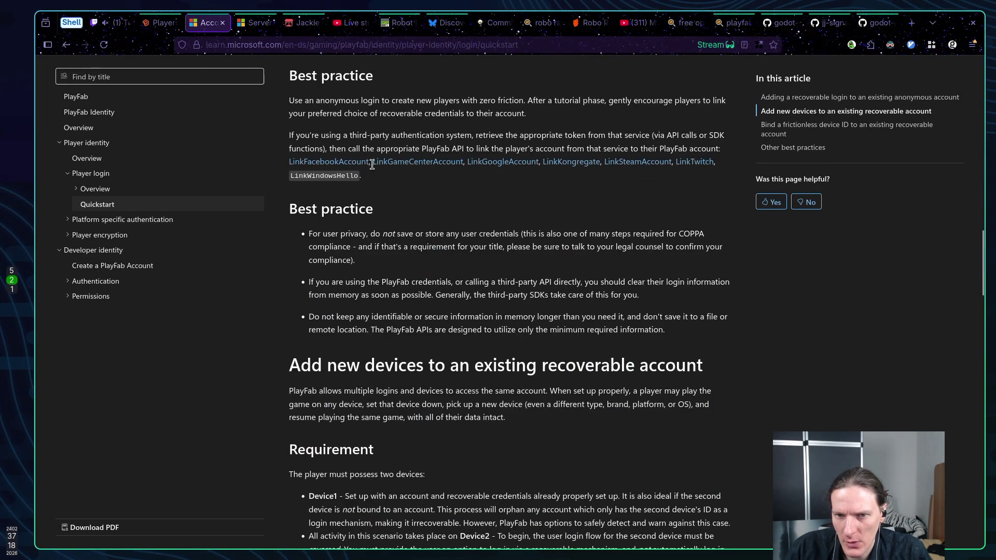
scroll(532, 166, "down", 15)
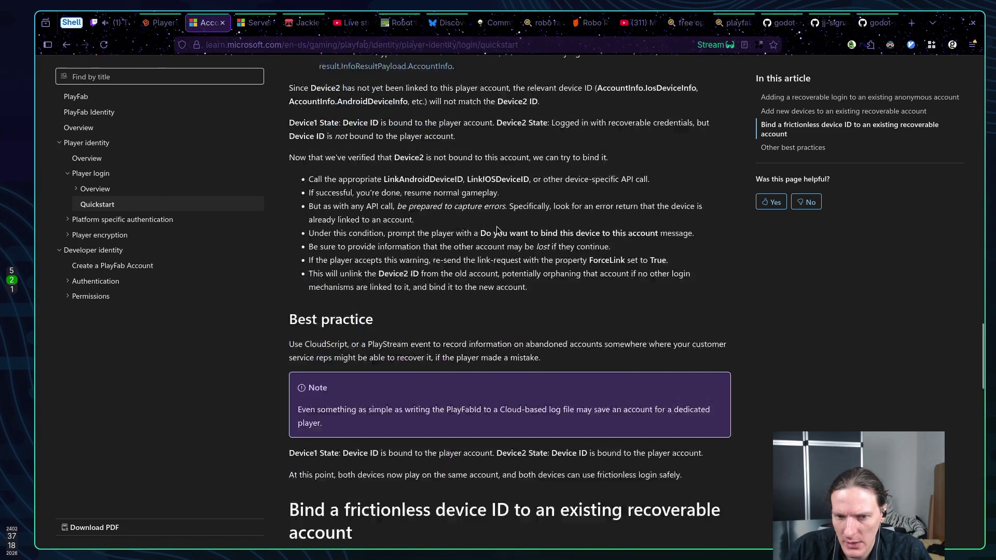
scroll(493, 237, "down", 18)
scroll(479, 240, "up", 7)
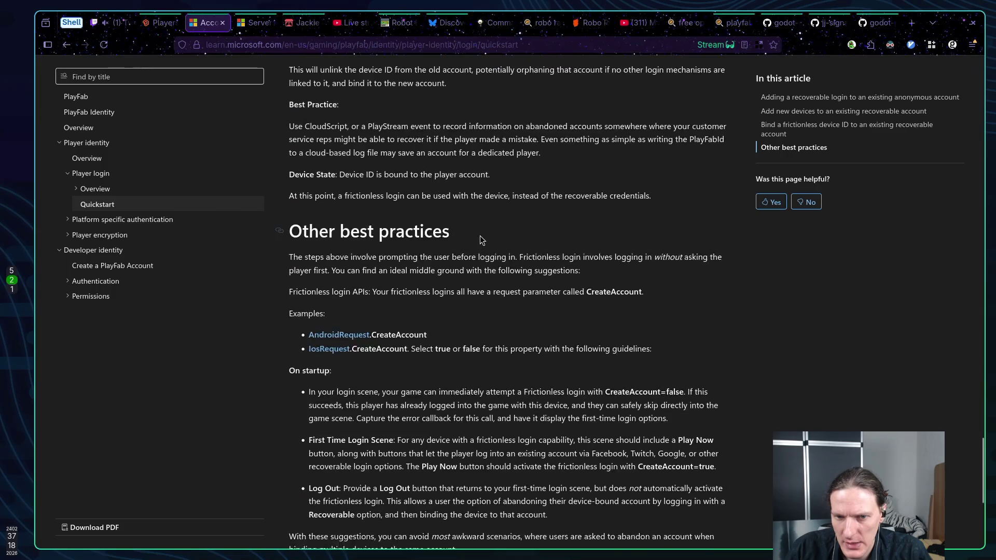
scroll(479, 240, "down", 7)
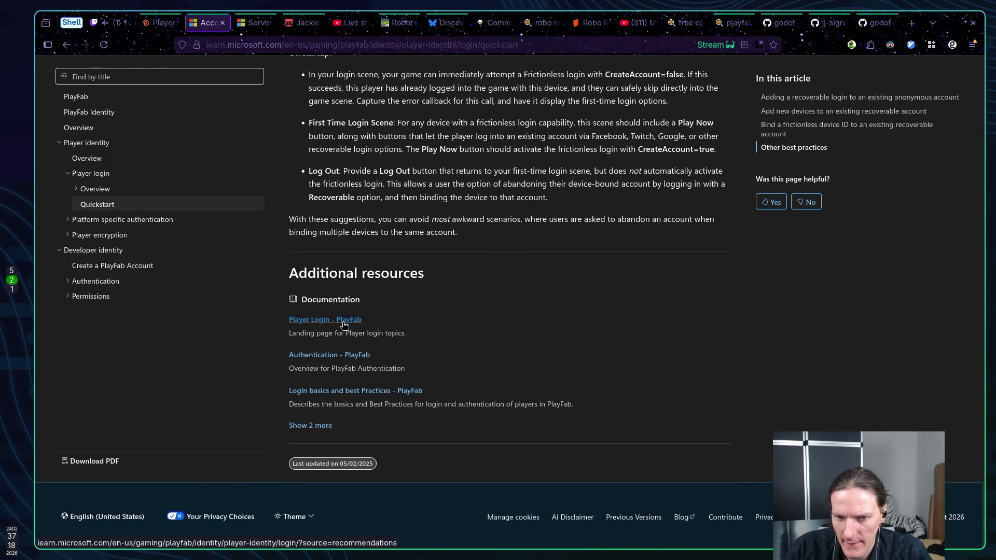
Step: Open the Player Login overview page and skim it
left_click(343, 325)
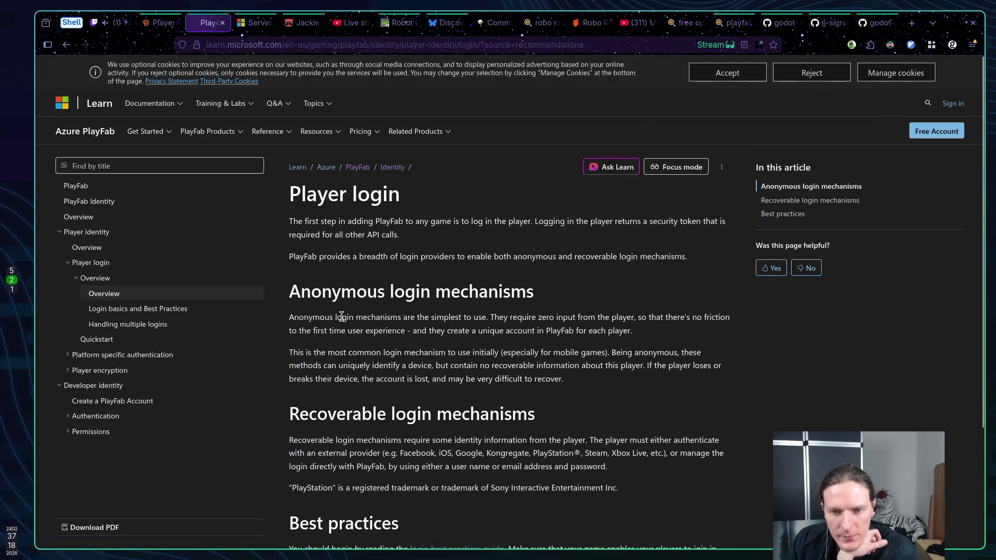
scroll(499, 382, "down", 3)
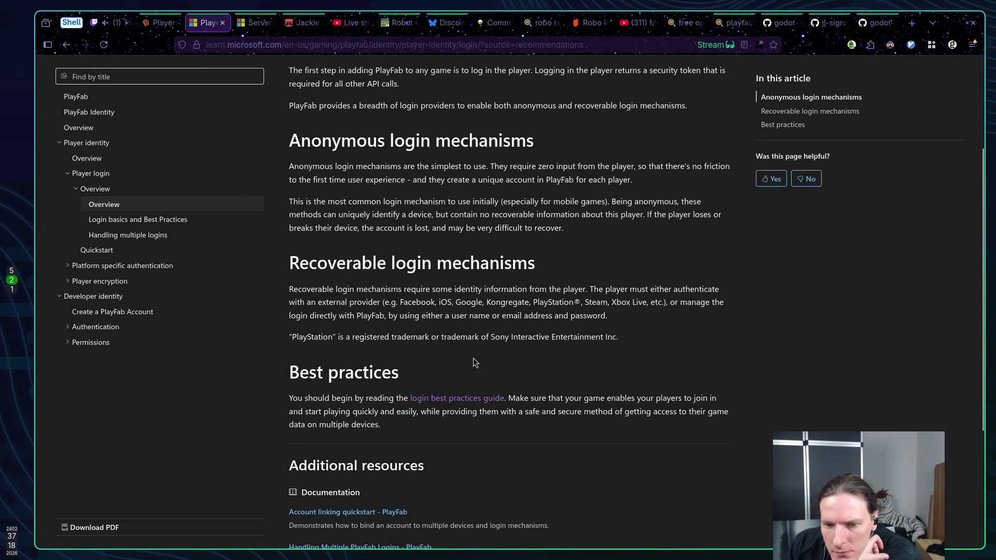
scroll(474, 357, "down", 4)
scroll(456, 357, "up", 10)
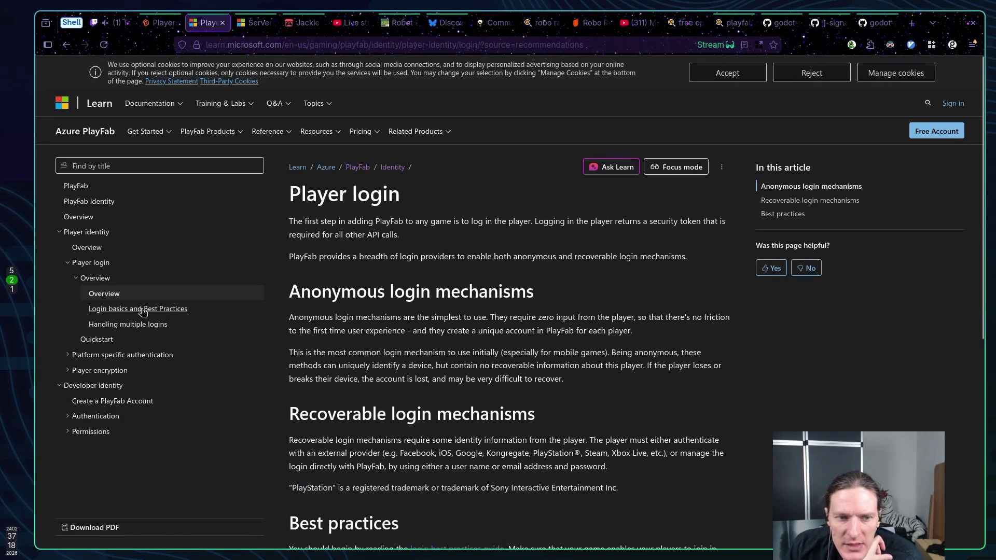
scroll(243, 337, "down", 5)
Step: Open the login basics and best practices guide, then follow its LoginWithCustomID link
left_click(430, 232)
scroll(415, 273, "down", 8)
scroll(415, 273, "up", 8)
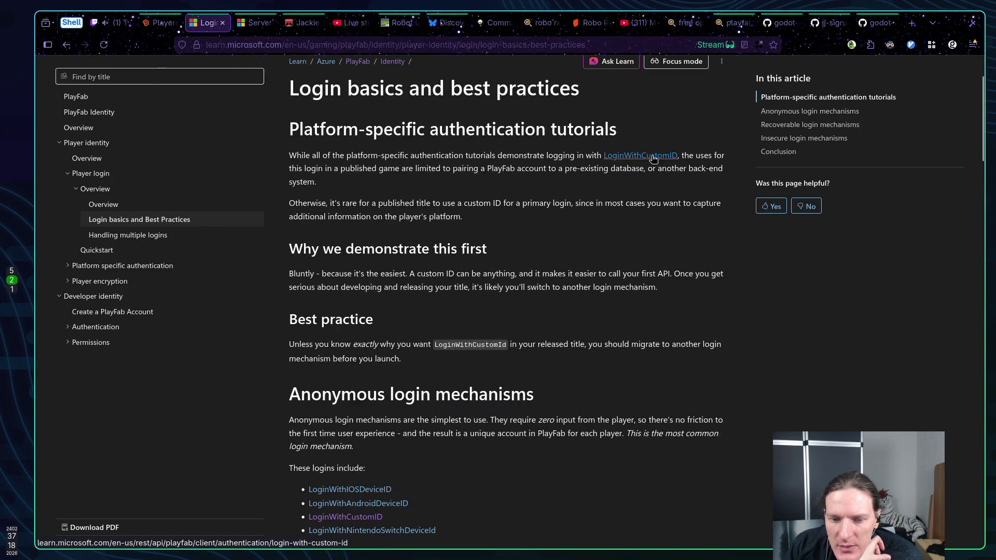
left_click(652, 158)
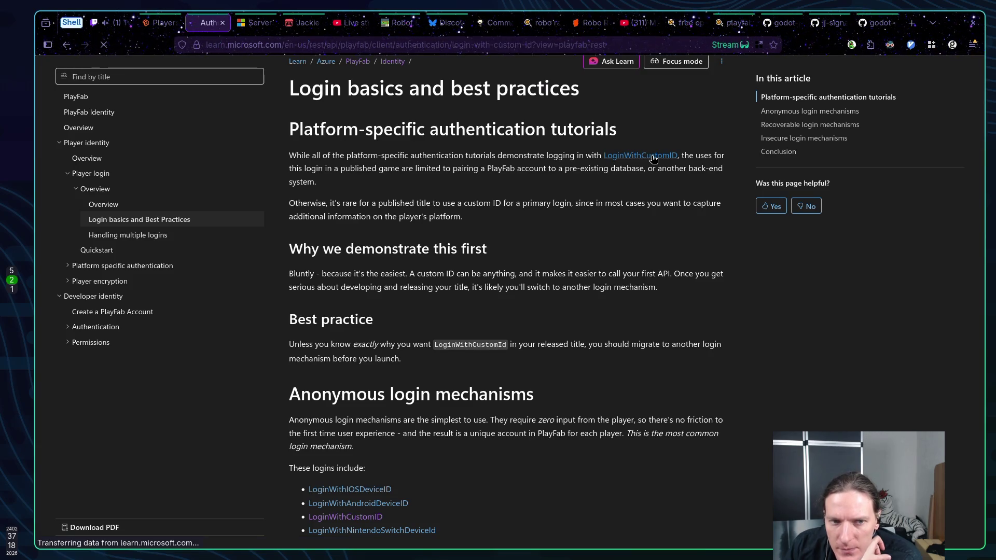
Step: Scroll the LoginWithCustomID reference, then open the LoginResult and GetPlayerCombinedInfoResultPayload definitions
scroll(416, 242, "down", 5)
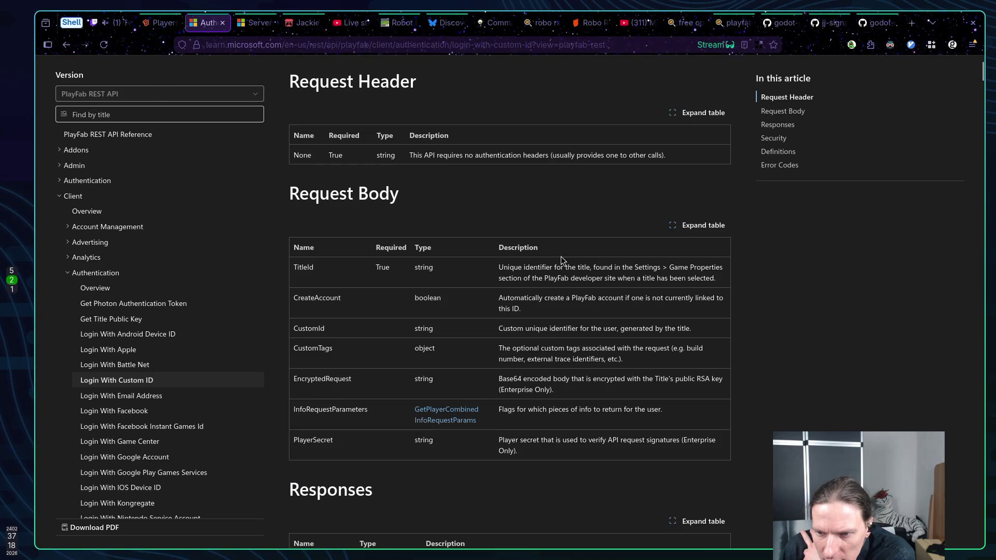
scroll(555, 252, "down", 4)
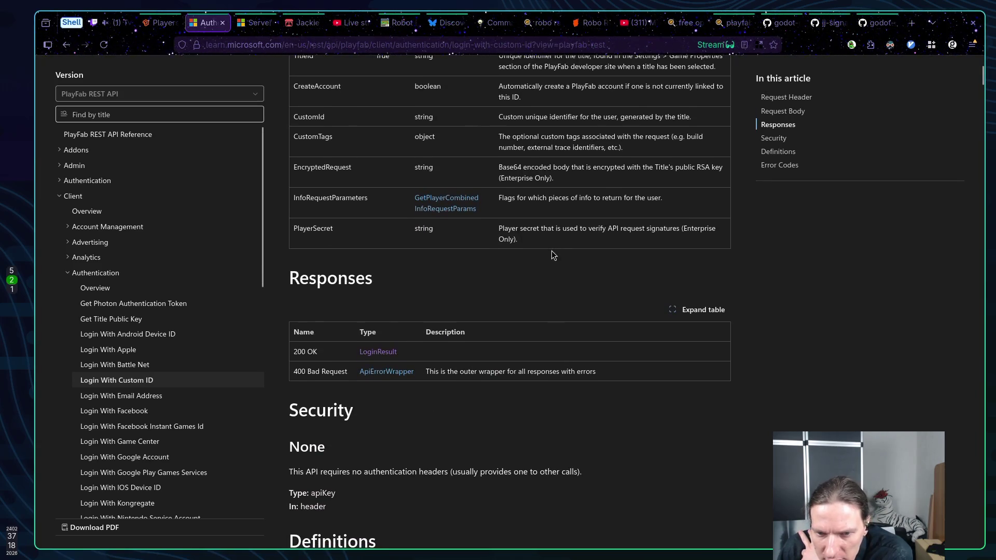
scroll(419, 383, "down", 2)
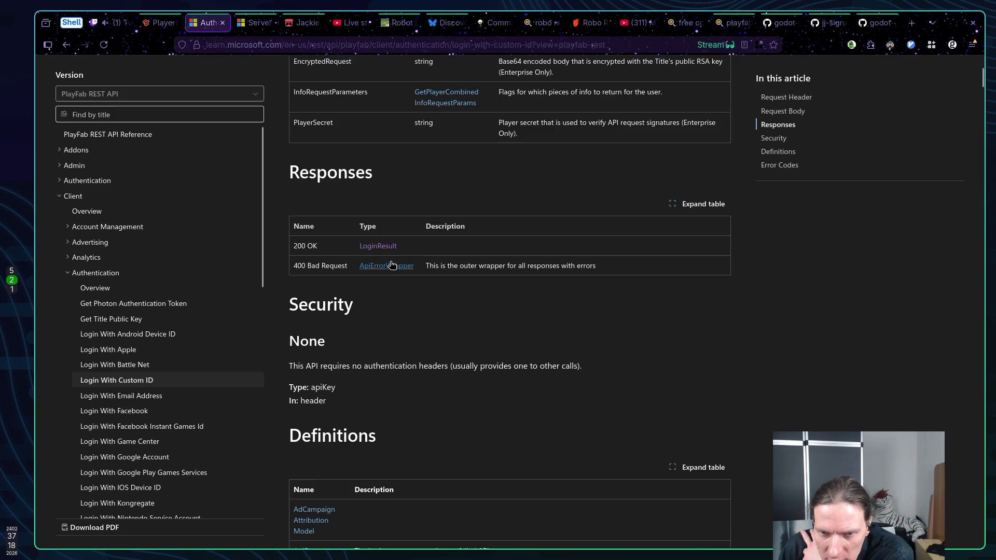
scroll(493, 270, "down", 4)
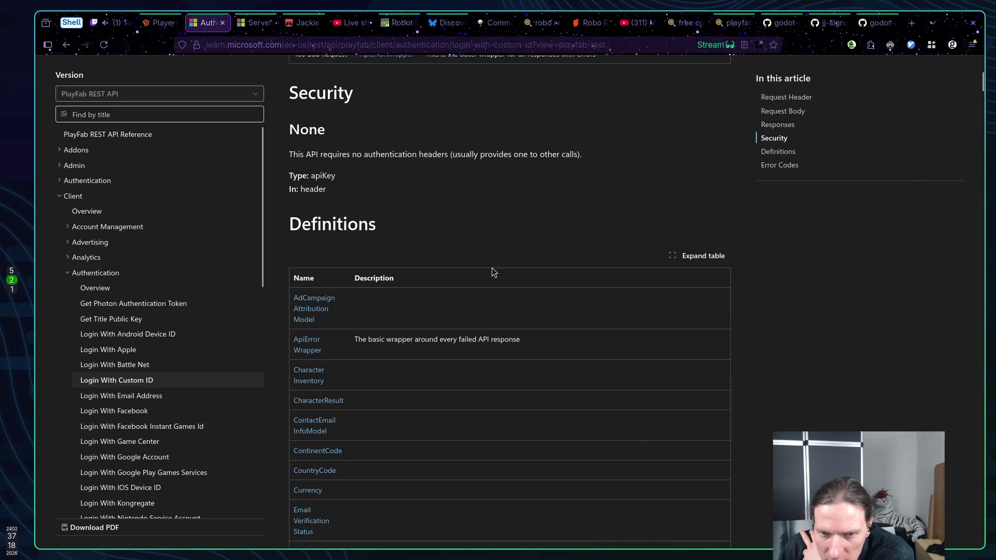
scroll(487, 266, "down", 6)
scroll(487, 267, "up", 4)
scroll(488, 266, "up", 4)
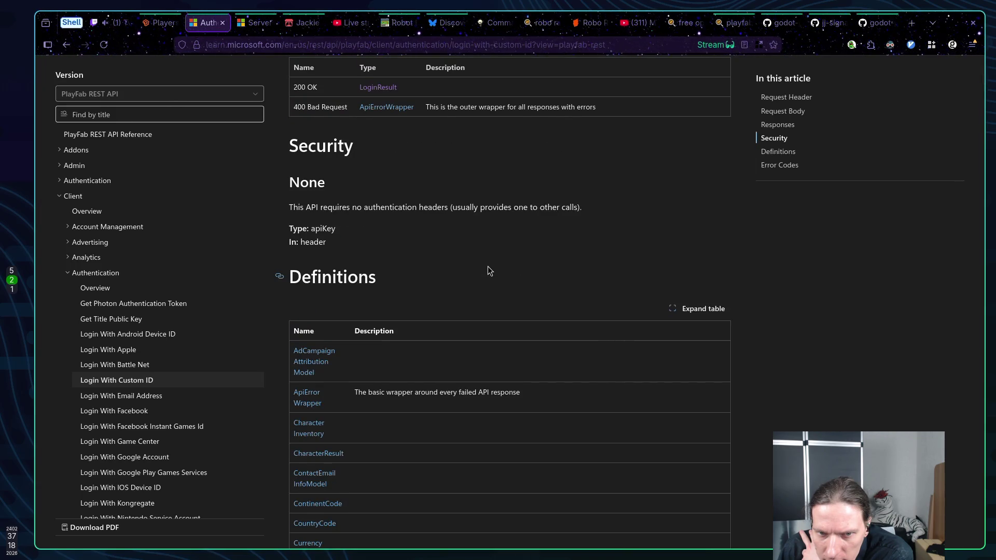
scroll(477, 269, "up", 5)
left_click(387, 353)
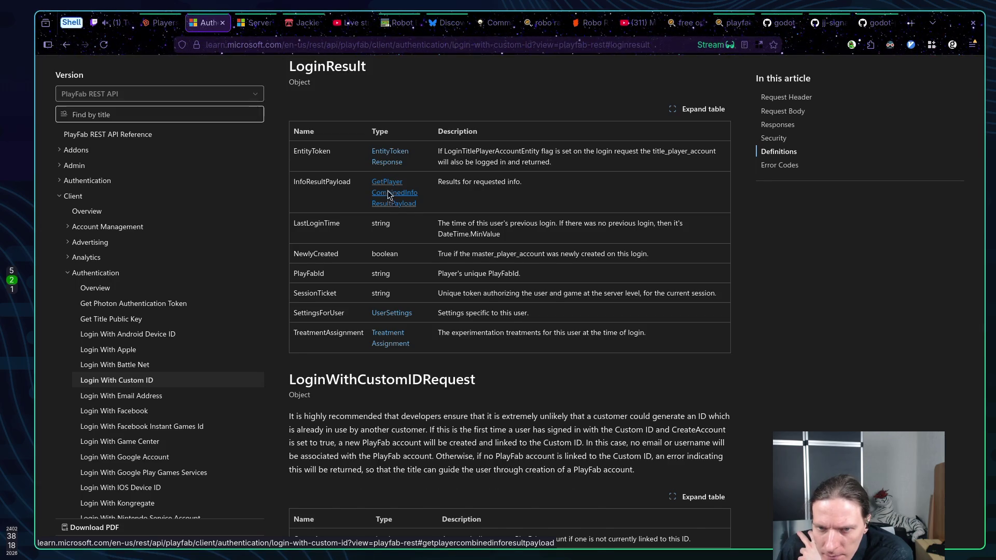
left_click(389, 193)
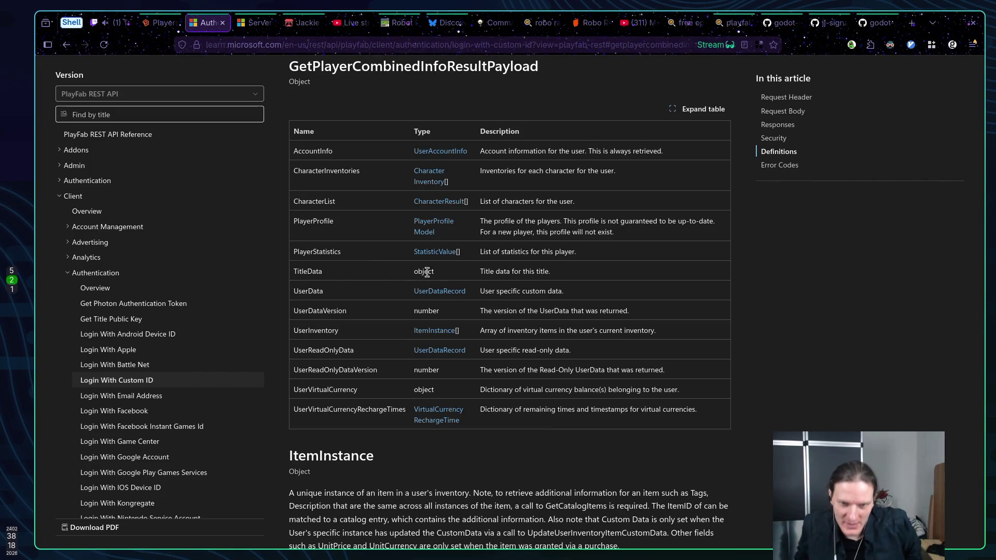
Step: Insert prints(payload.TitleData) above the title_label line in lobby.gd and save
key("super+1")
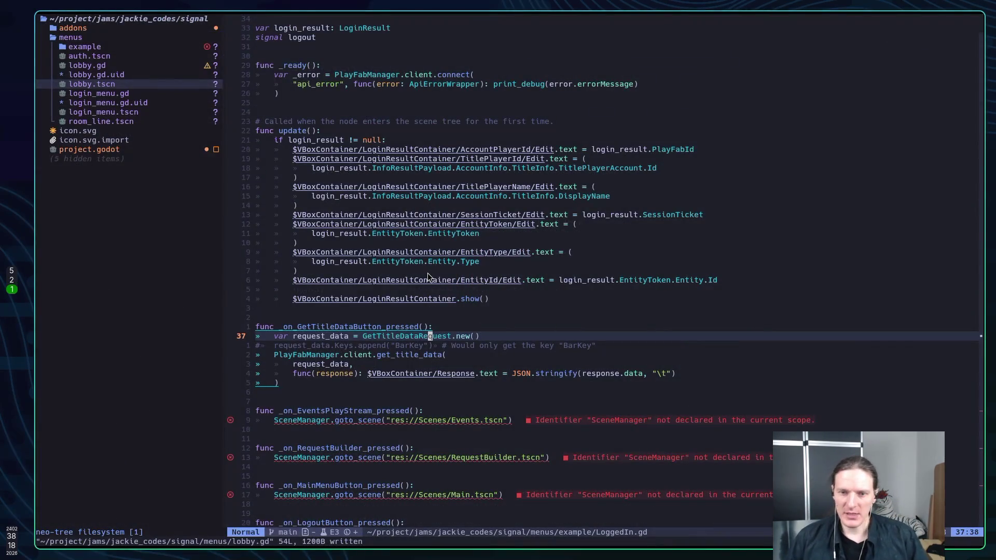
key("ctrl+o")
key("ctrl+o")
key("j")
key("j")
key("j")
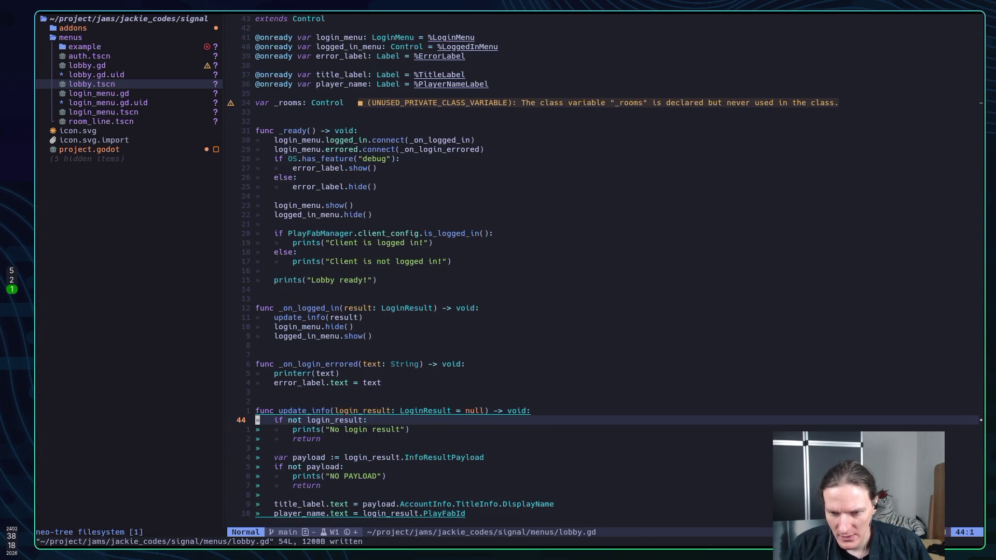
type("O")
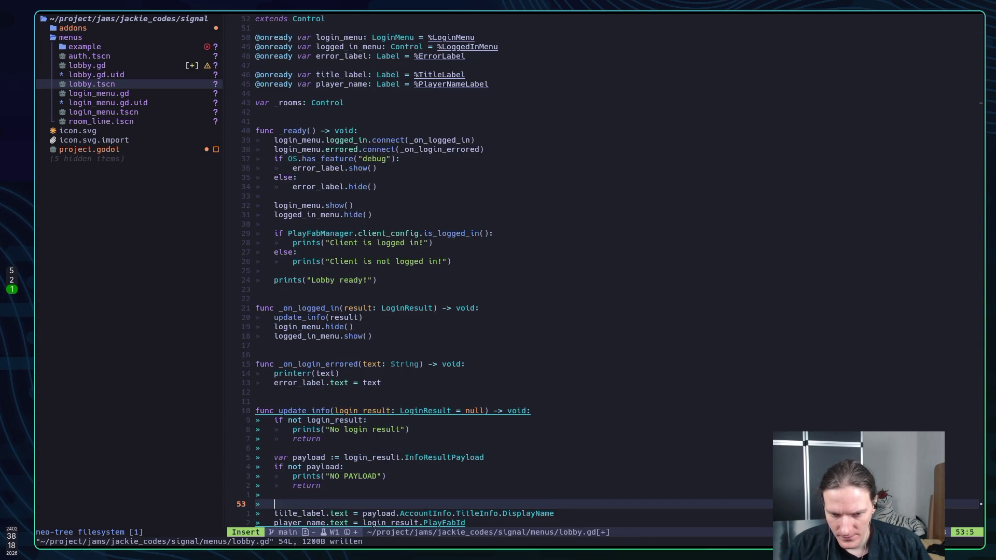
type("prints(")
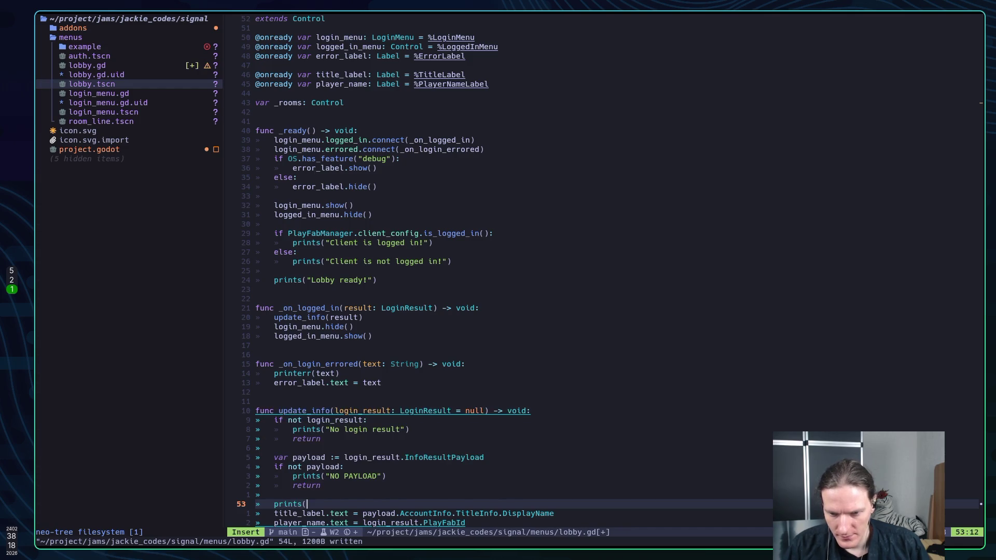
type("pay")
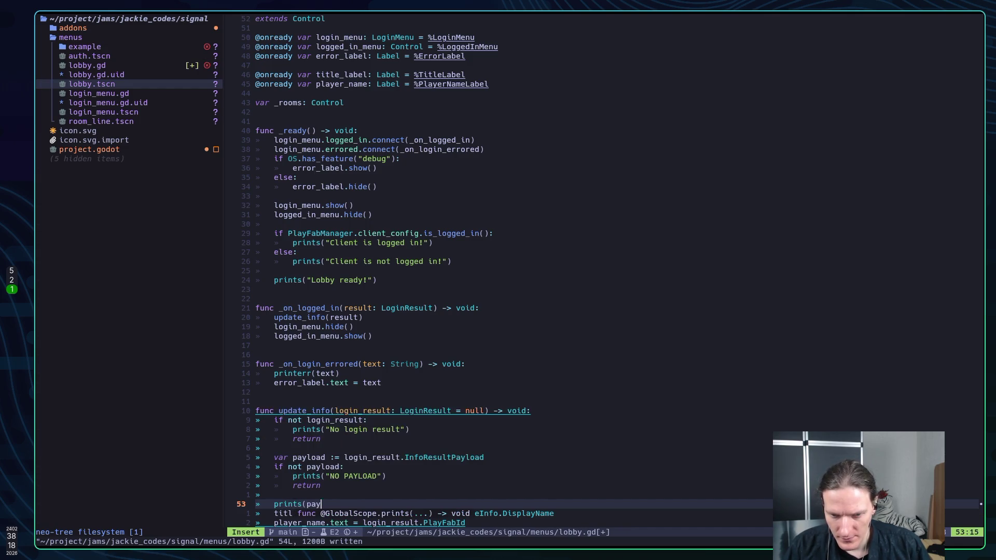
type("load.TitleData)")
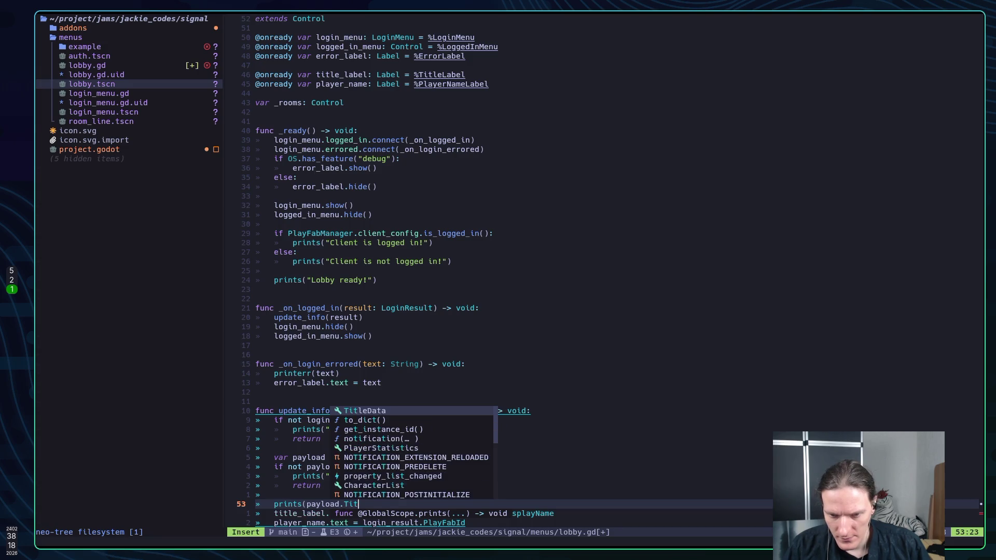
key("Escape")
type(":w")
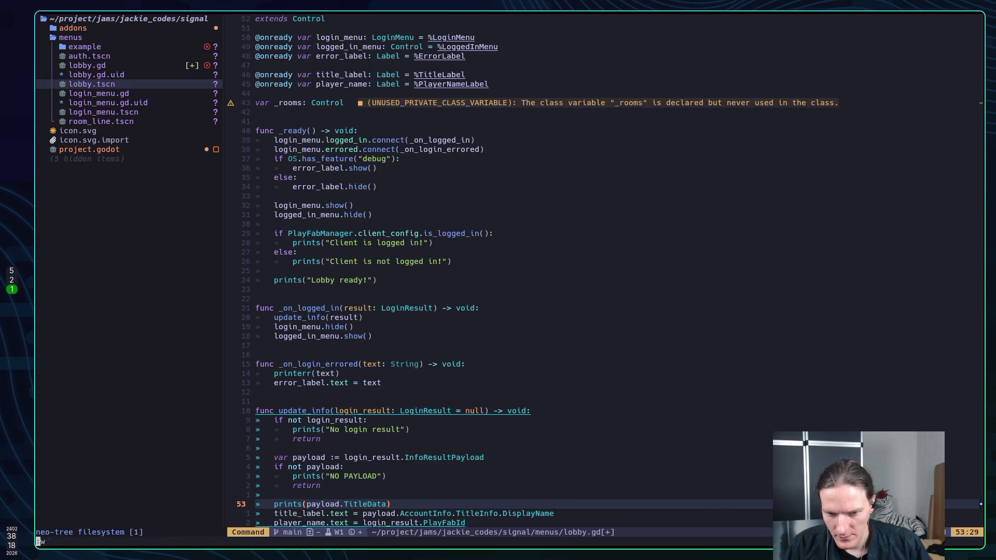
key("Return")
key("super+2")
key("super+5")
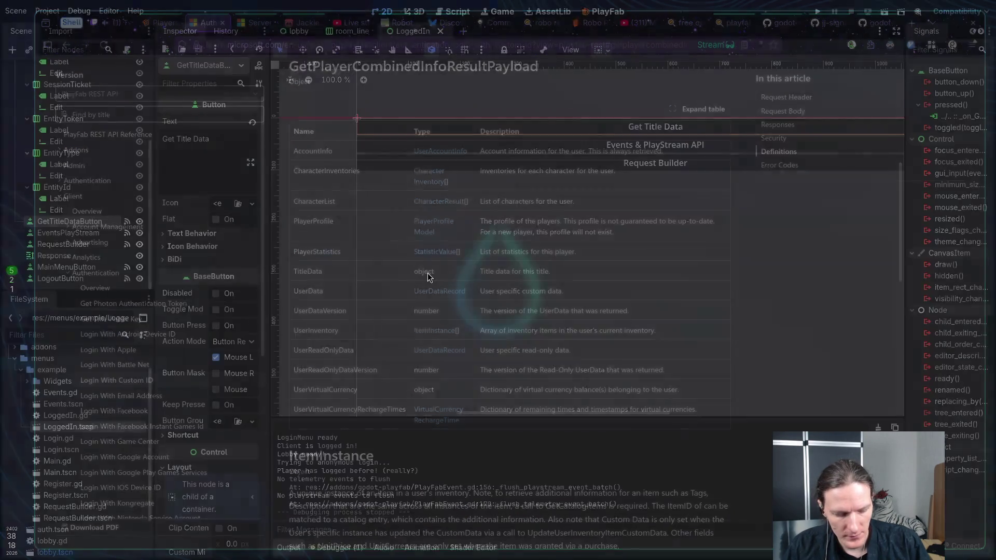
Step: Run the game, log in anonymously to see TitleData print { }, then stop it
key("F5")
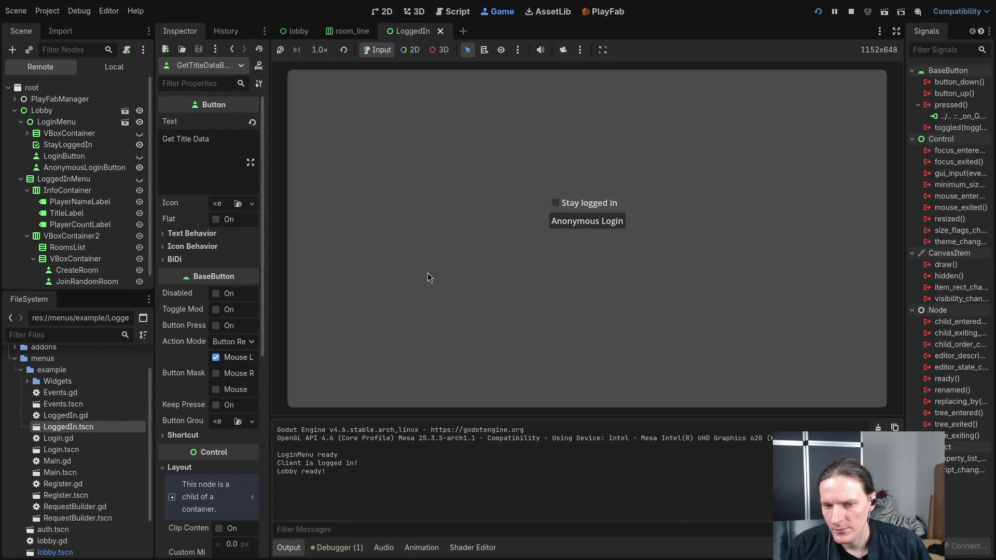
left_click(608, 218)
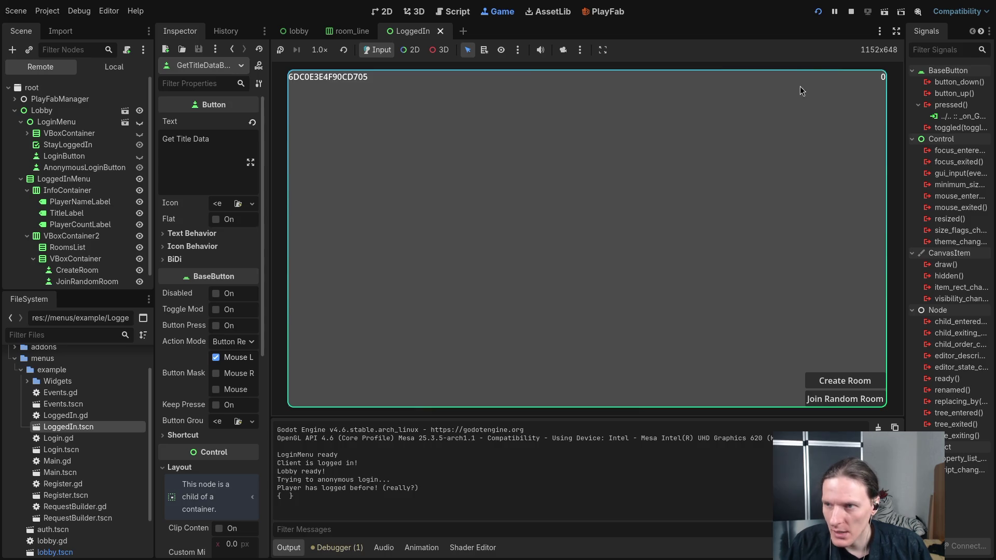
left_click(850, 12)
key("alt+Tab")
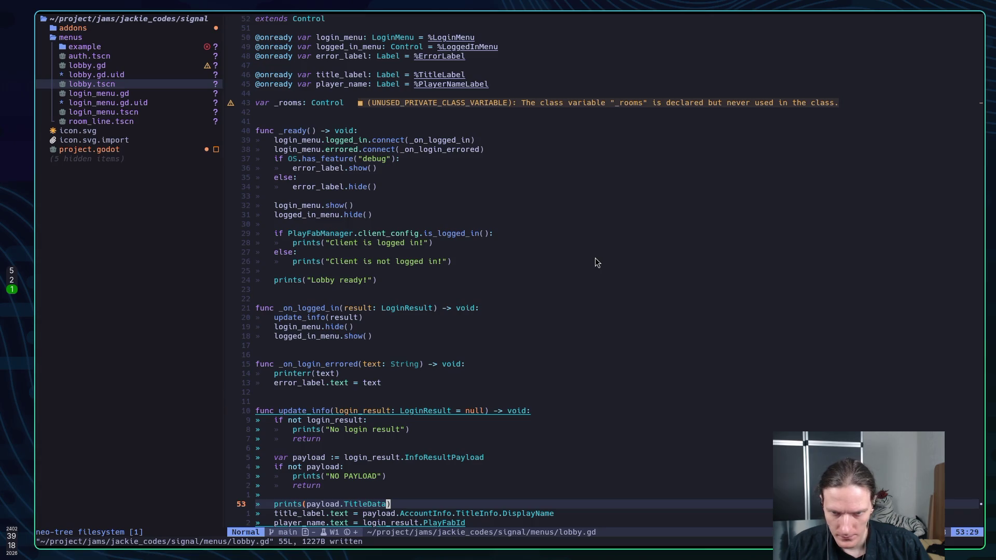
Step: Review lobby.gd's _on_logged_in and prints(payload.TitleData) lines, glancing at Godot in between
key("k")
key("k")
key("k")
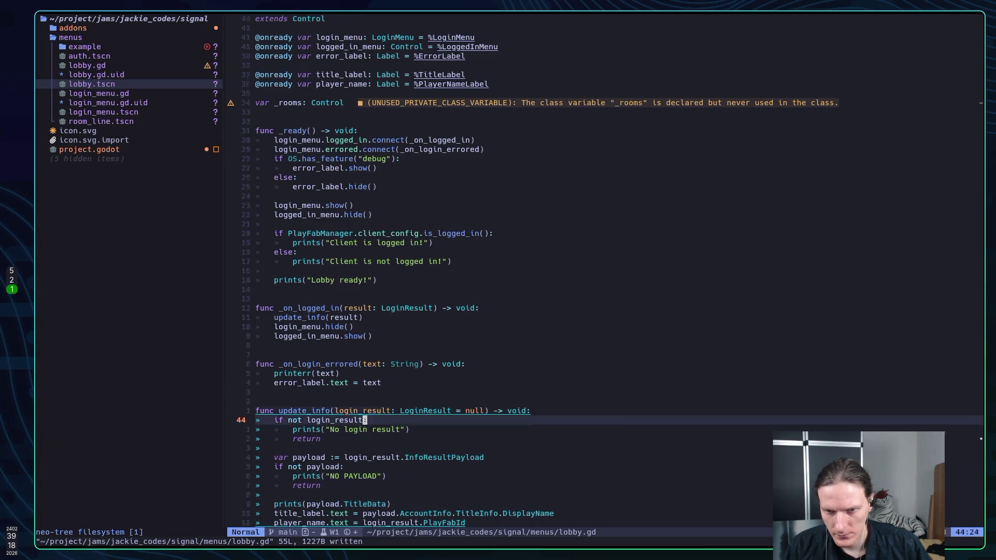
key("k")
key("k")
key("k")
key("j")
key("j")
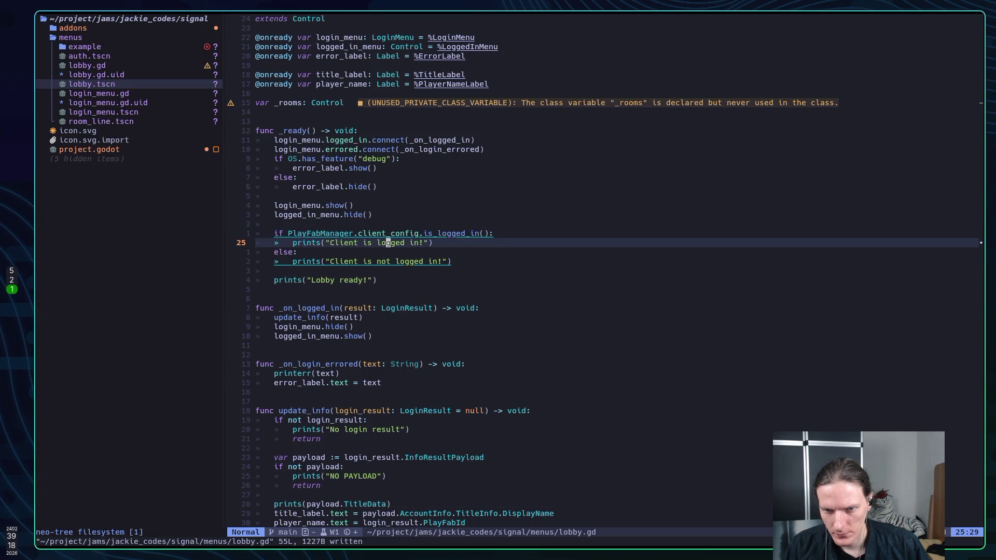
key("super+2")
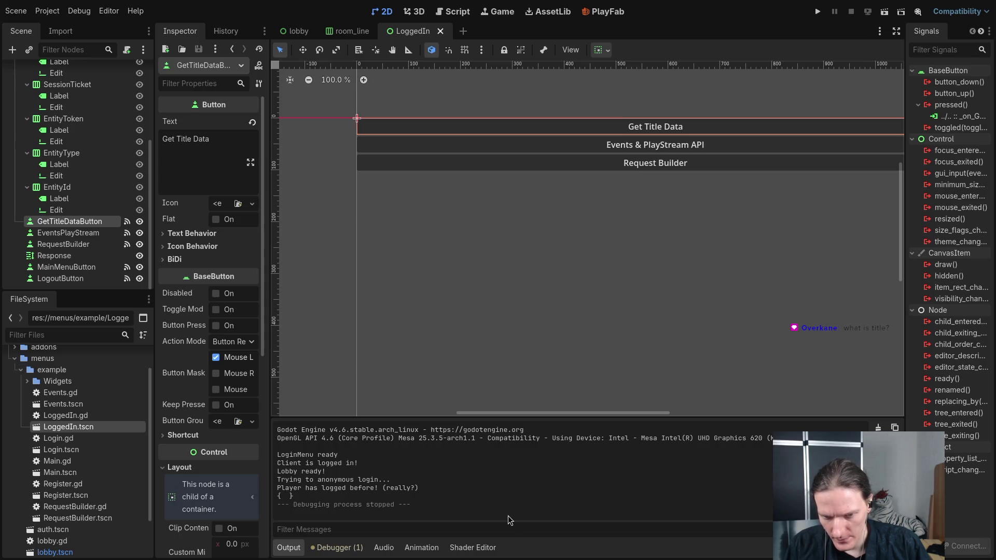
key("super+5")
key("super+1")
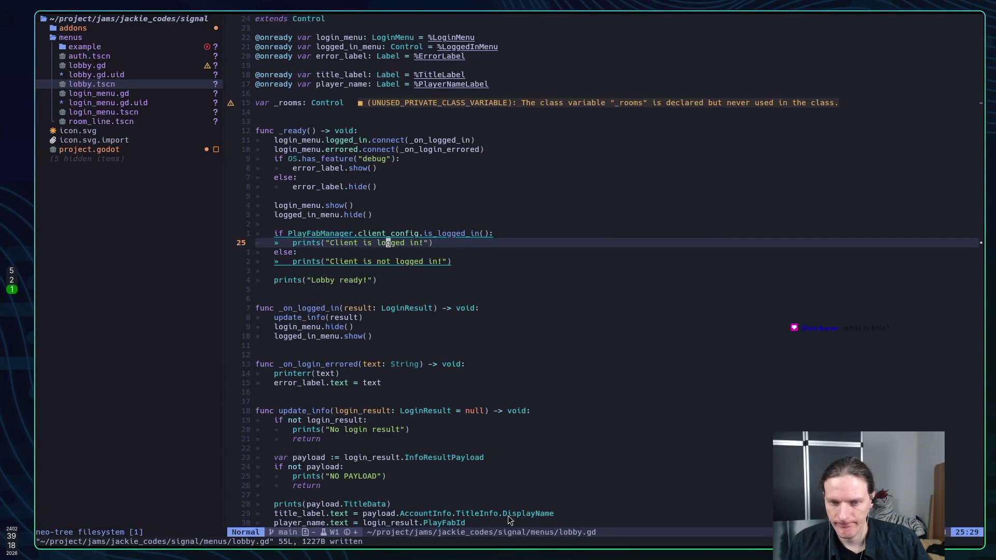
scroll(475, 487, "down", 5)
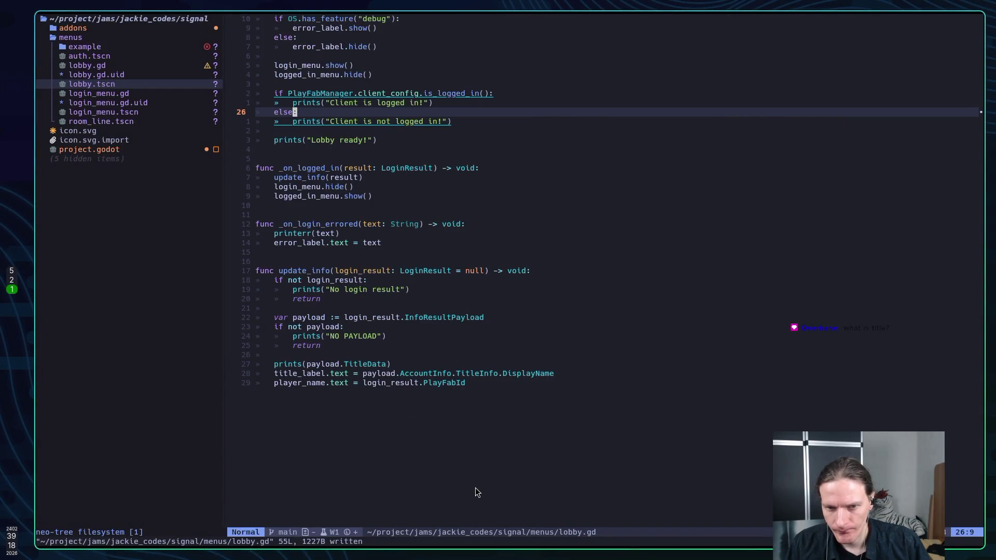
scroll(475, 487, "up", 3)
scroll(485, 478, "up", 1)
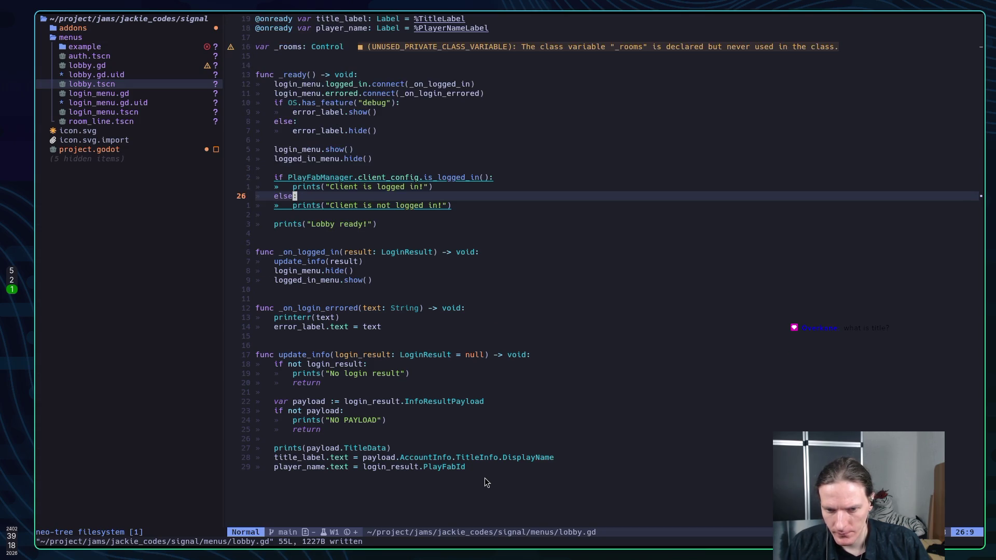
key("j")
key("j")
key("j")
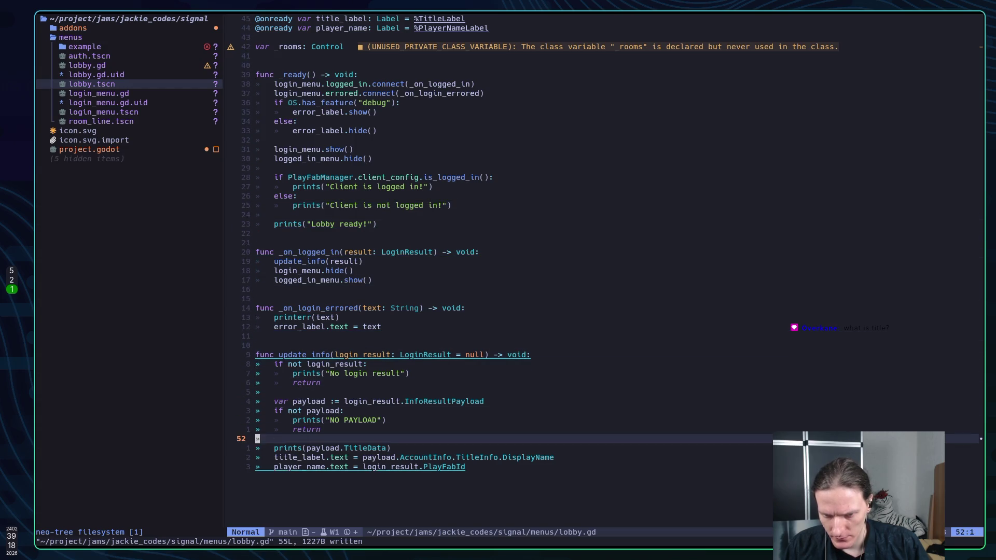
key("super+5")
key("super+2")
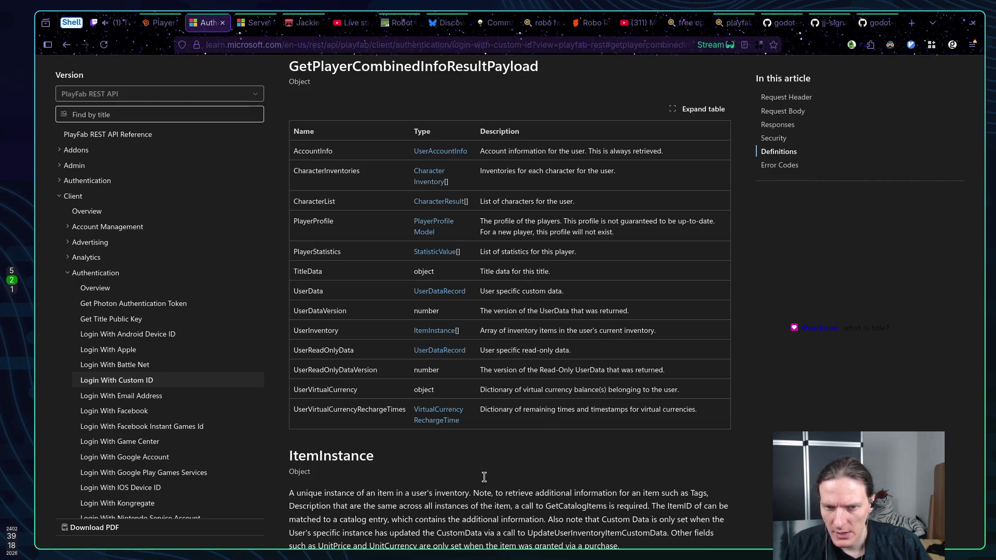
Step: Open UserAccountInfo and scan its fields such as PlayFabId, TitleInfo and Username
left_click(456, 153)
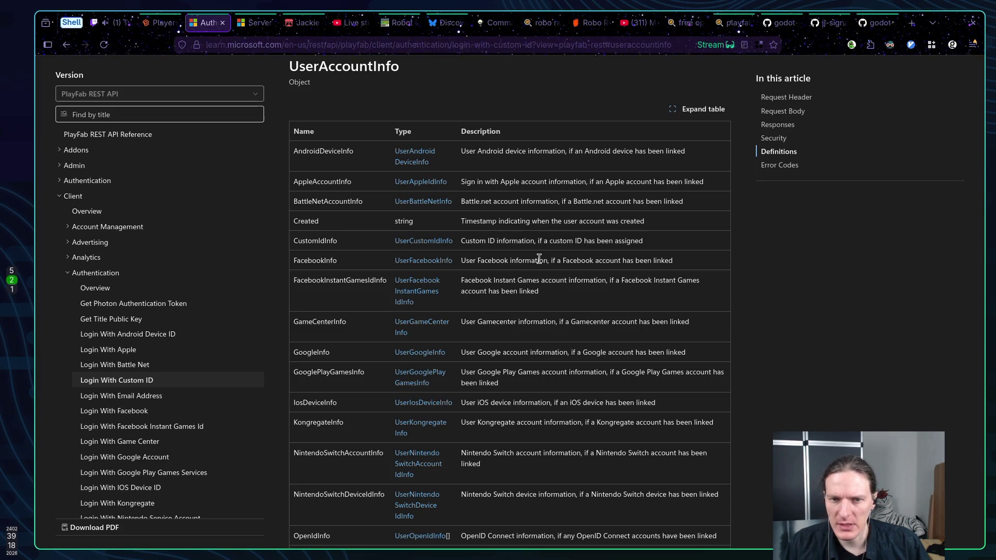
scroll(539, 255, "down", 5)
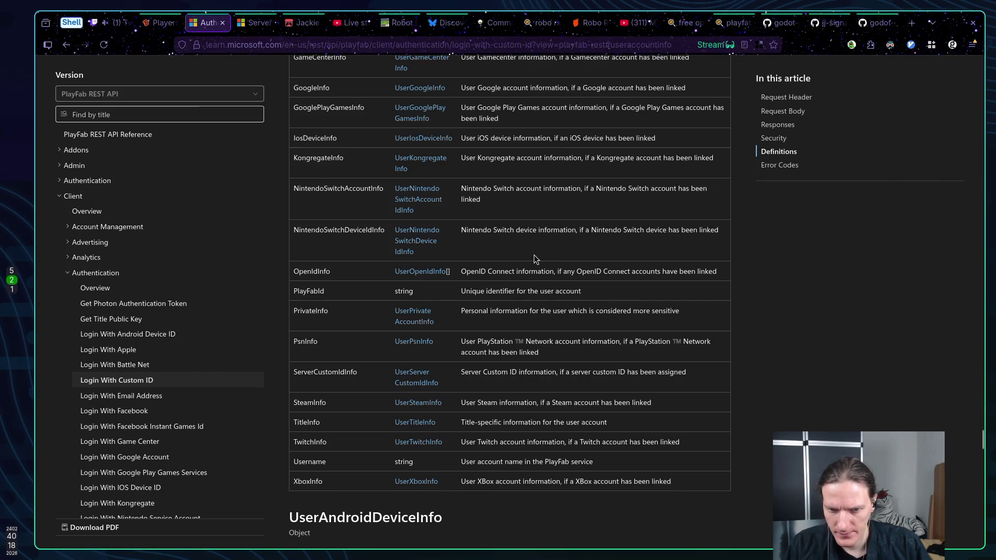
scroll(536, 259, "down", 2)
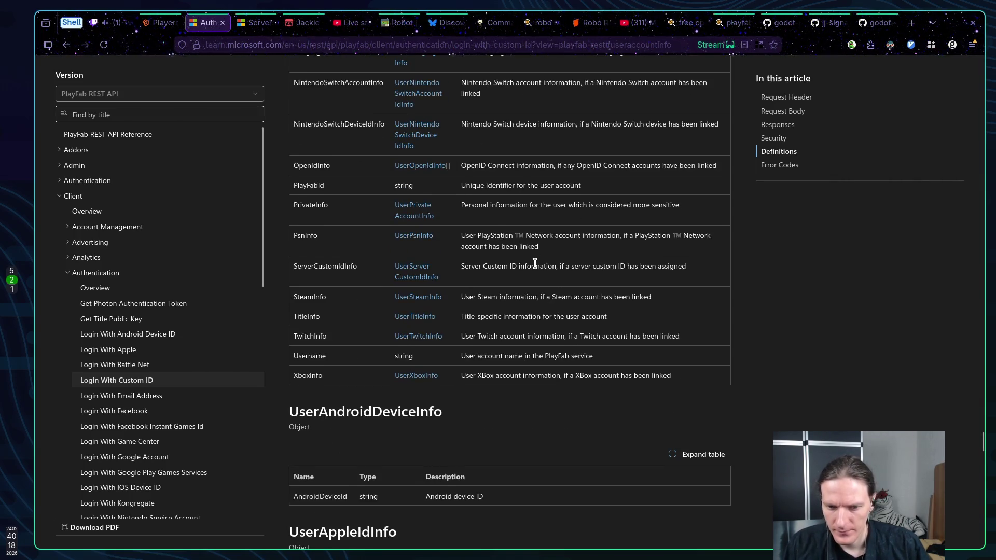
scroll(535, 262, "up", 4)
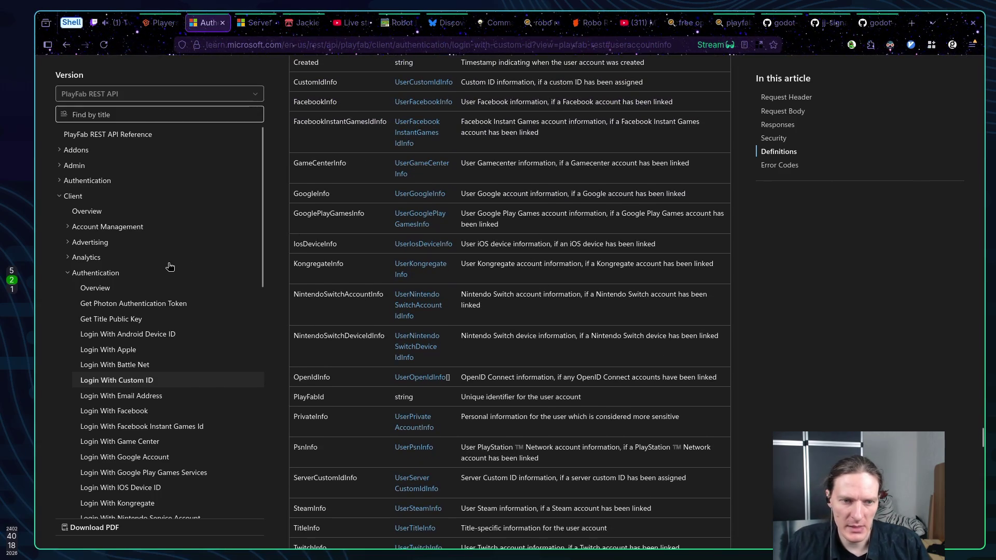
left_click(68, 273)
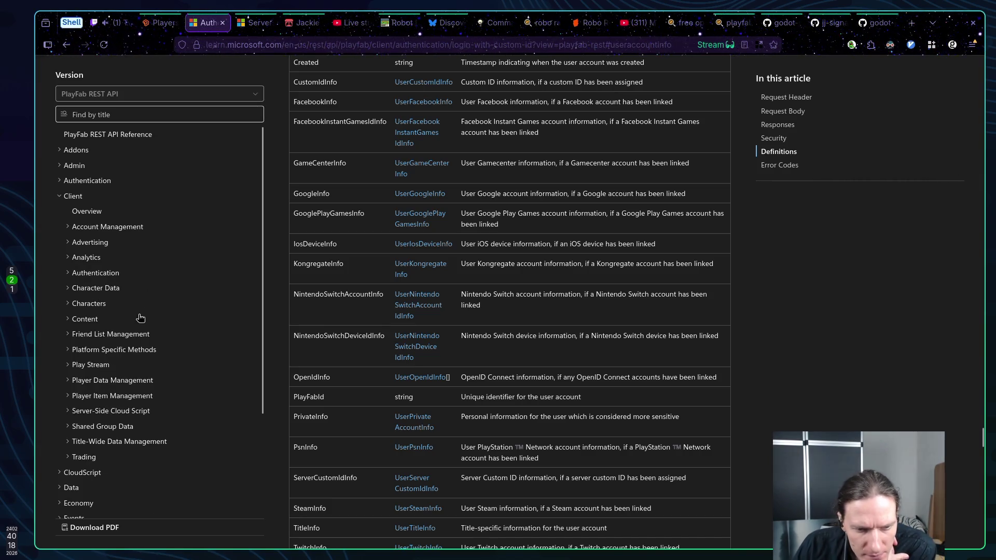
Step: Expand the Multiplayer section of the docs sidebar and open its REST API Overview page
scroll(149, 313, "down", 3)
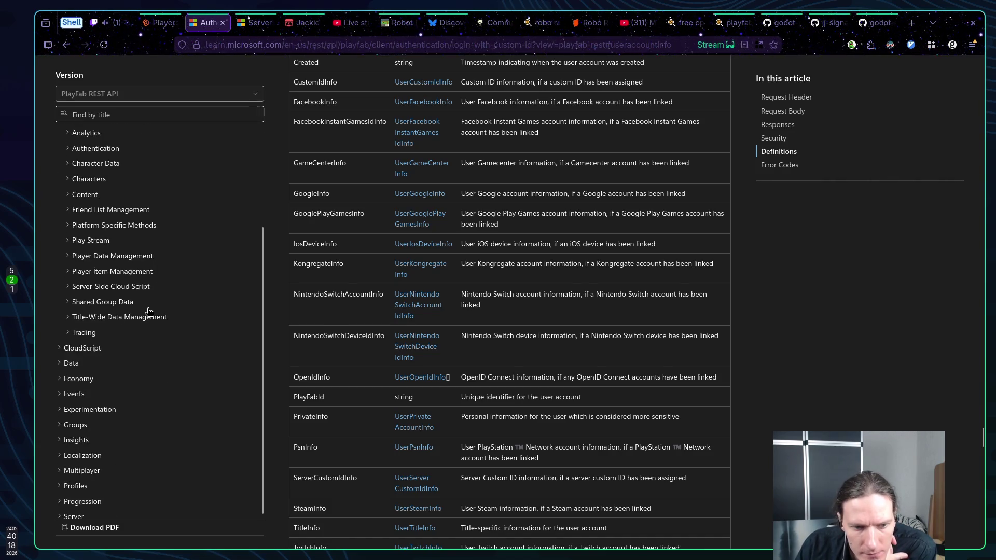
scroll(146, 309, "up", 3)
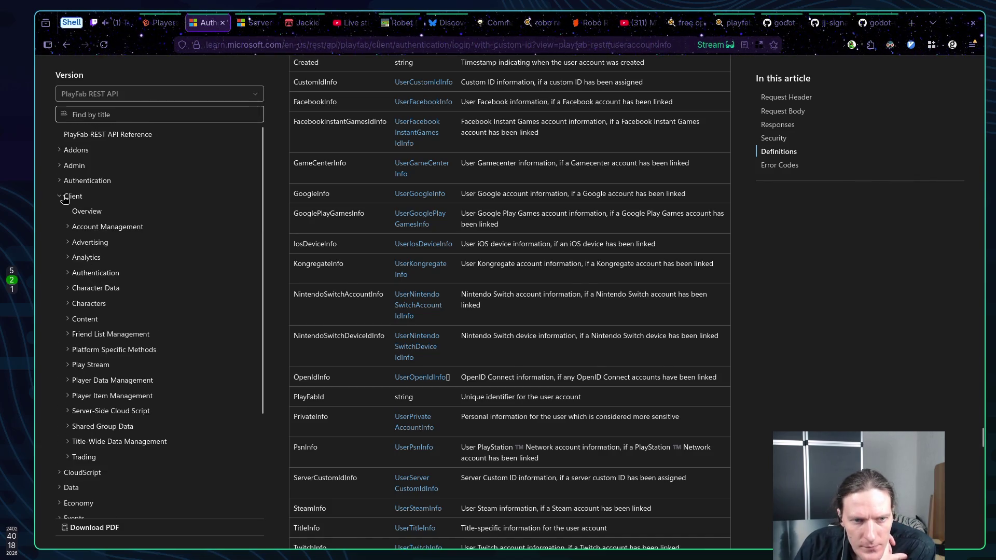
scroll(90, 291, "down", 5)
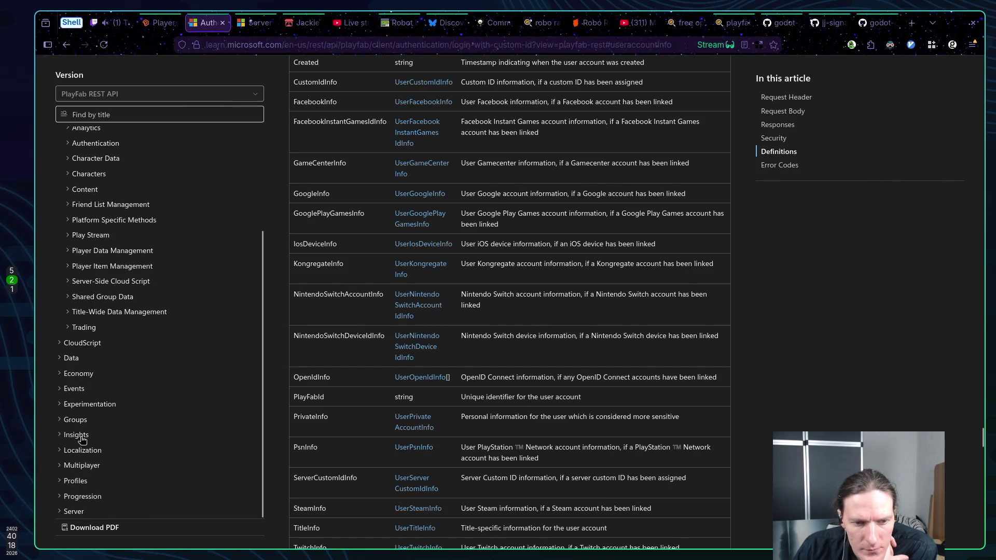
left_click(60, 466)
scroll(91, 410, "down", 3)
left_click(87, 389)
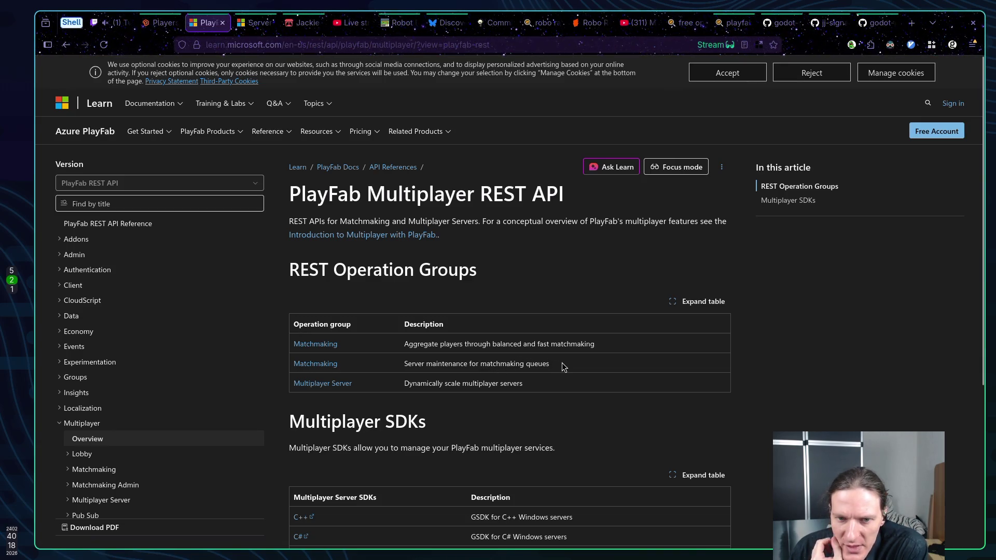
Step: Open the Multiplayer > Lobby Overview operations page, then return to the Godot editor
scroll(521, 366, "down", 2)
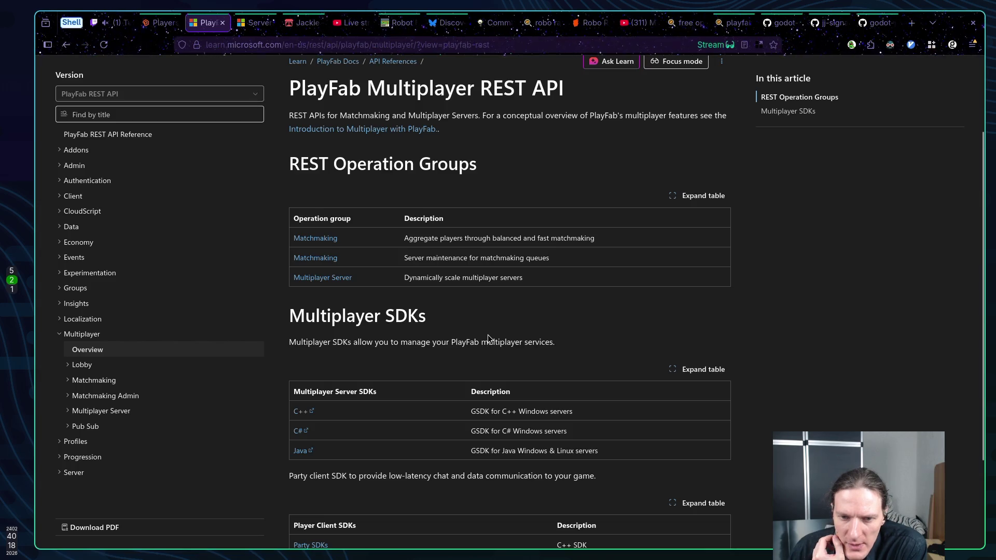
scroll(487, 338, "down", 3)
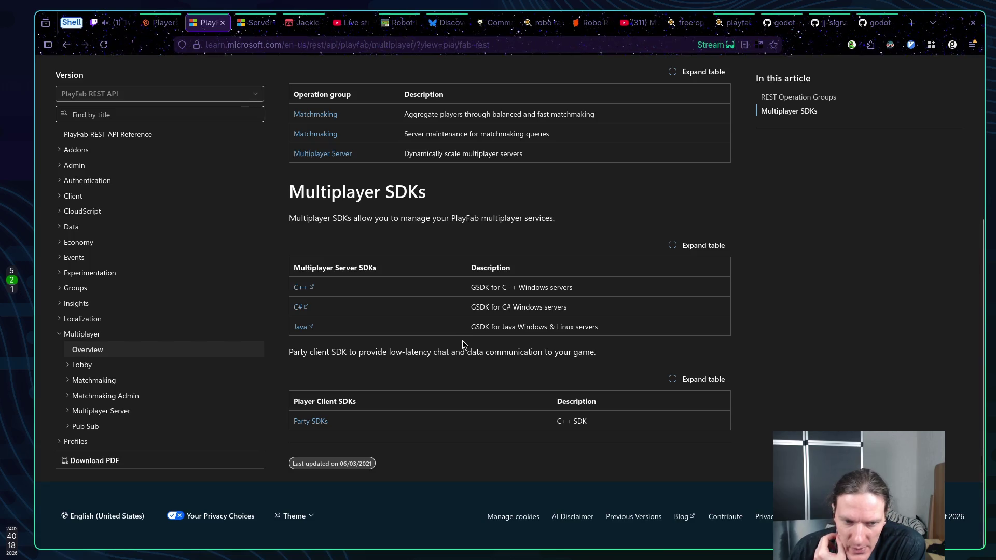
left_click(78, 367)
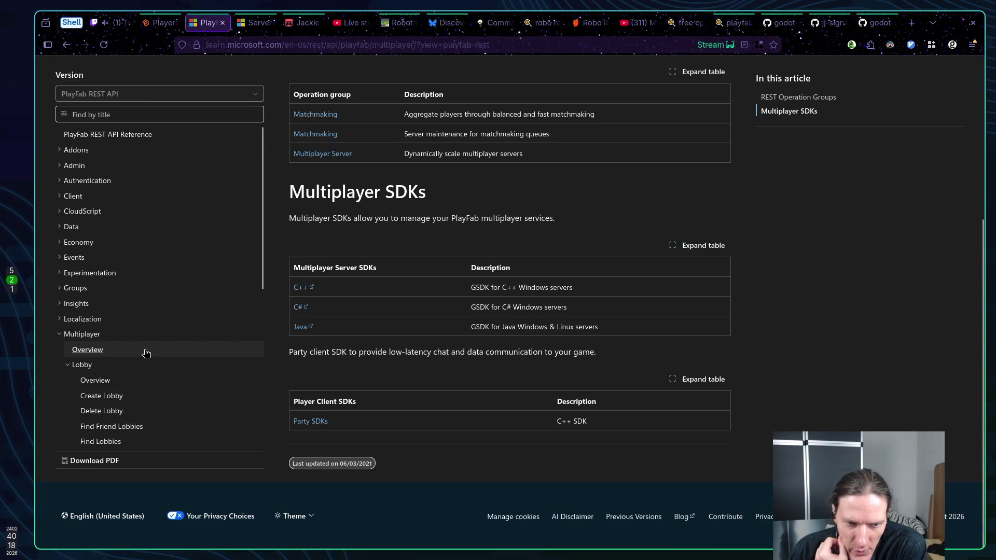
scroll(146, 354, "down", 2)
left_click(103, 322)
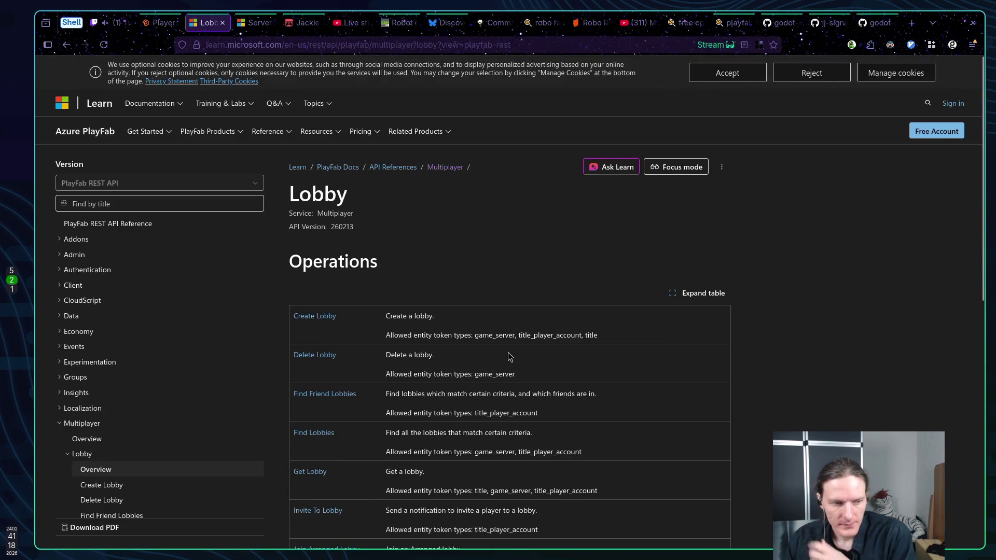
key("alt+Tab")
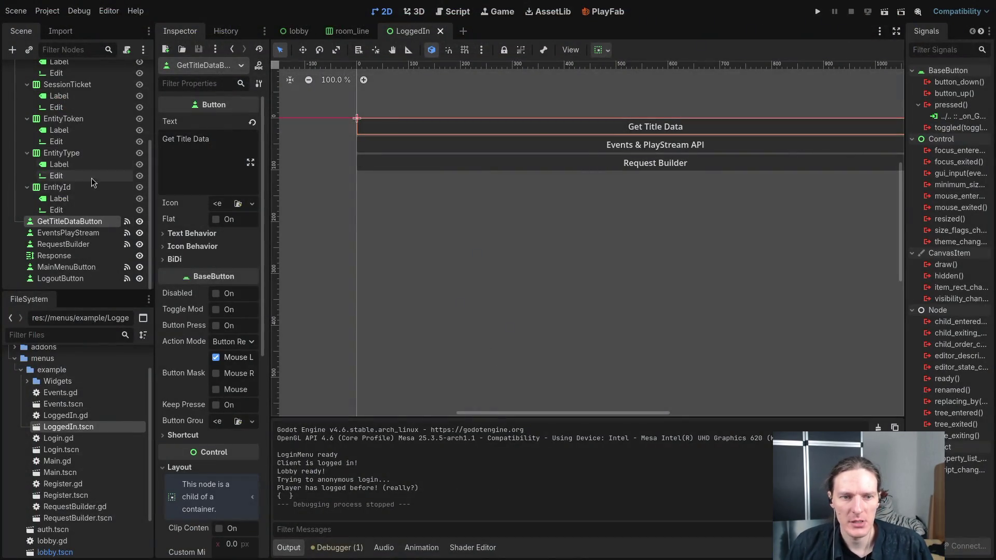
Step: In the lobby scene, add a Button child node under the inner VBoxContainer
left_click(294, 32)
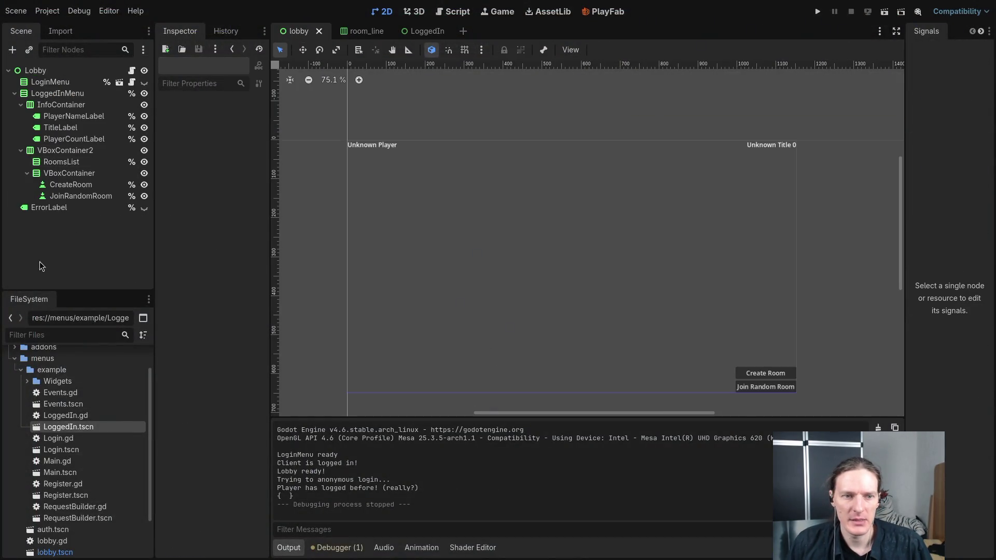
left_click(60, 152)
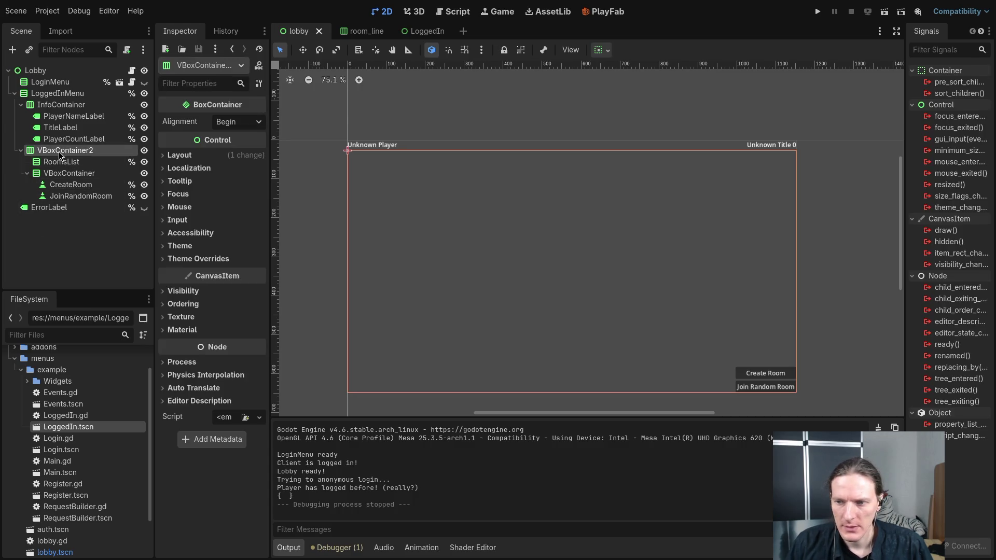
left_click(58, 174)
right_click(58, 173)
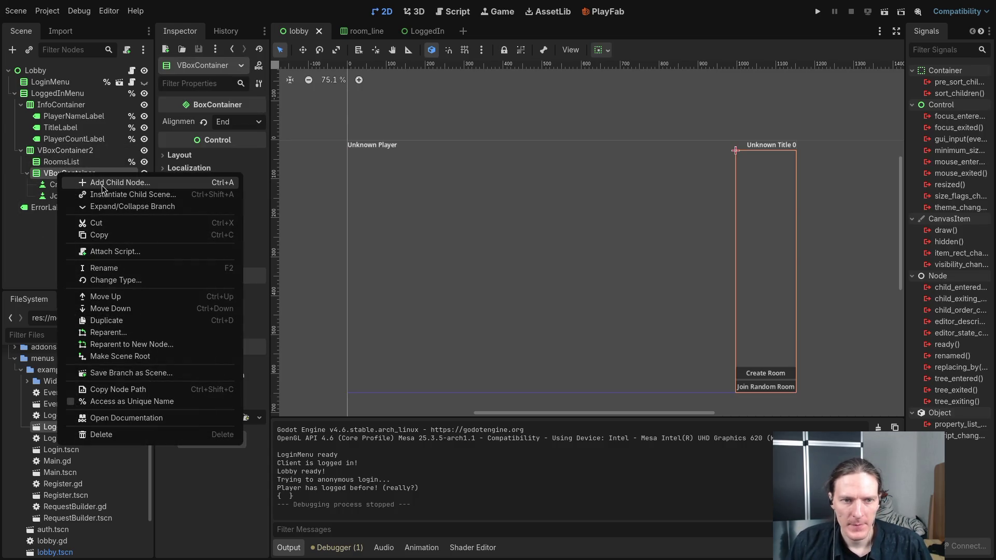
left_click(88, 182)
type("button")
key("Return")
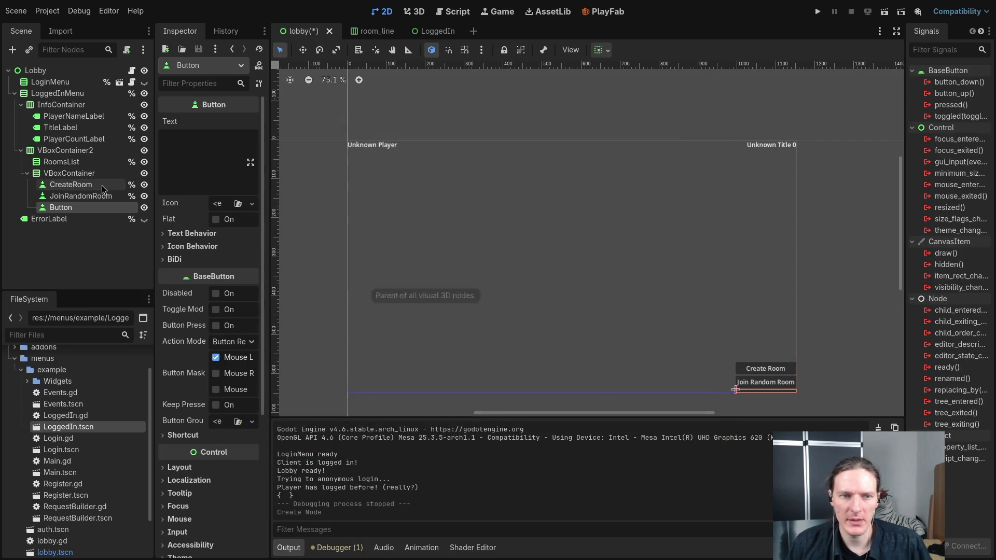
Step: Set the button's text to 'Refresh', rename the node Refresh, and save the scene
left_click(199, 165)
type("Refresh")
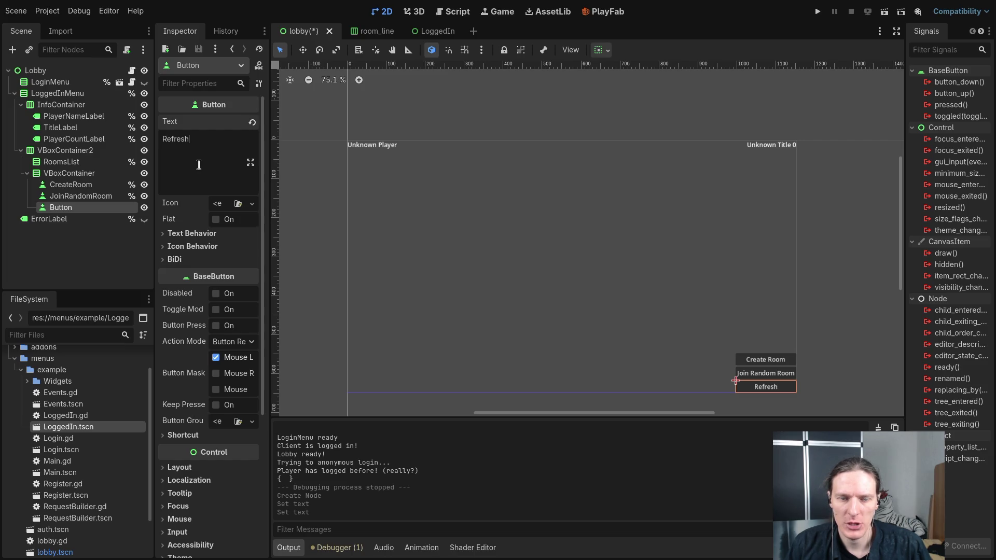
double_click(81, 207)
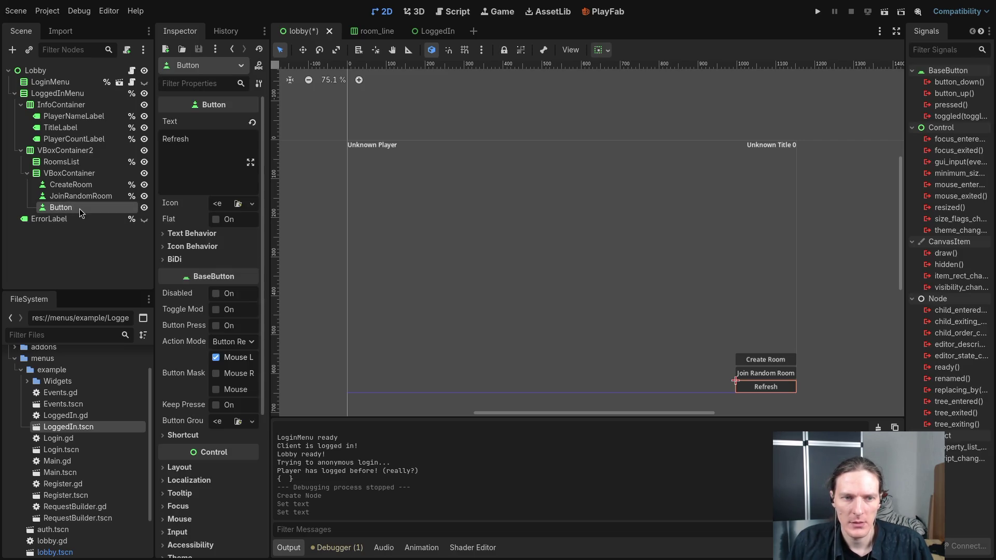
type("Refres")
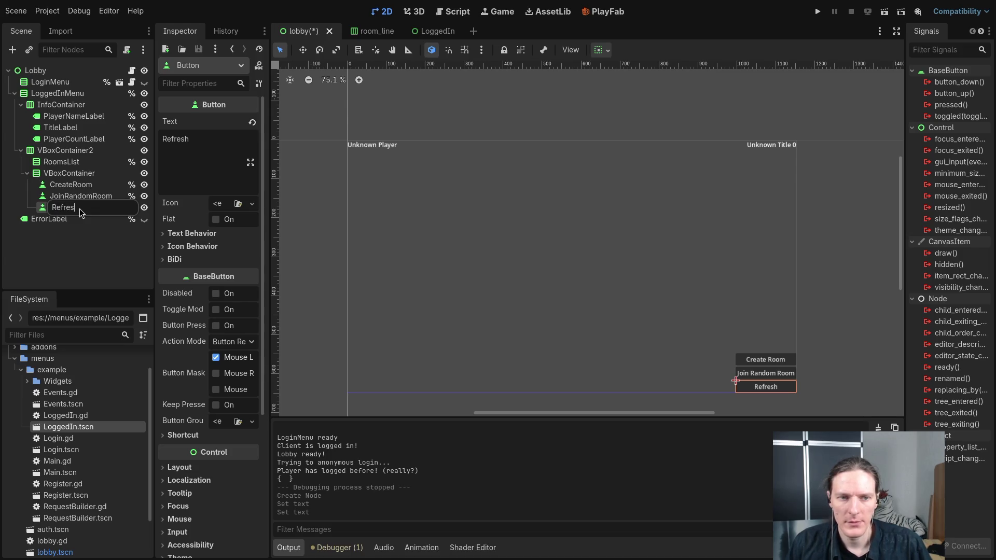
key("Return")
key("ctrl+s")
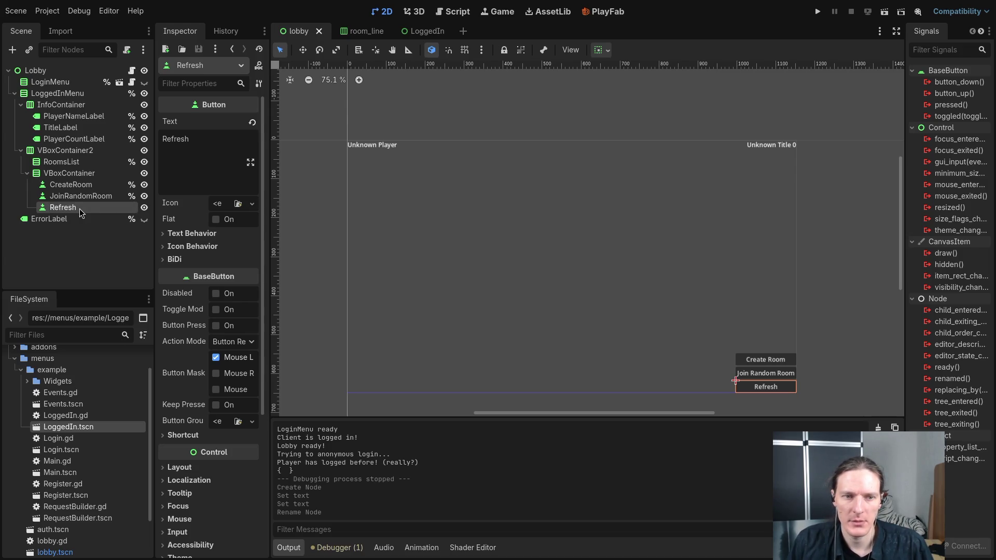
Step: Make the Refresh node accessible by unique name, then return to the Lobby API docs
right_click(81, 213)
left_click(124, 436)
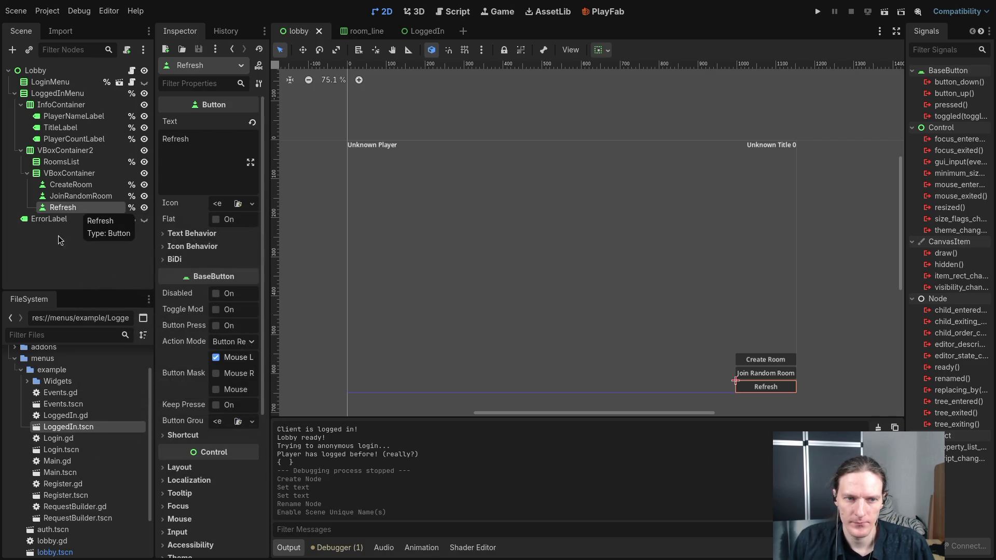
left_click(65, 243)
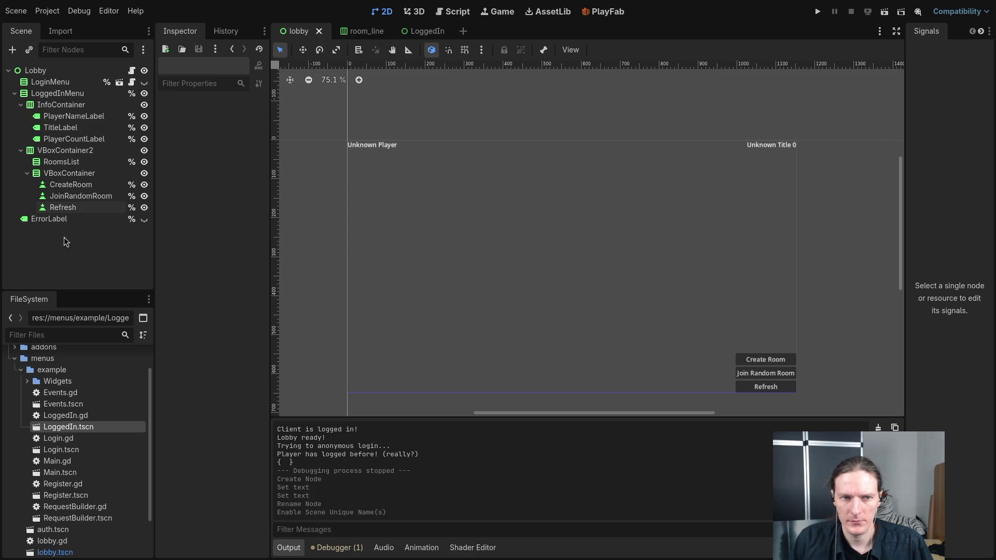
left_click(66, 210)
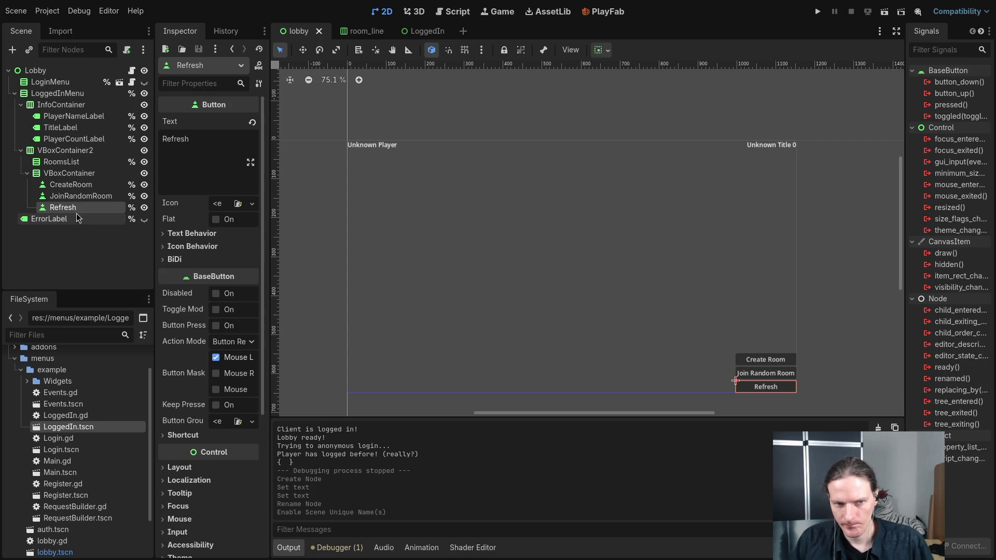
key("super+2")
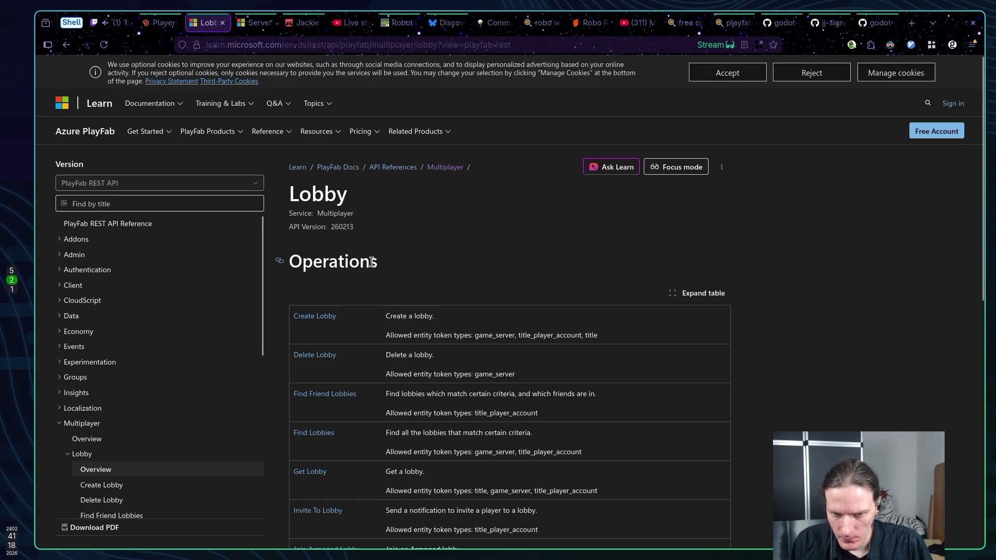
Step: Browse the Lobby operations table and open Get Lobby in a new tab
scroll(472, 254, "down", 2)
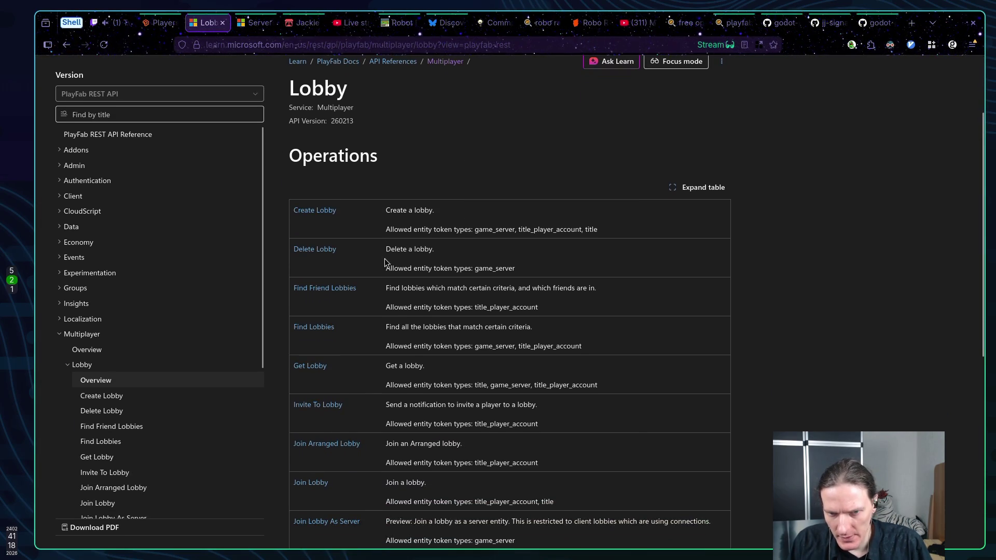
scroll(456, 267, "down", 1)
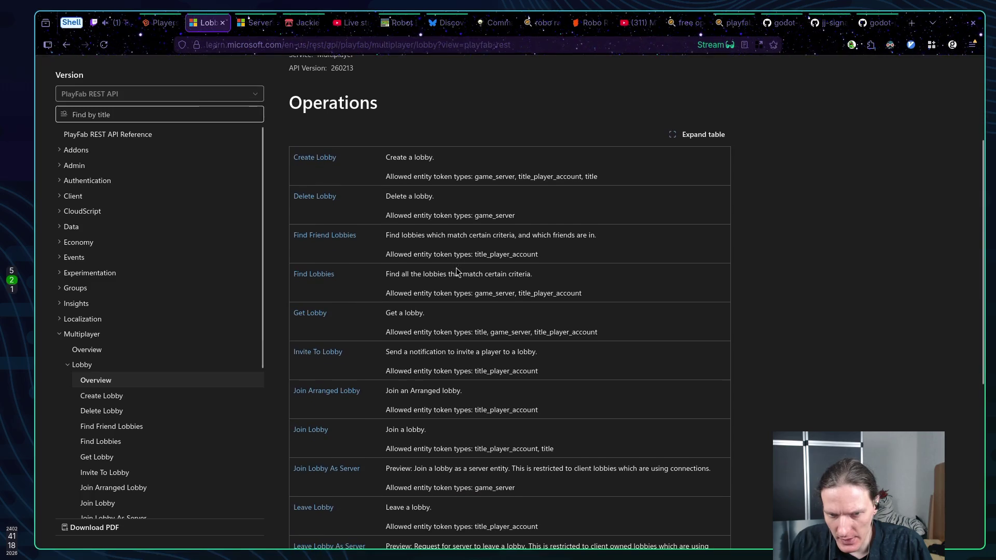
scroll(454, 268, "down", 1)
scroll(453, 266, "down", 5)
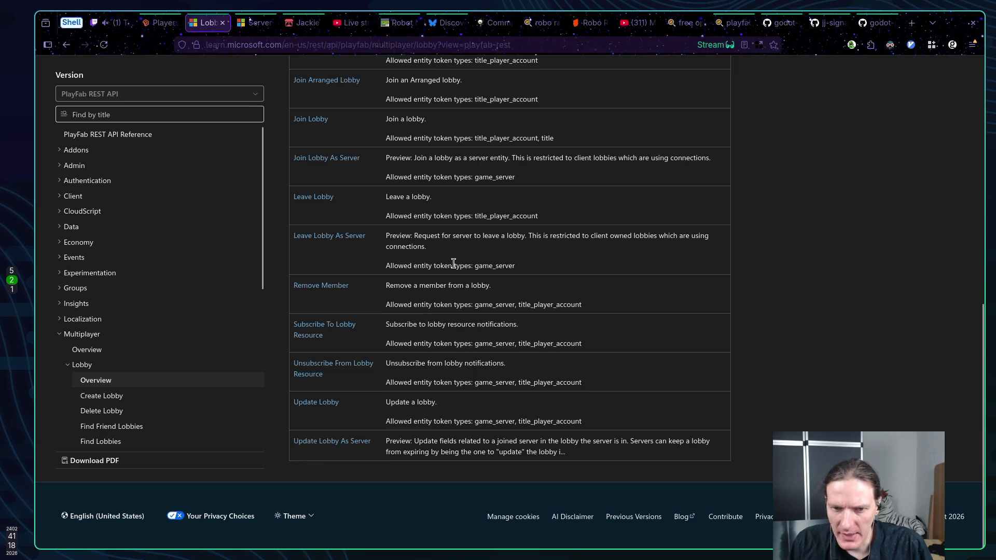
scroll(453, 264, "up", 3)
scroll(429, 280, "up", 1)
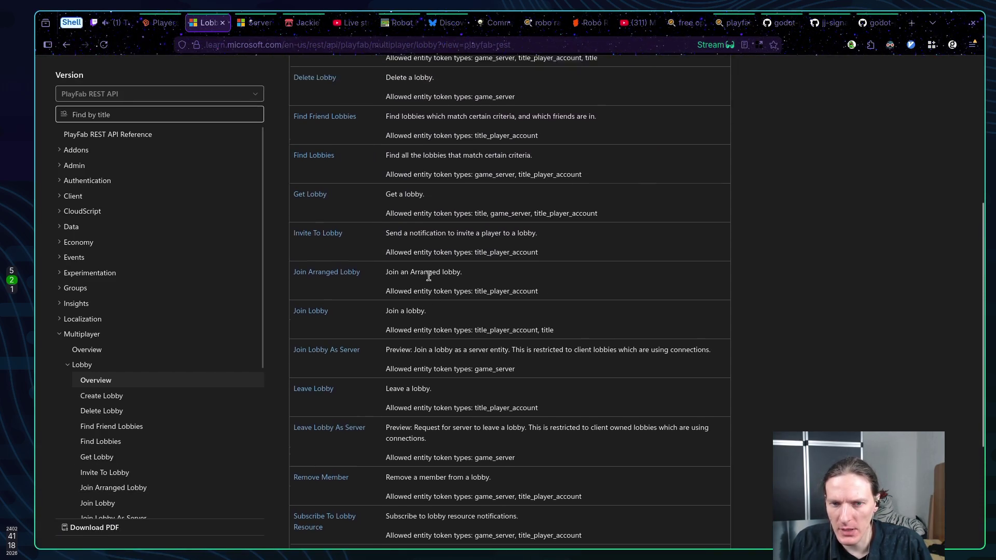
scroll(405, 282, "up", 1)
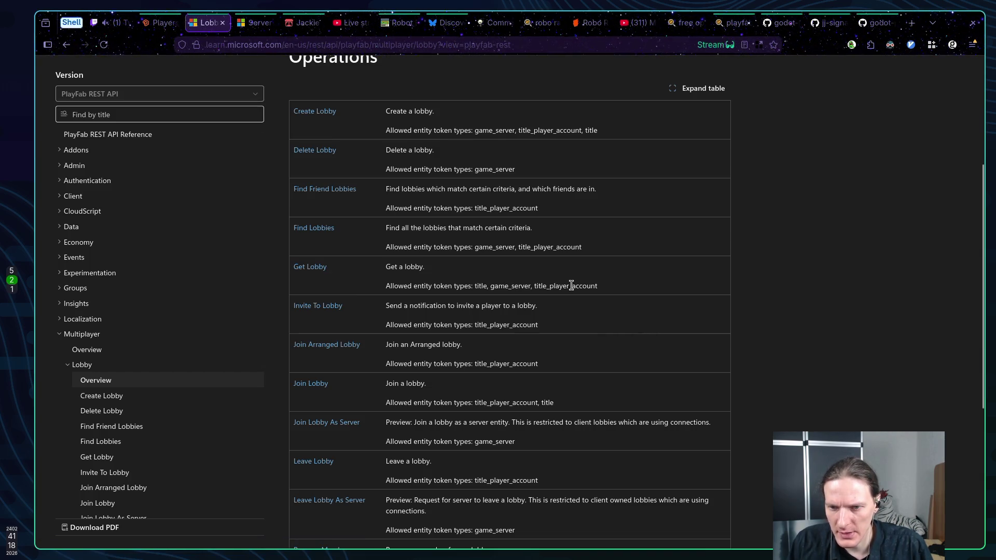
scroll(611, 291, "up", 1)
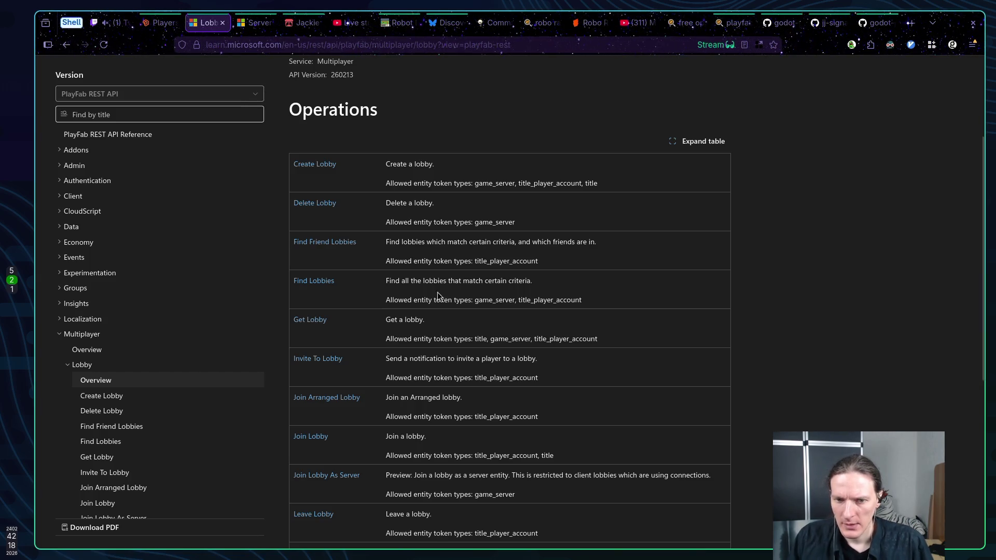
middle_click(318, 322)
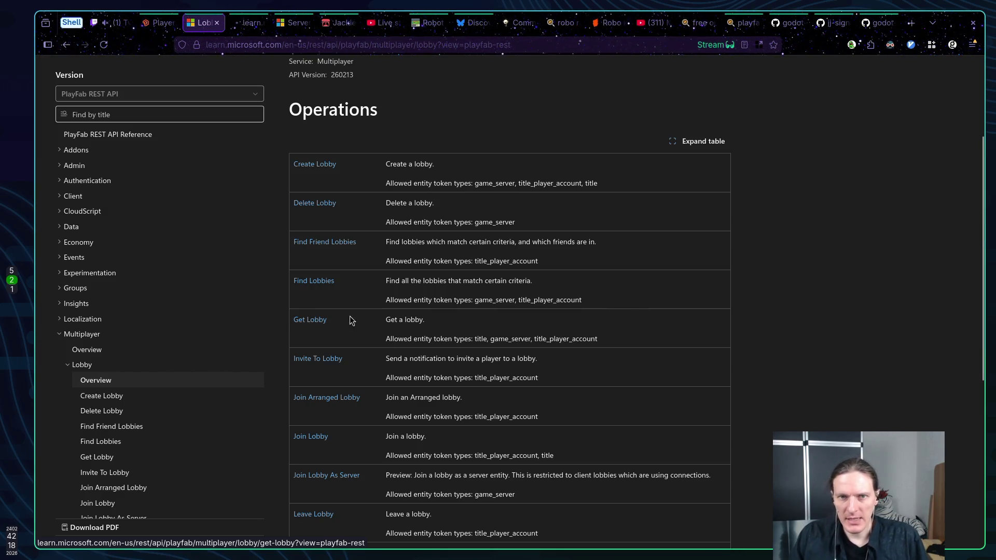
Step: Close the Multiplayer Servers tab, view the Get Lobby page, then return to Neovim
left_click(291, 24)
middle_click(291, 24)
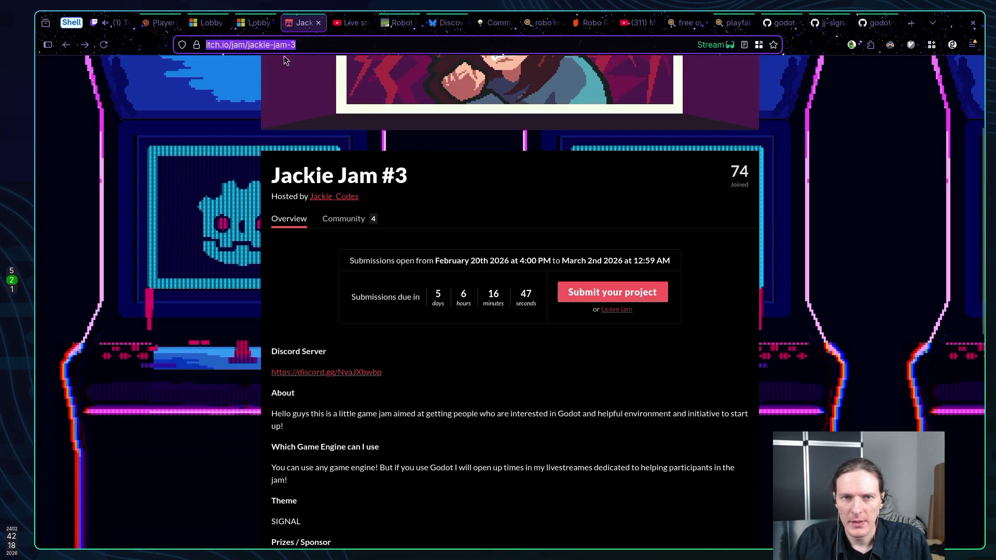
left_click(255, 23)
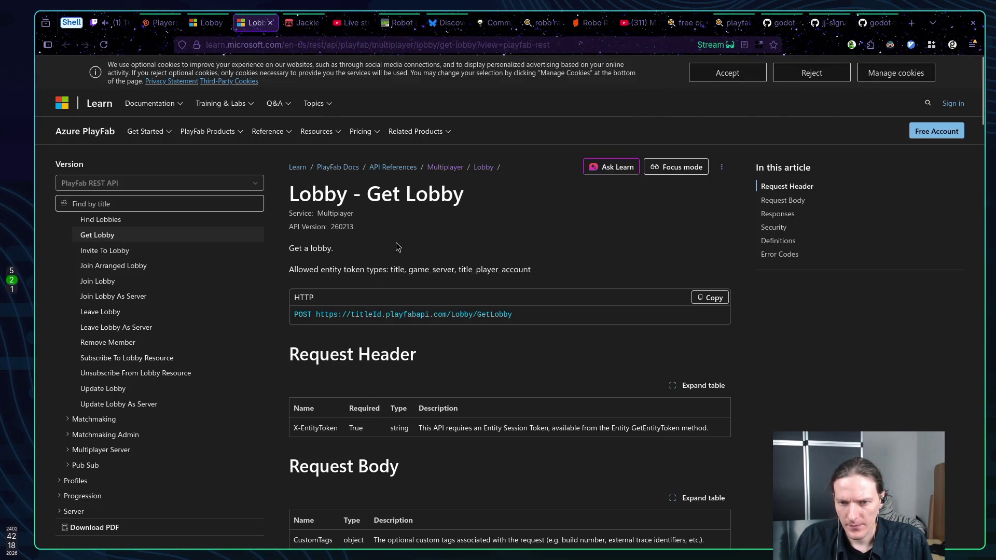
scroll(445, 251, "down", 2)
scroll(456, 259, "up", 2)
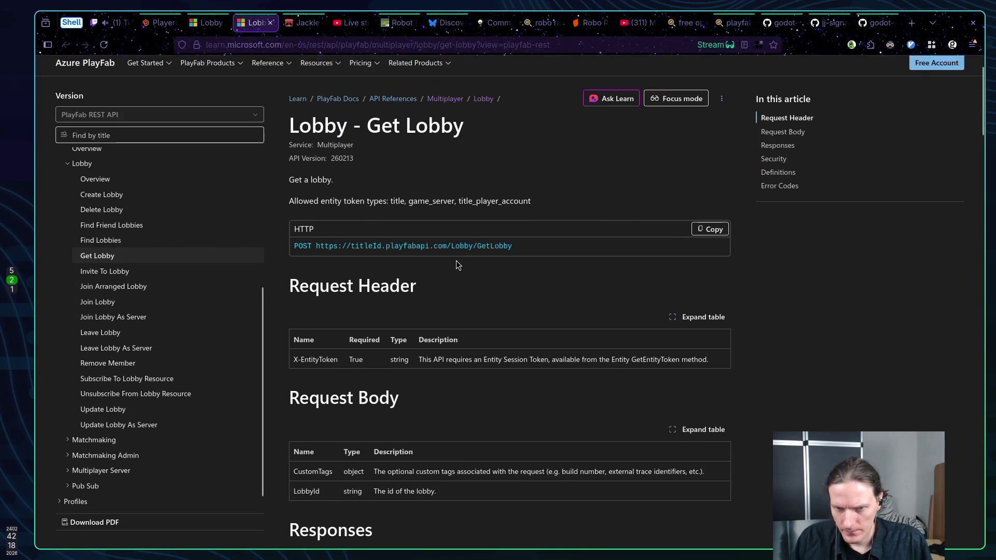
key("super+1")
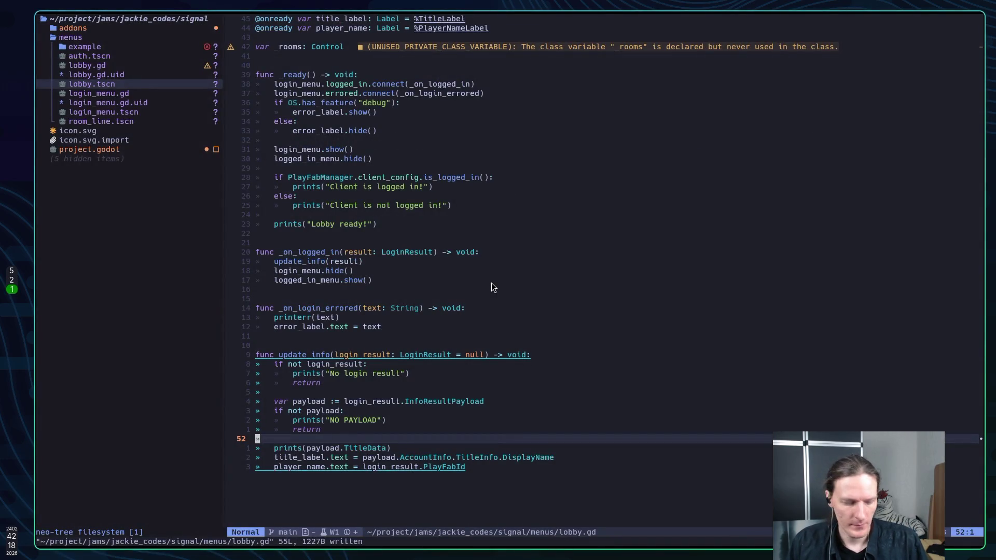
Step: Live-grep the project for 'lobby', preview matches in auth.tscn, lobby.gd and lobby.tscn, then dismiss it
key("space")
type("sg")
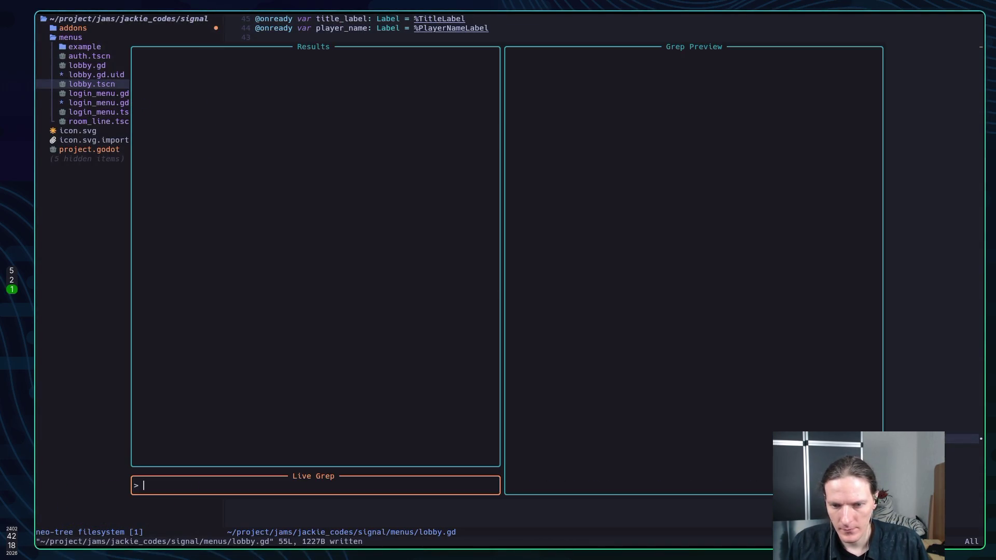
type("lobby")
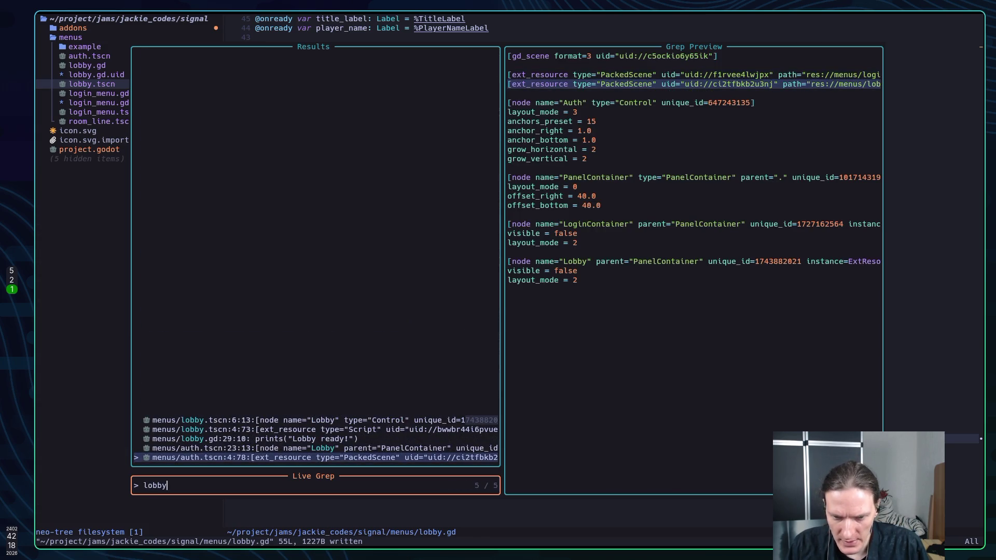
left_click(311, 448)
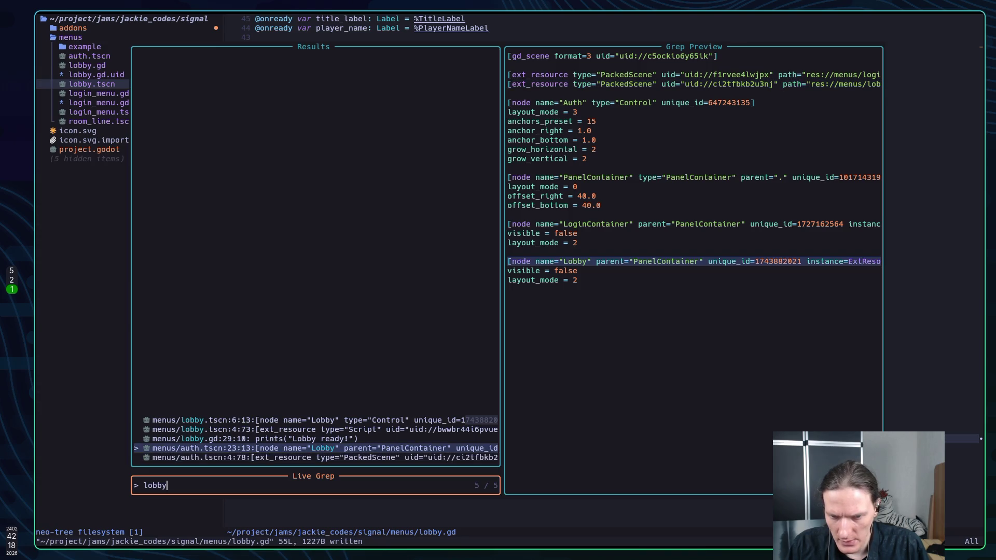
left_click(255, 439)
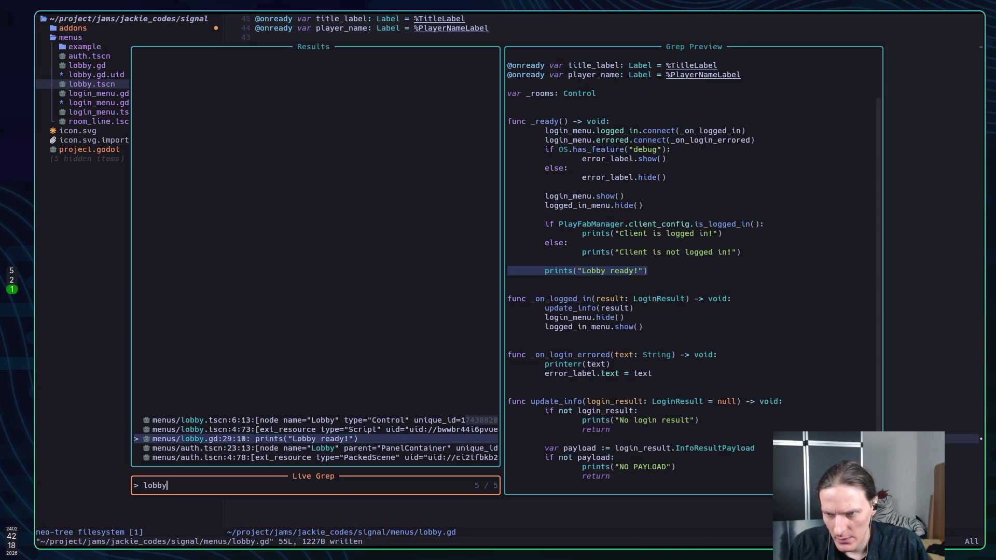
key("Up")
key("Up")
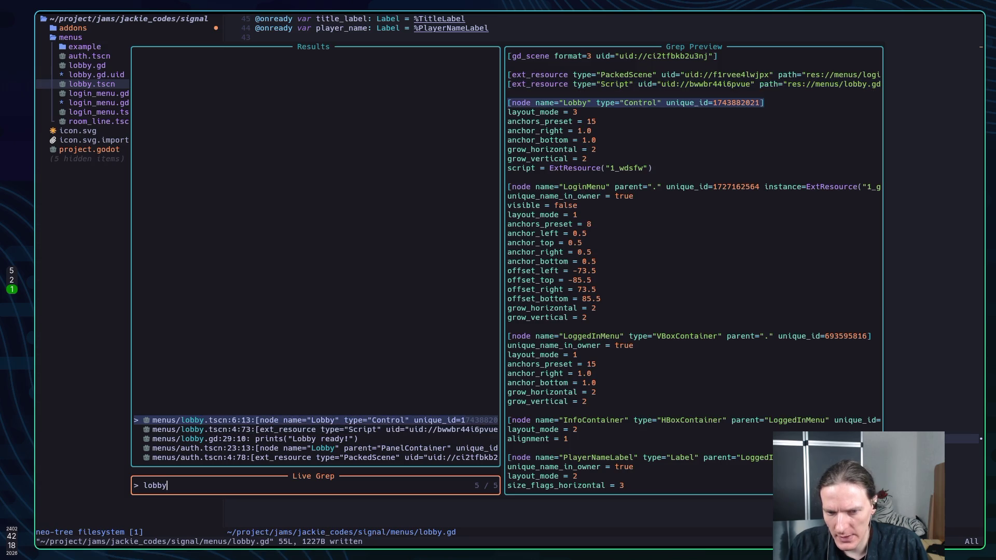
key("Escape")
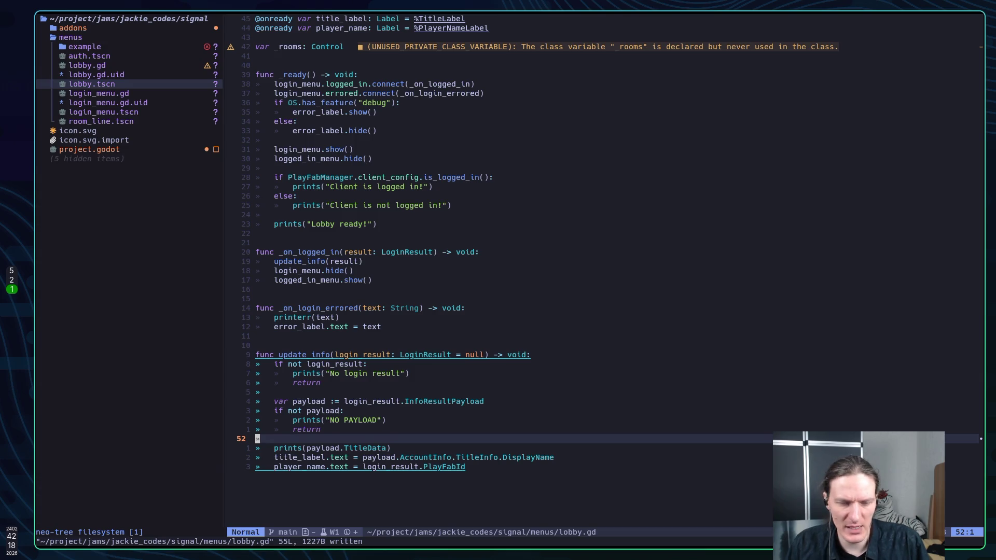
key("super+2")
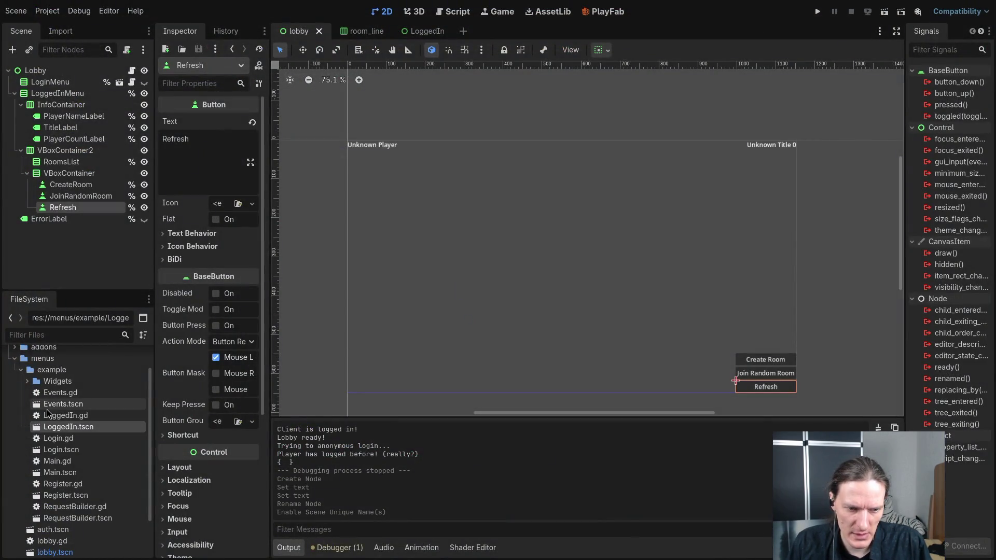
Step: Browse the addons/godot-playfab/Models scripts, fold the folders back up, and return to the browser
scroll(47, 413, "up", 2)
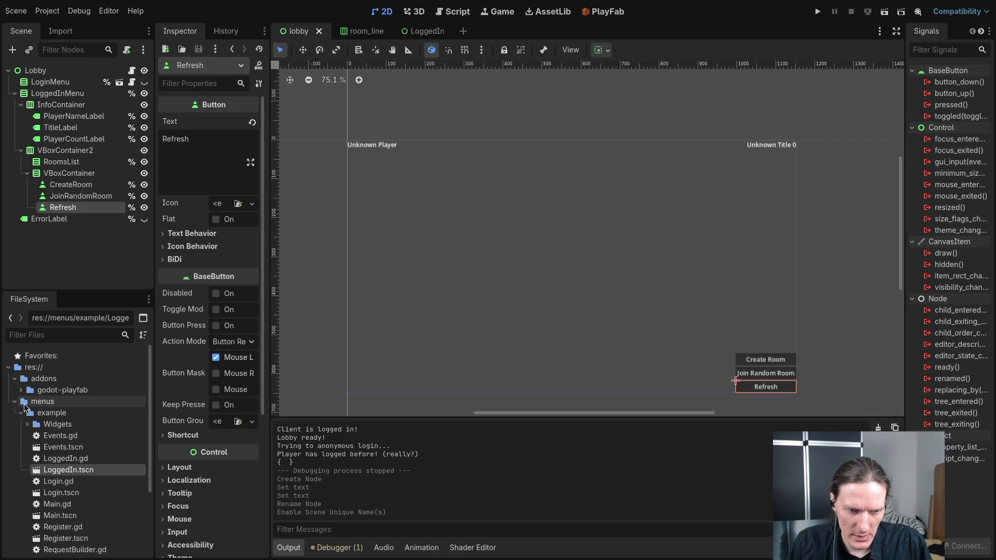
left_click(21, 389)
left_click(27, 413)
scroll(90, 417, "down", 3)
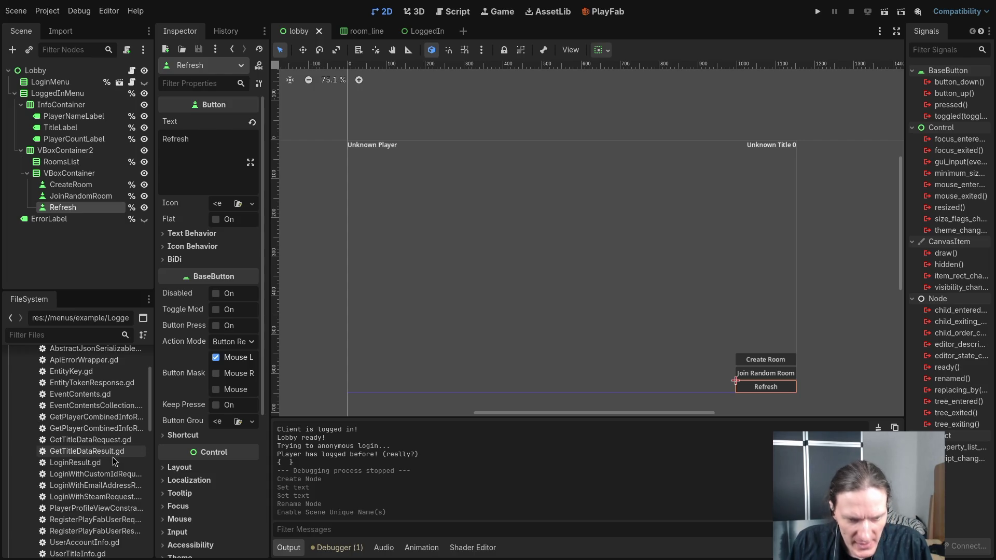
scroll(111, 459, "down", 2)
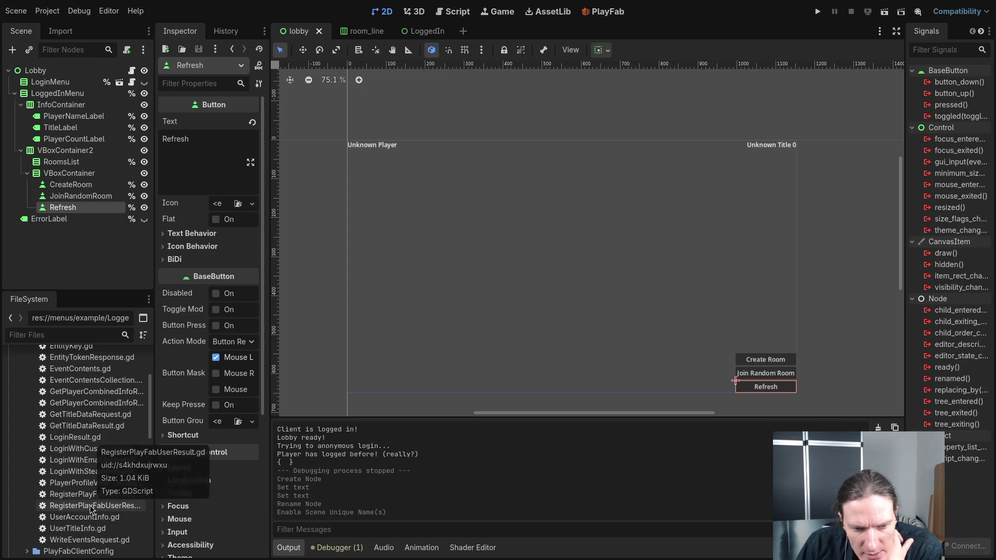
scroll(67, 474, "up", 2)
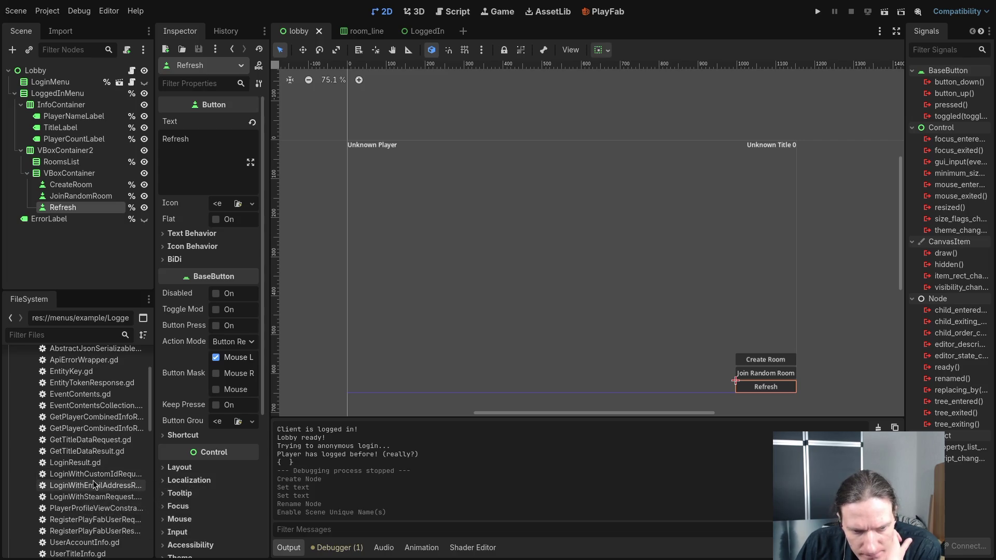
scroll(101, 484, "up", 2)
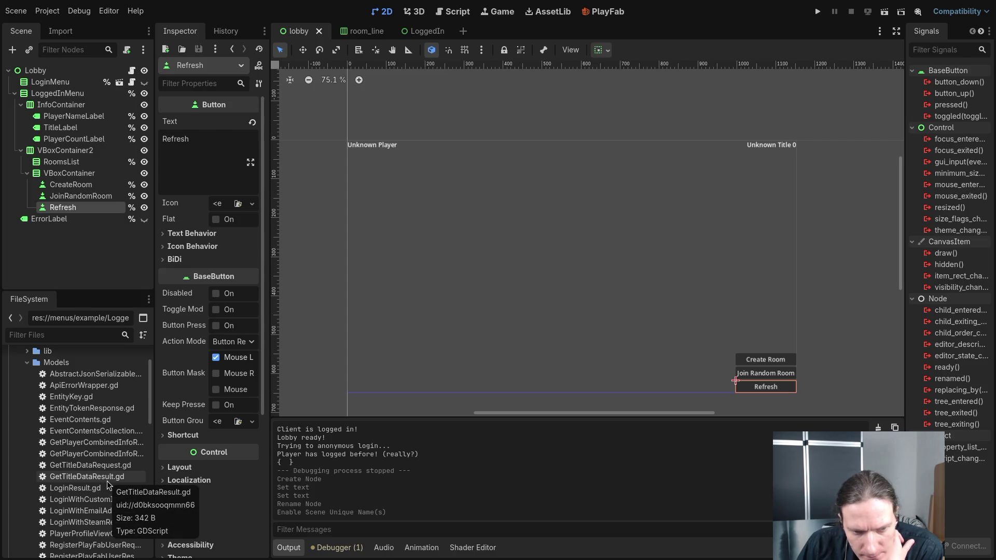
left_click(27, 362)
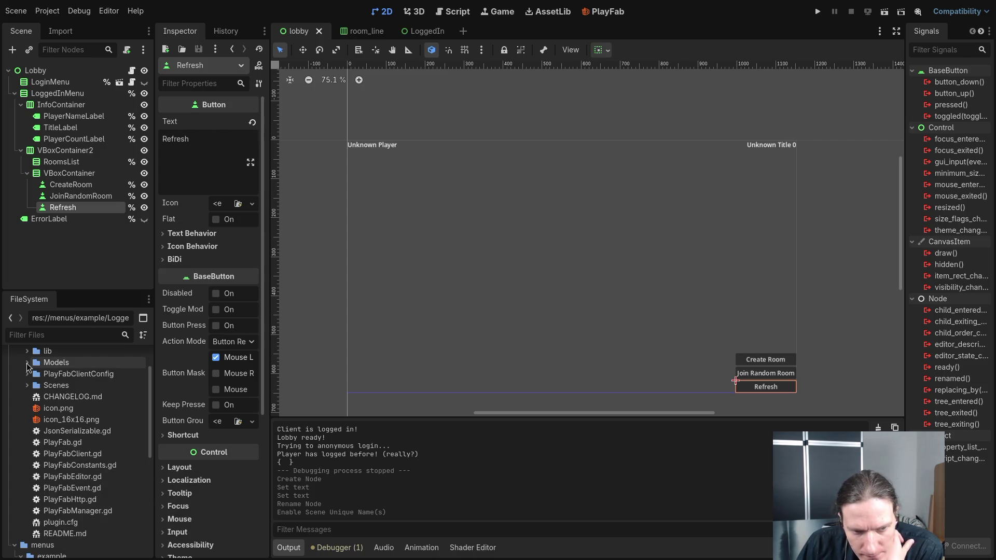
scroll(31, 394, "up", 5)
left_click(20, 390)
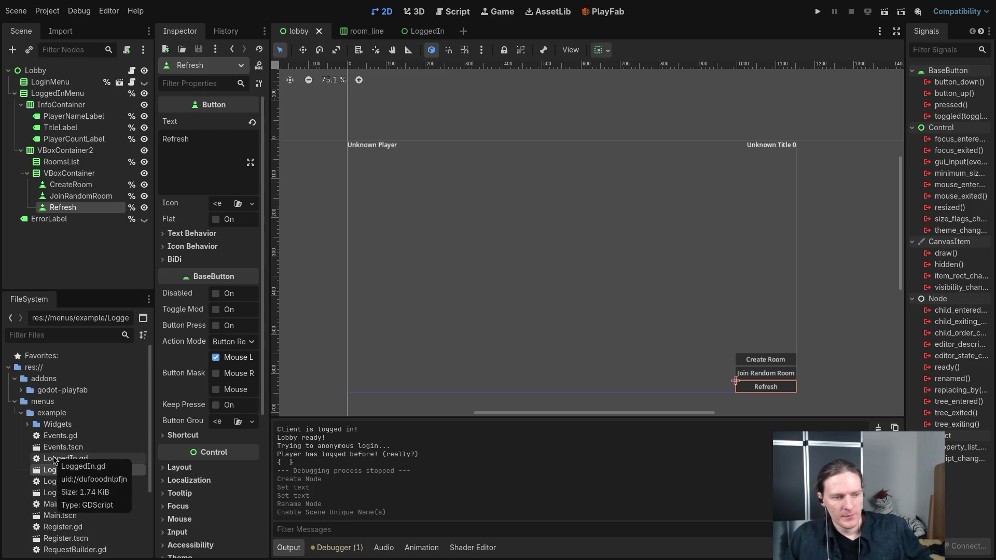
key("alt+Tab")
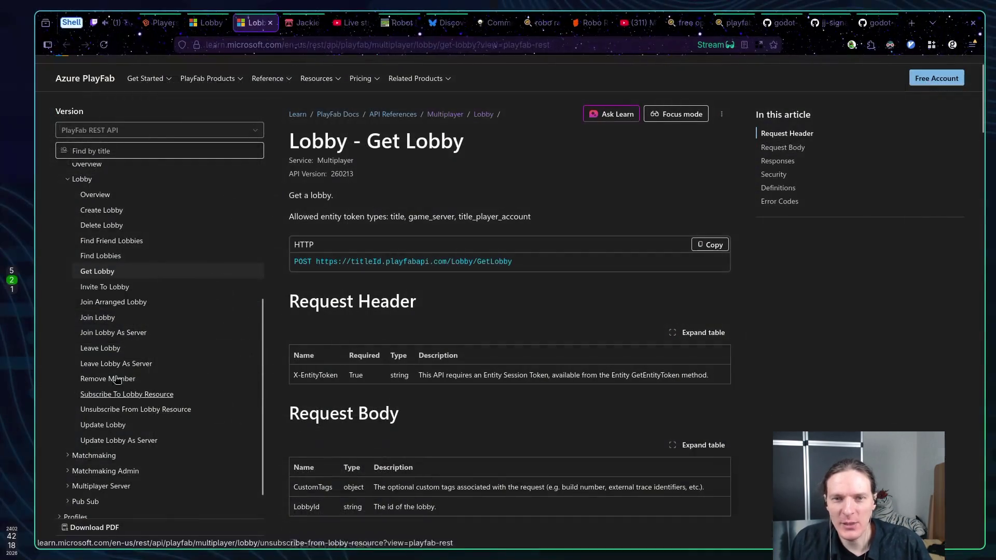
left_click(158, 23)
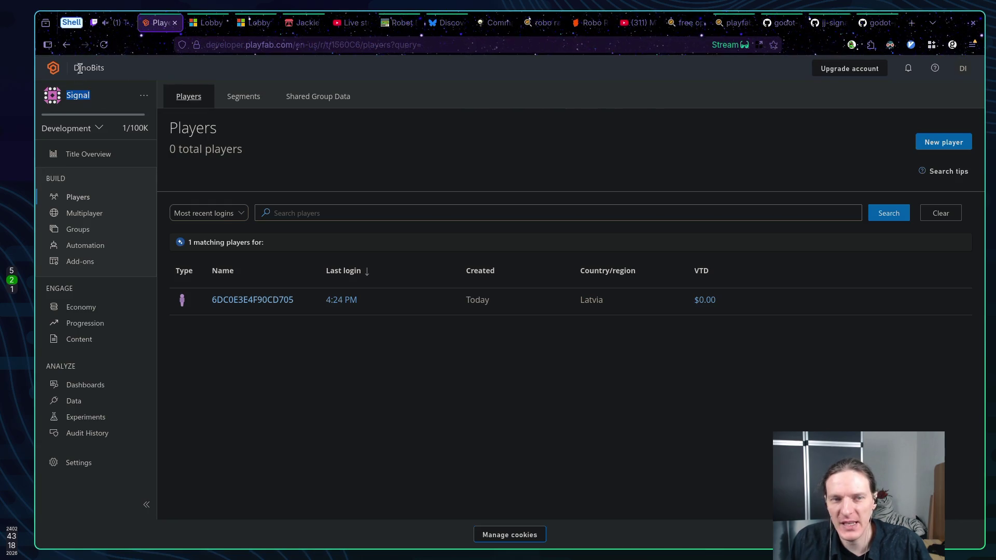
left_click(233, 165)
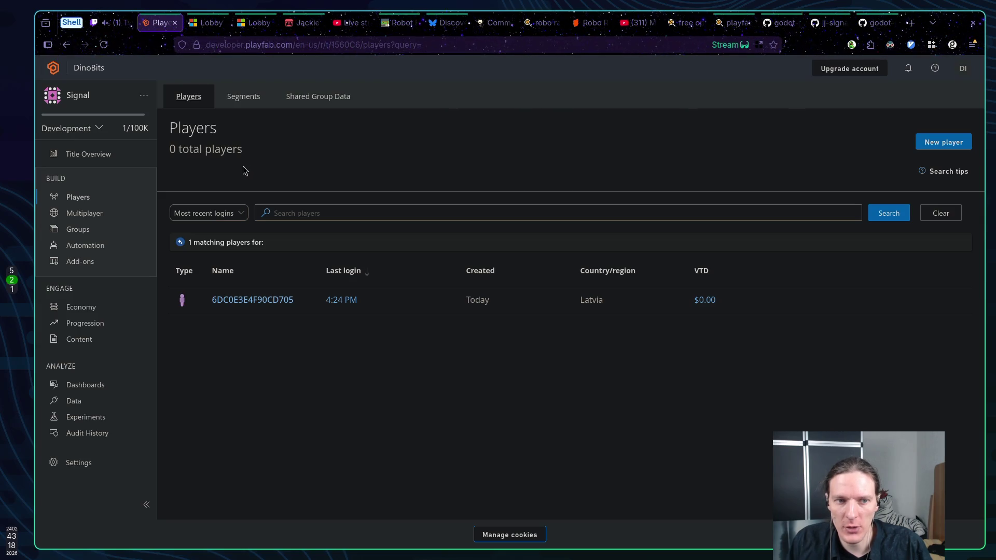
left_click(255, 23)
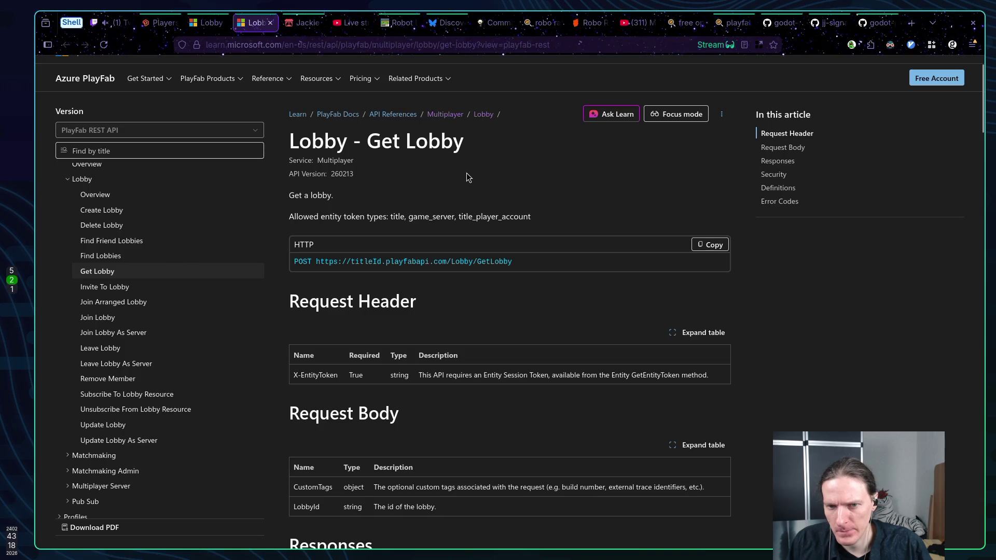
Step: Review the GetLobbyResult definition, then copy the Find Lobbies POST endpoint URL
scroll(467, 176, "down", 6)
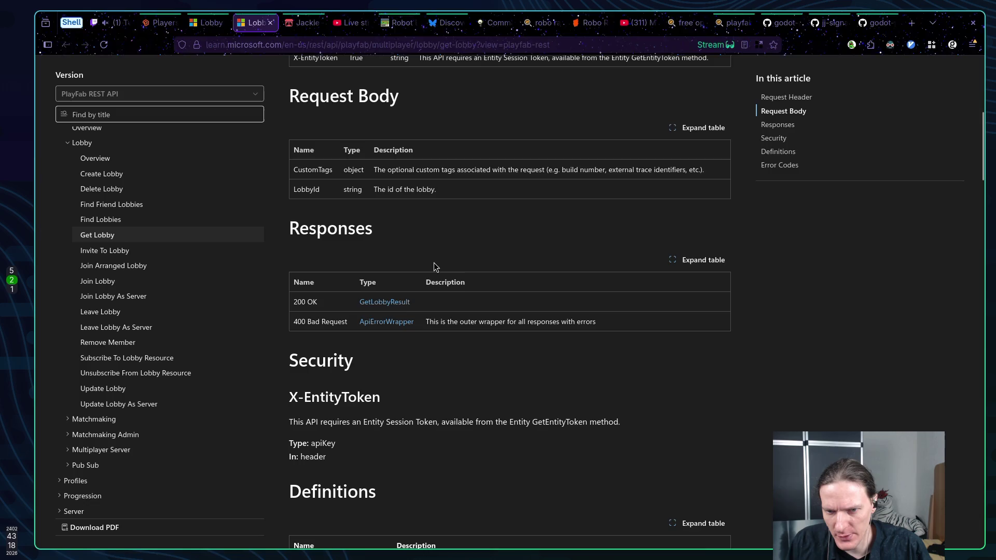
left_click(388, 306)
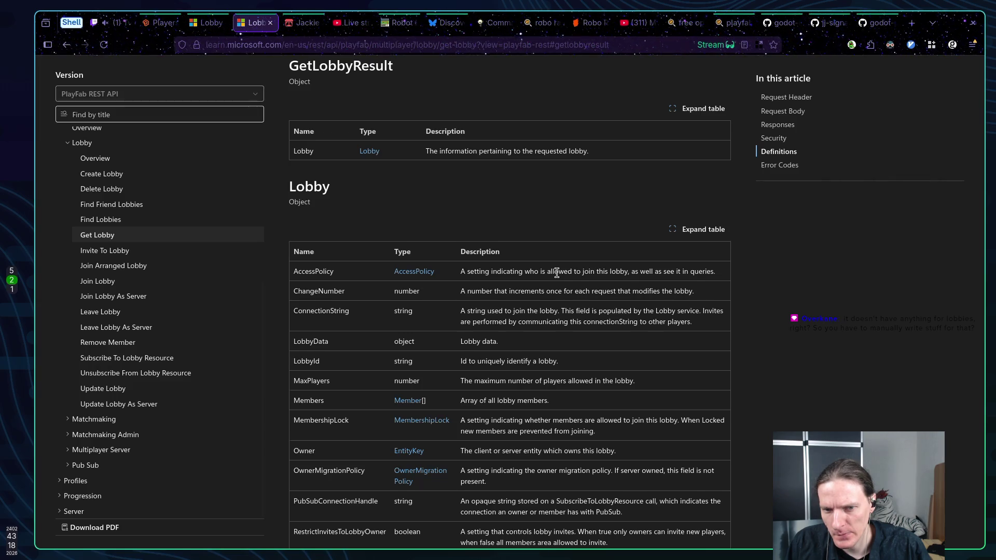
scroll(556, 272, "down", 3)
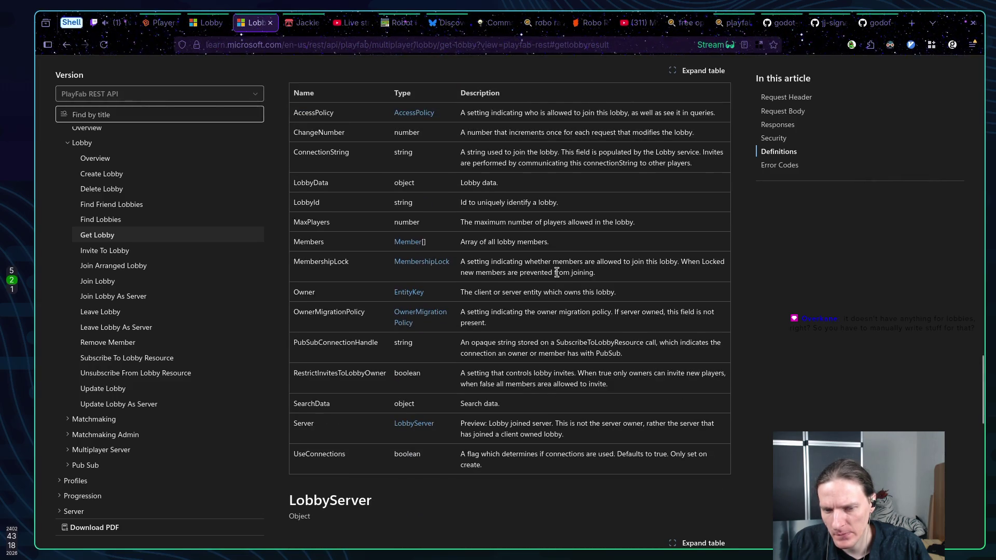
scroll(556, 273, "down", 2)
scroll(556, 272, "up", 4)
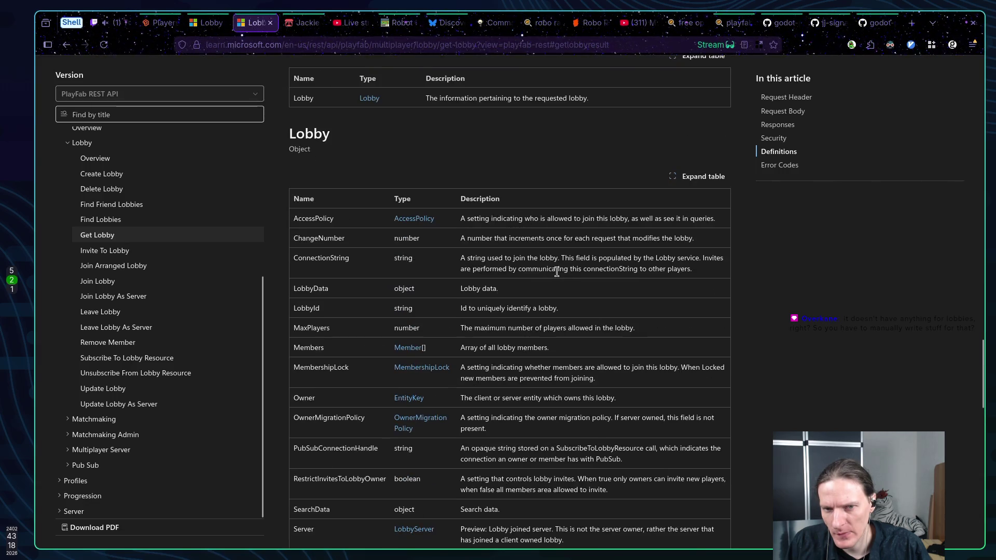
scroll(557, 274, "down", 15)
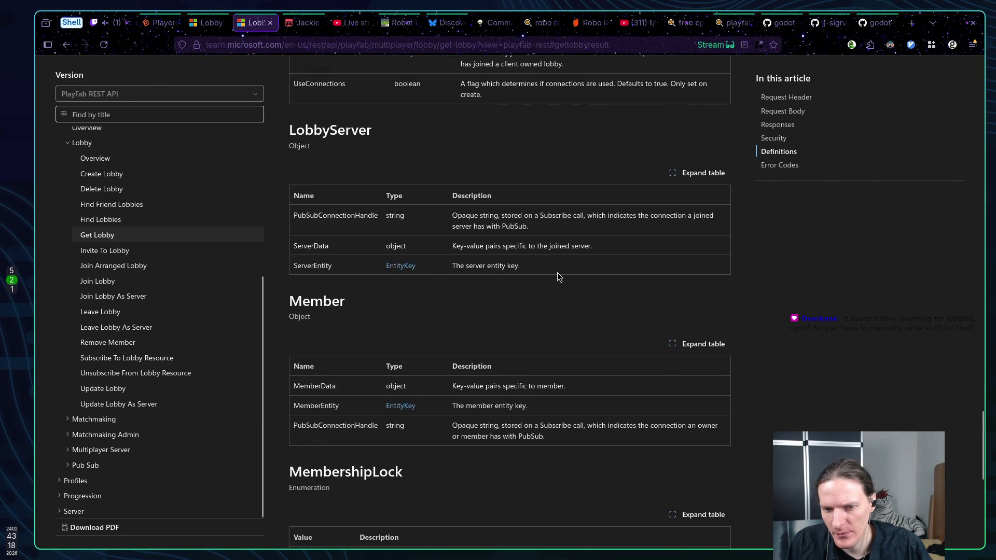
scroll(558, 277, "up", 20)
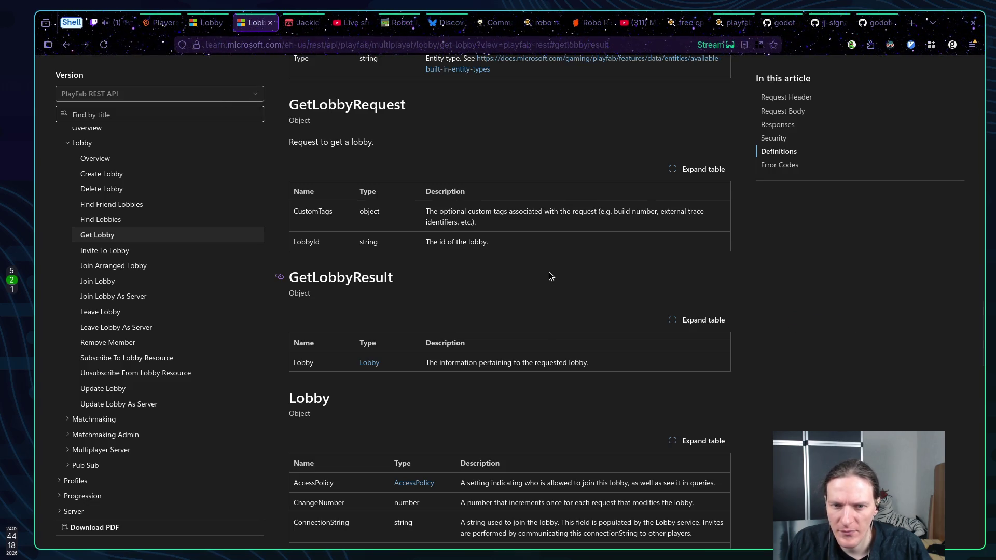
scroll(549, 271, "up", 4)
scroll(551, 274, "up", 6)
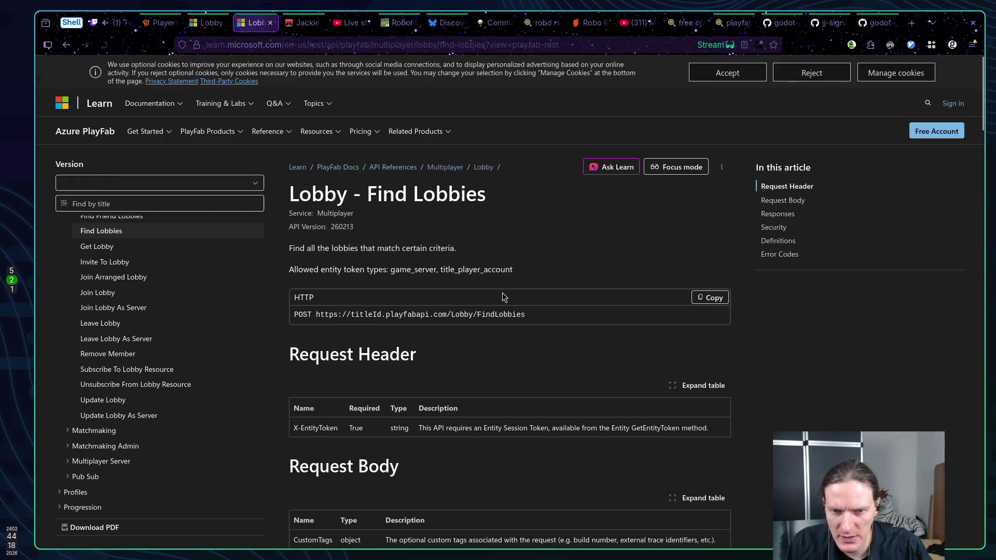
left_click(710, 298)
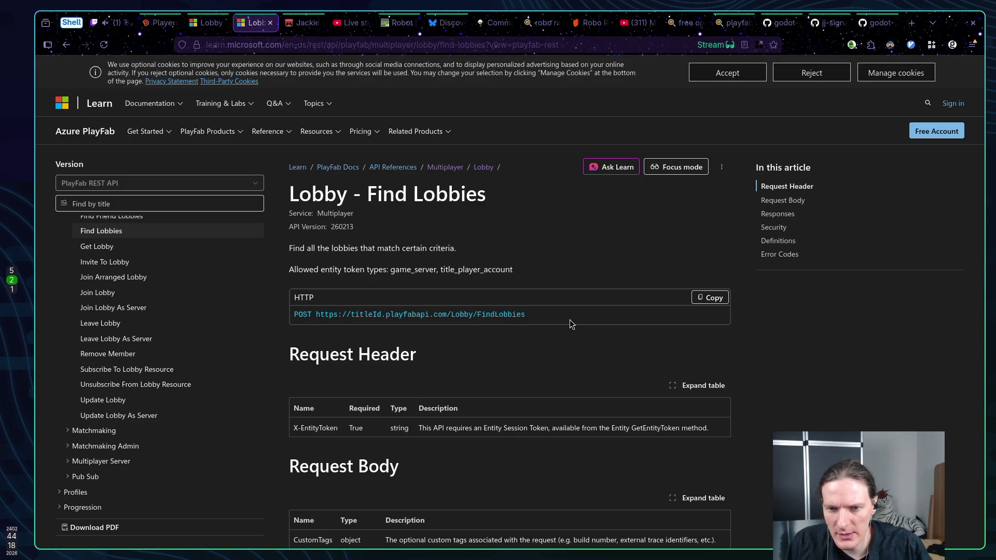
key("alt+Tab")
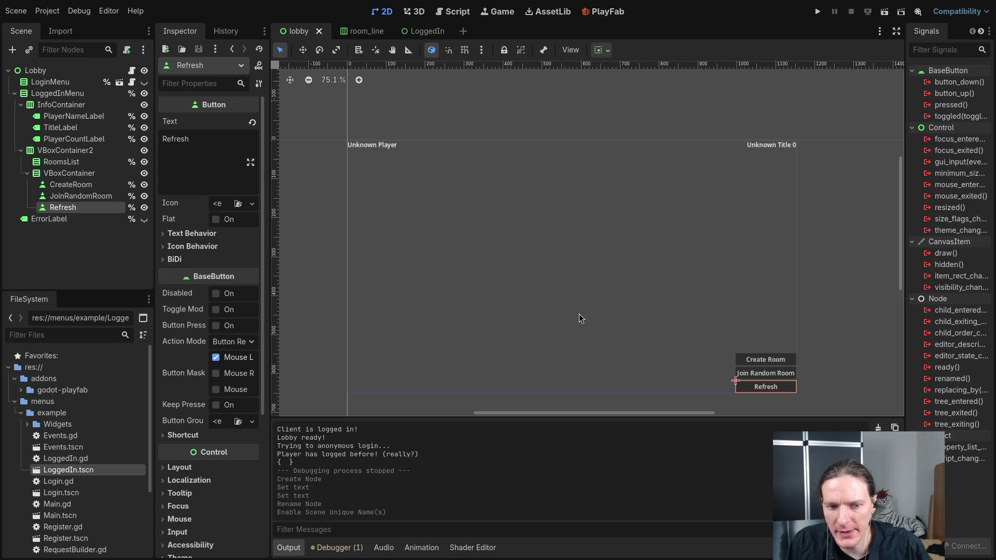
Step: Create a new 'models' folder in the project root from the FileSystem dock
left_click(23, 413)
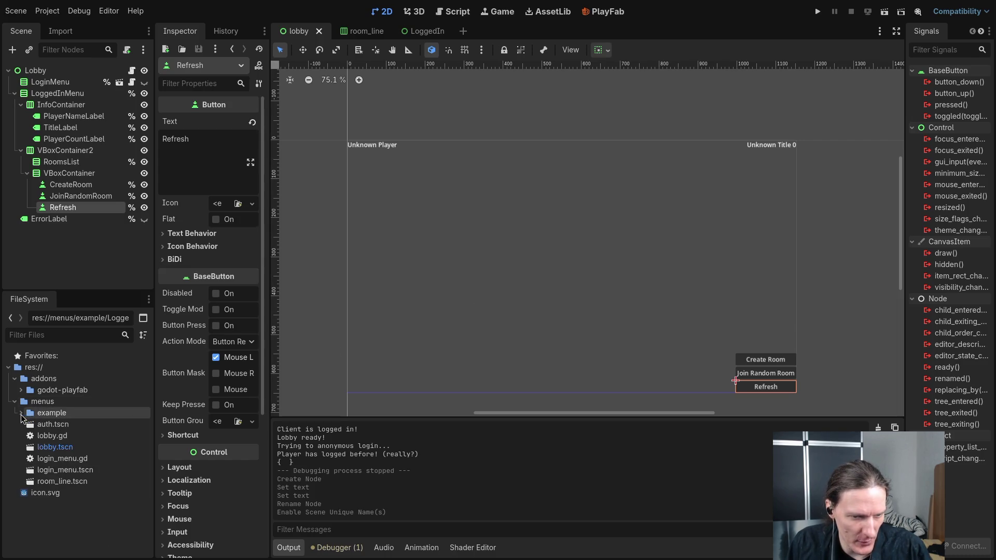
left_click(56, 403)
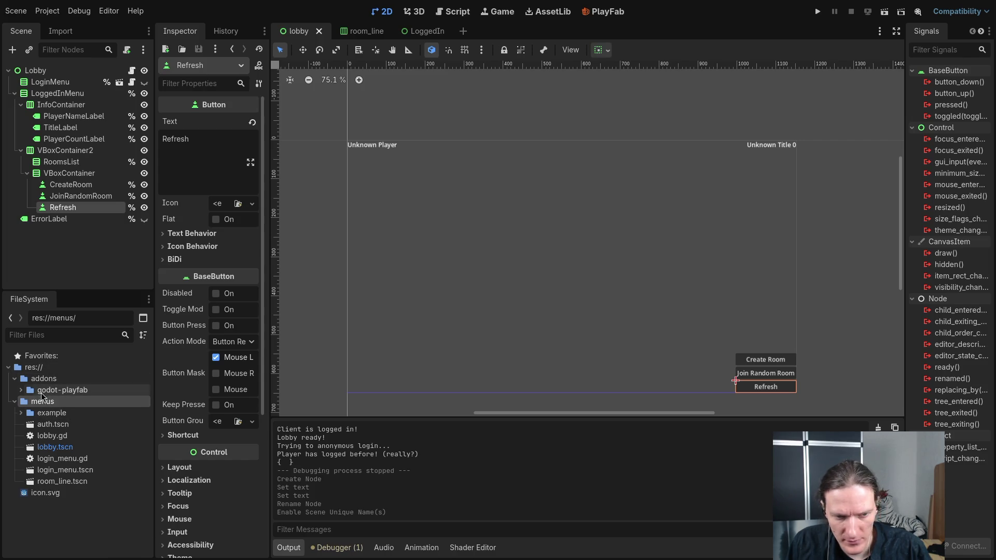
right_click(47, 371)
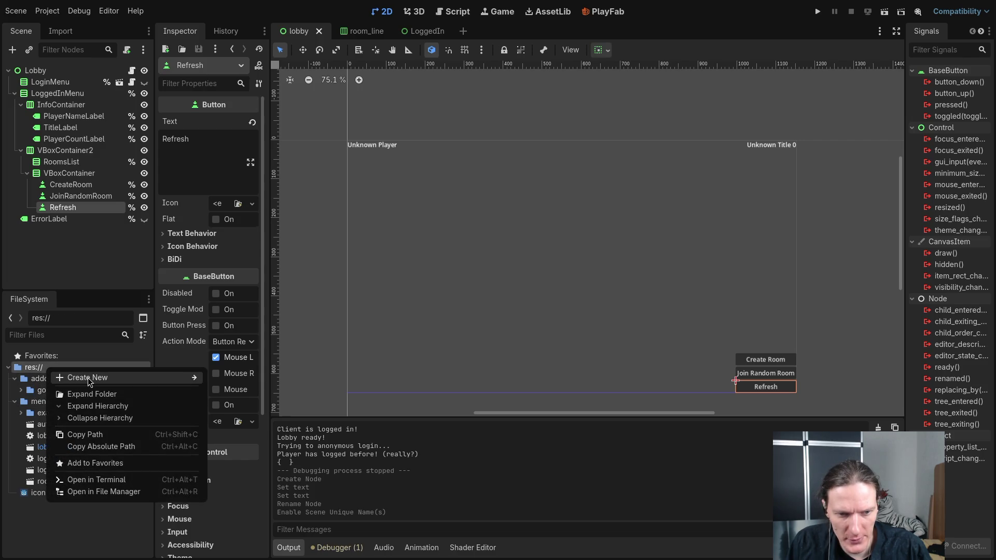
mouse_move(202, 379)
left_click(237, 382)
type("mod")
key("Return")
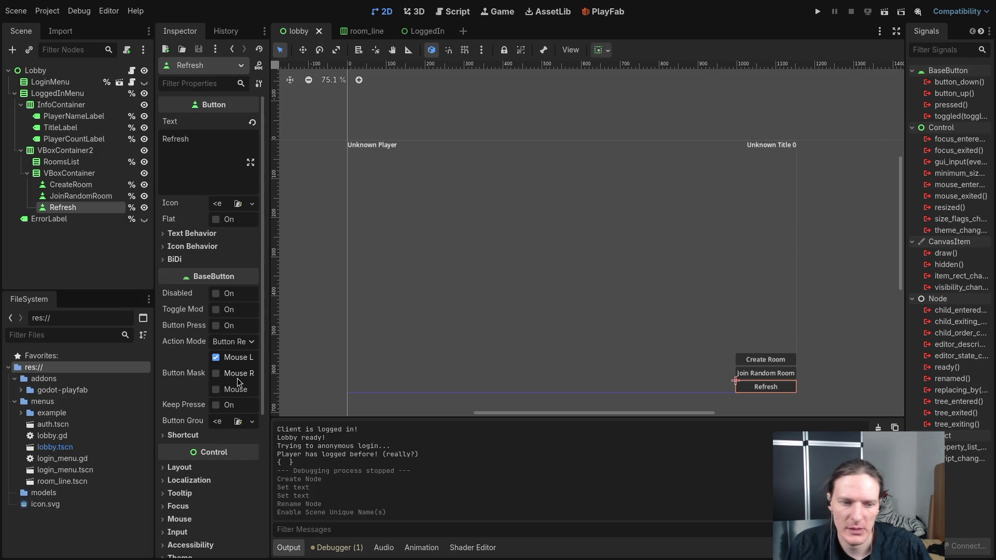
Step: Delete the models folder and expand the godot-playfab addon folder
left_click(54, 497)
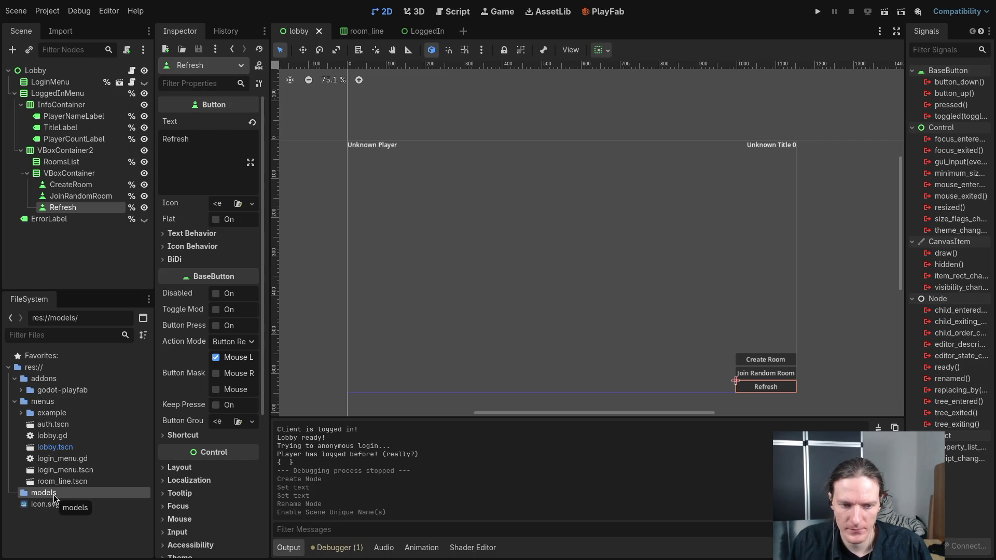
right_click(54, 497)
left_click(78, 505)
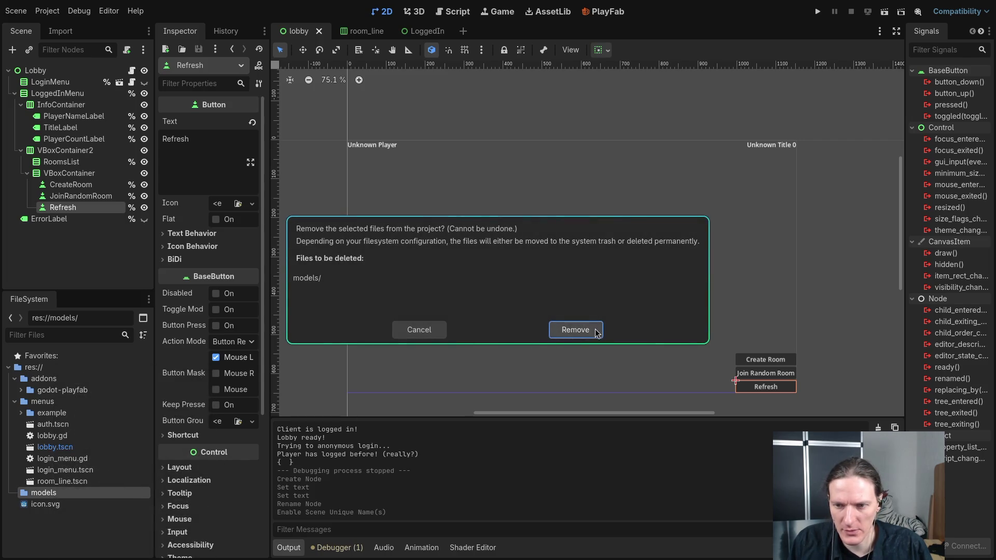
left_click(596, 332)
left_click(22, 390)
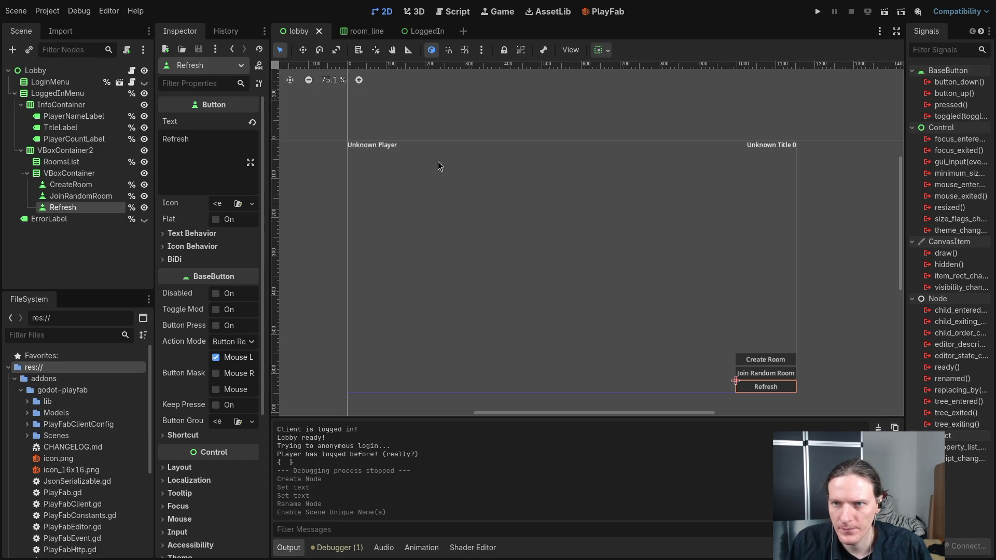
left_click(607, 11)
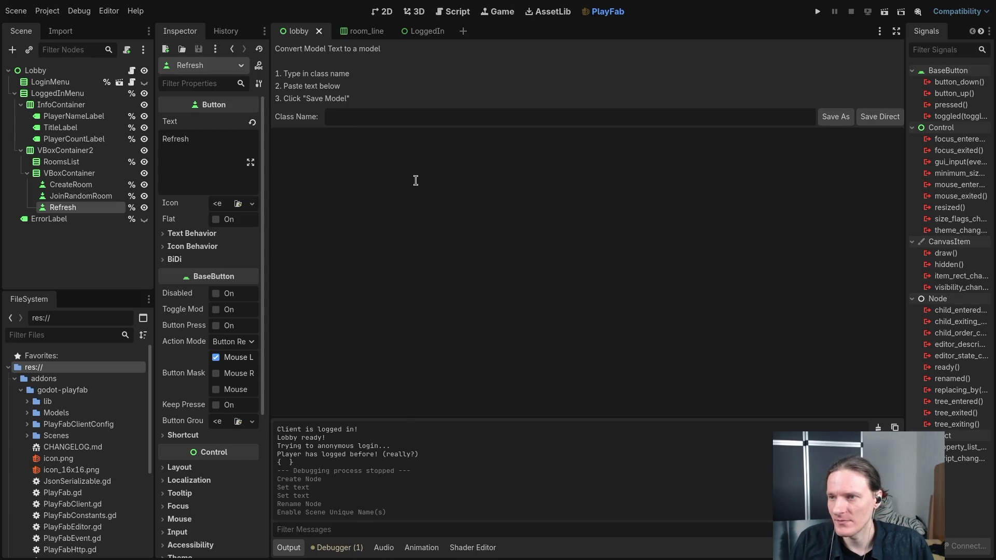
Step: Switch back to the Find Lobbies docs in the browser
key("alt+Tab")
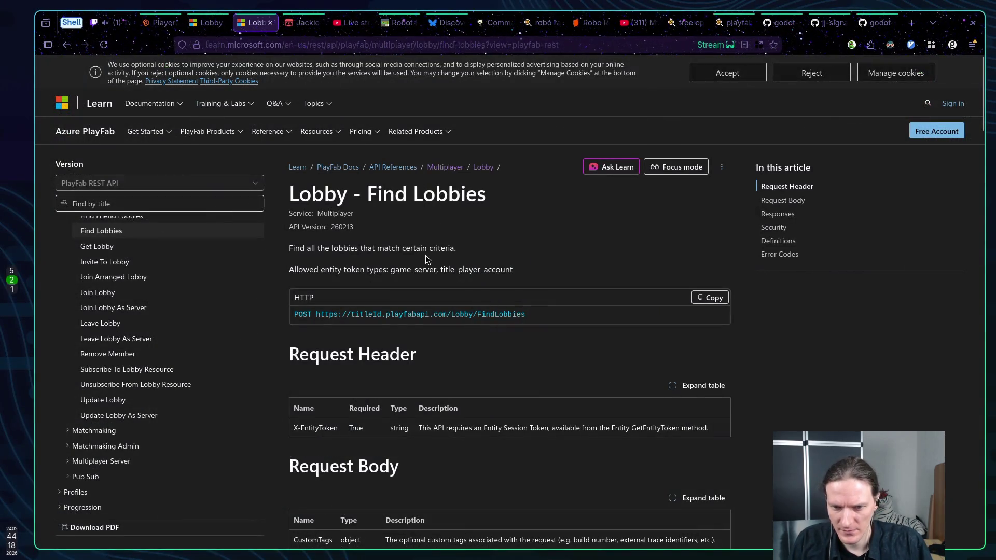
Step: Read through the Find Lobbies Request Body fields, then expand the addon's Models folder in Godot
scroll(426, 255, "down", 5)
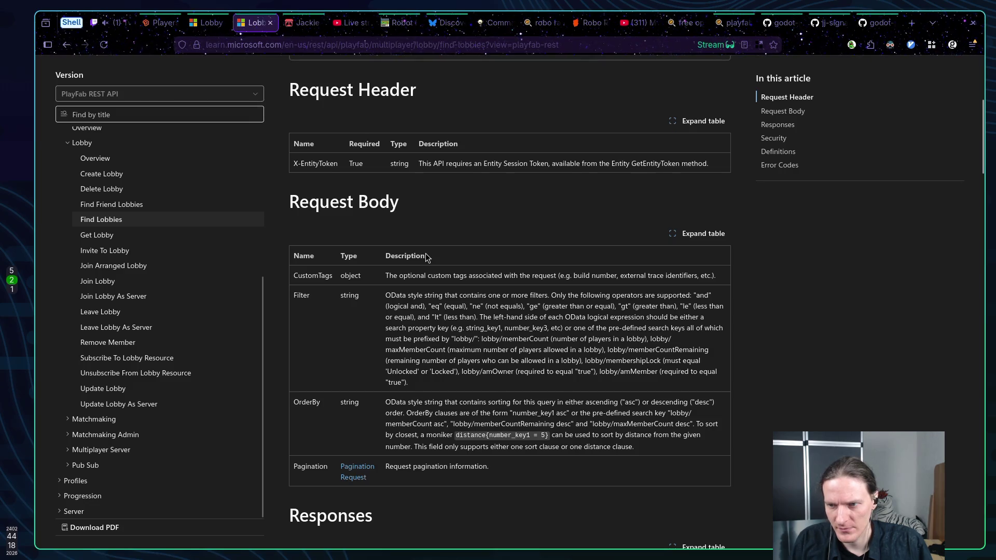
scroll(425, 258, "up", 4)
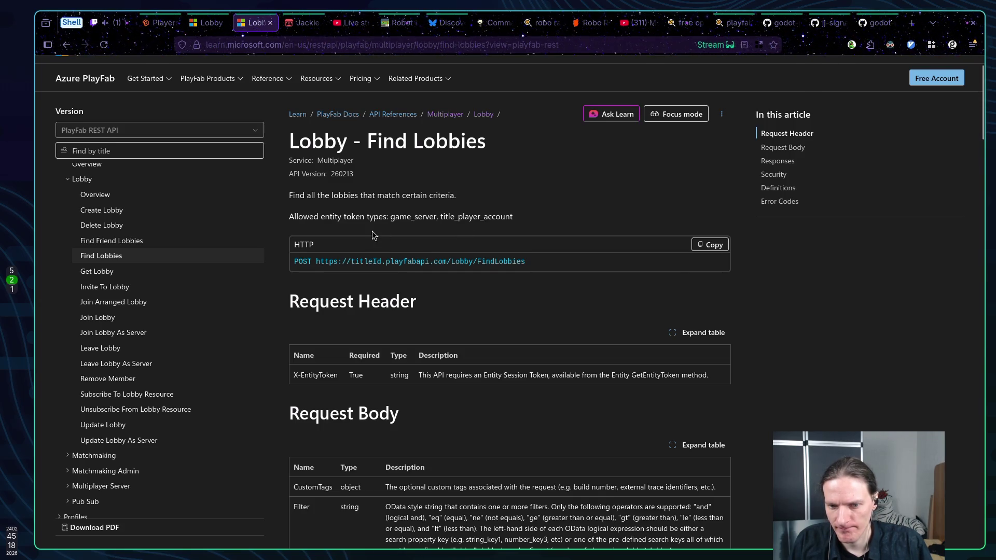
scroll(374, 235, "down", 3)
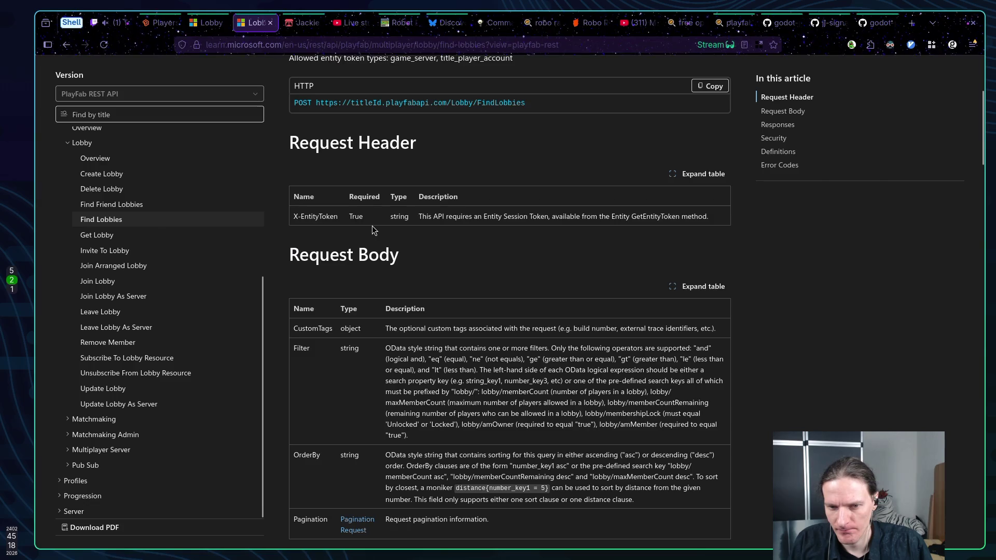
scroll(372, 226, "down", 2)
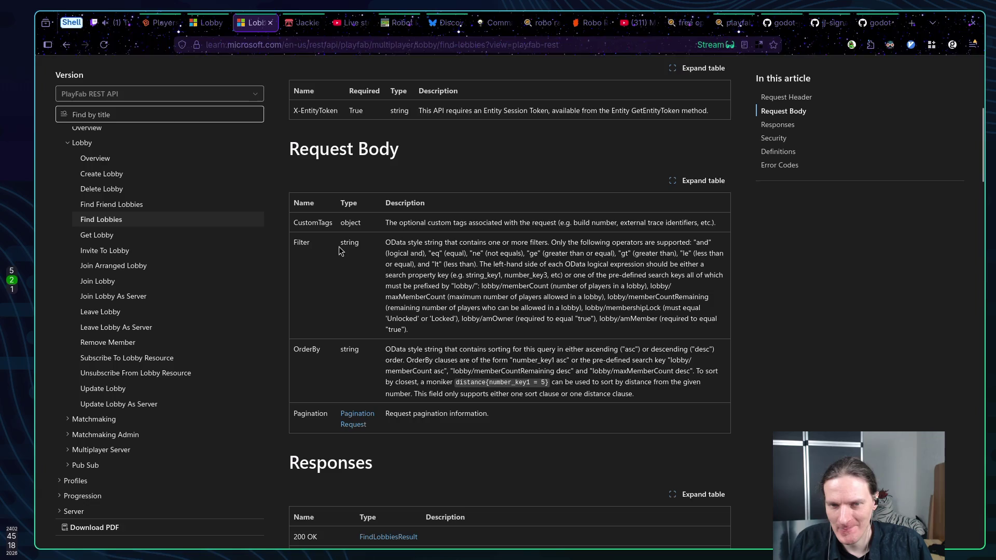
scroll(336, 244, "up", 1)
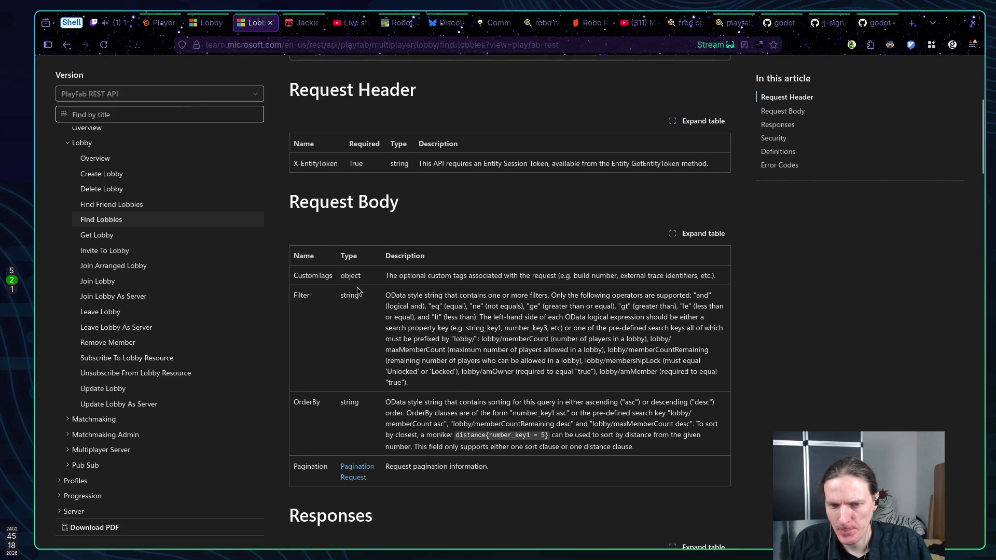
key("alt+Tab")
left_click(27, 412)
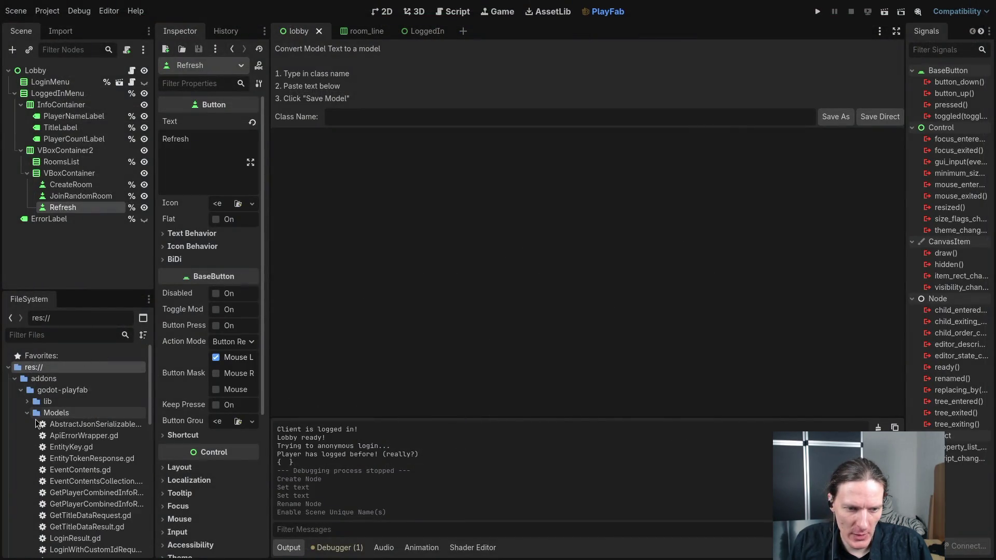
Step: Open the addon's GetTitleDataRequest.gd model from addons/godot-playfab/Models in Neovim for reference
scroll(67, 458, "down", 2)
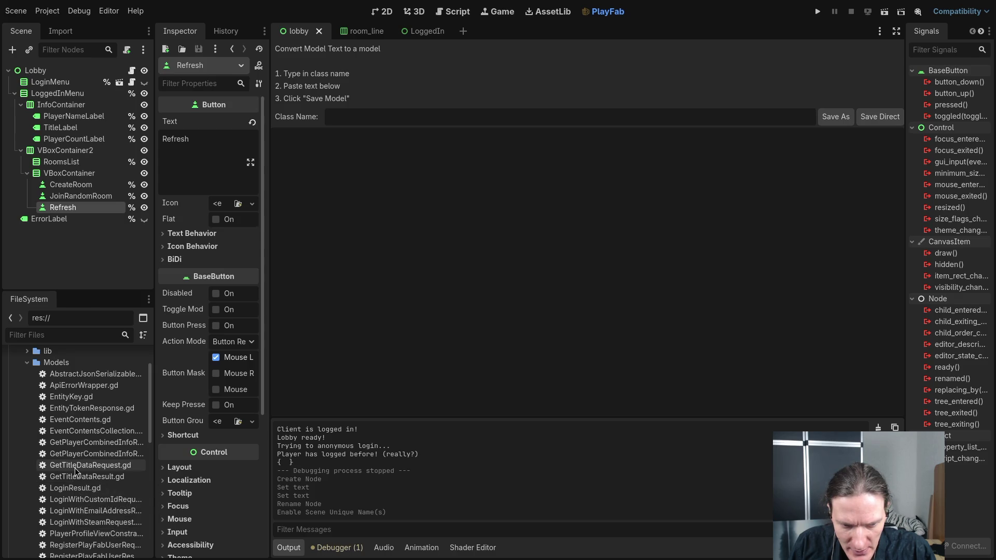
left_click(75, 470)
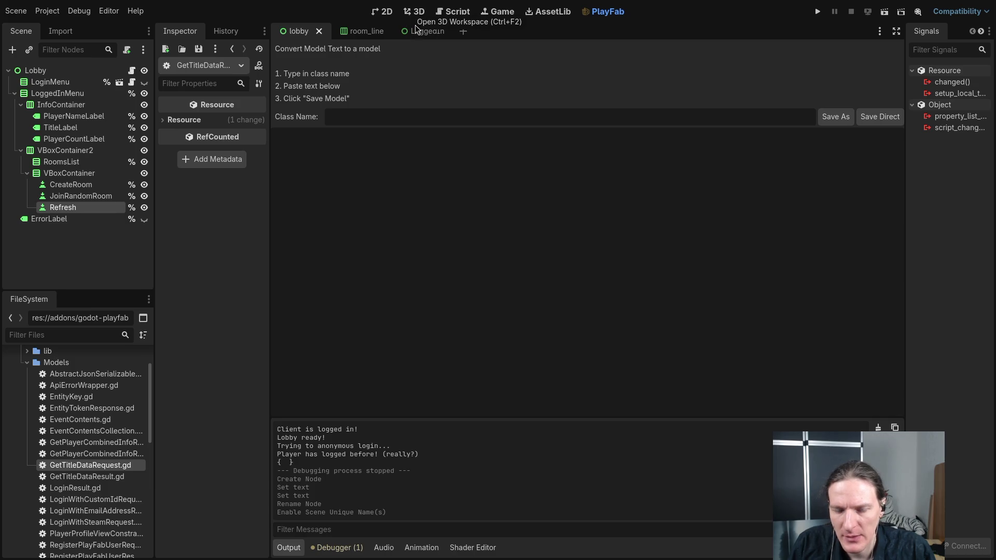
key("super+1")
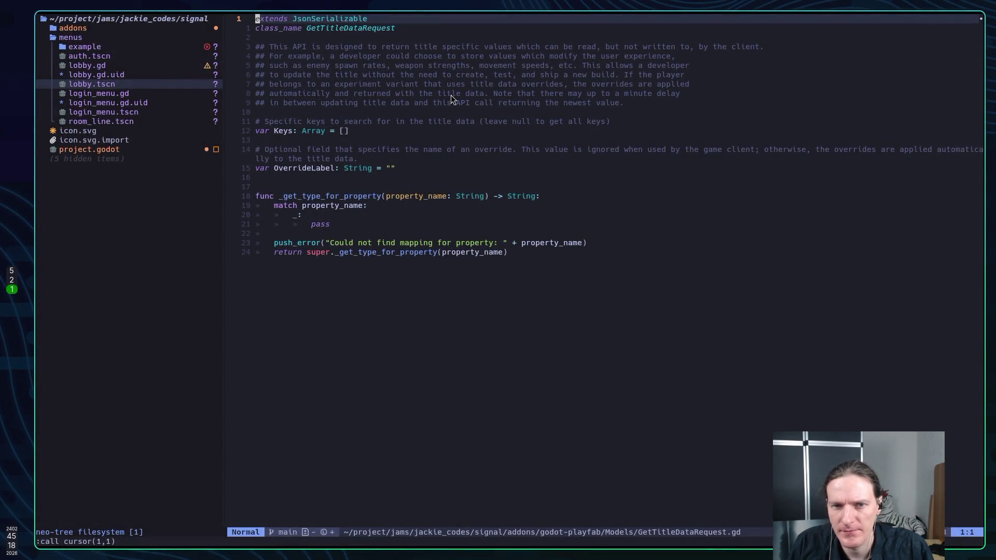
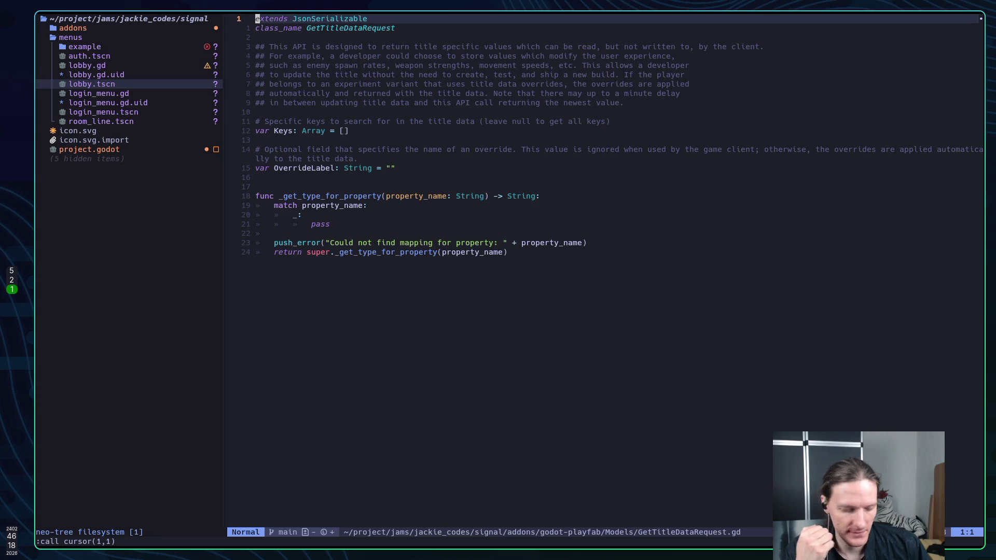
Step: Focus the empty Class Name field in Godot's Convert Model panel, then return to the Find Lobbies docs
key("super+2")
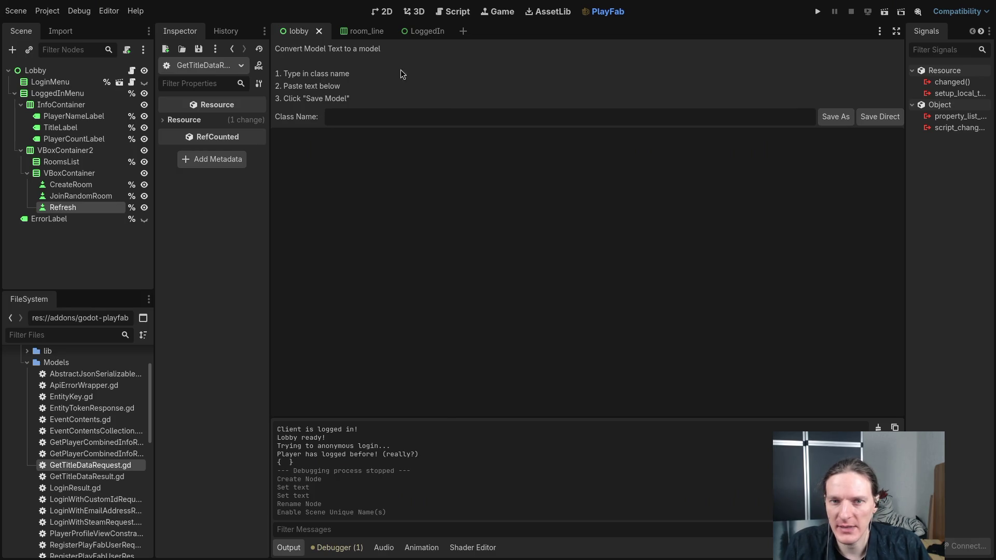
left_click(358, 119)
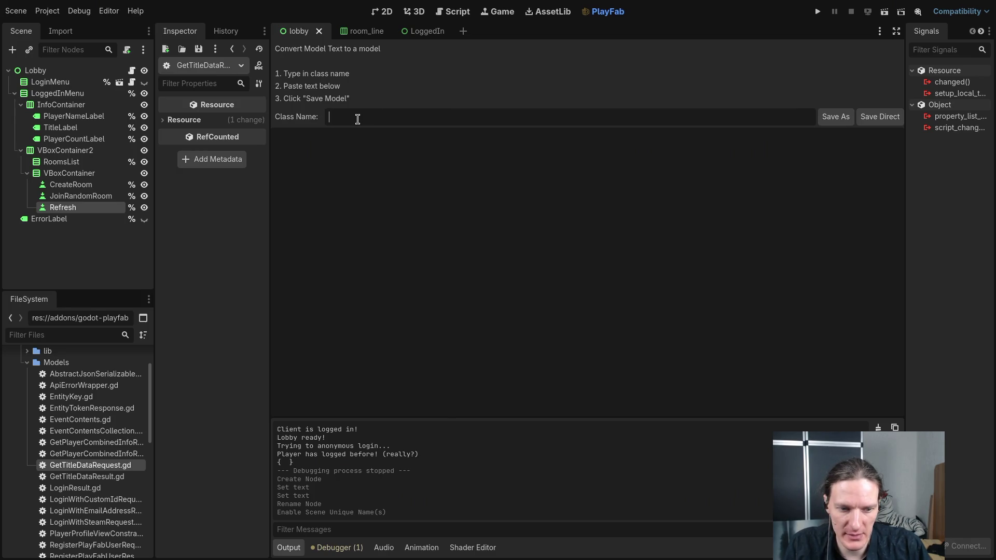
key("super+2")
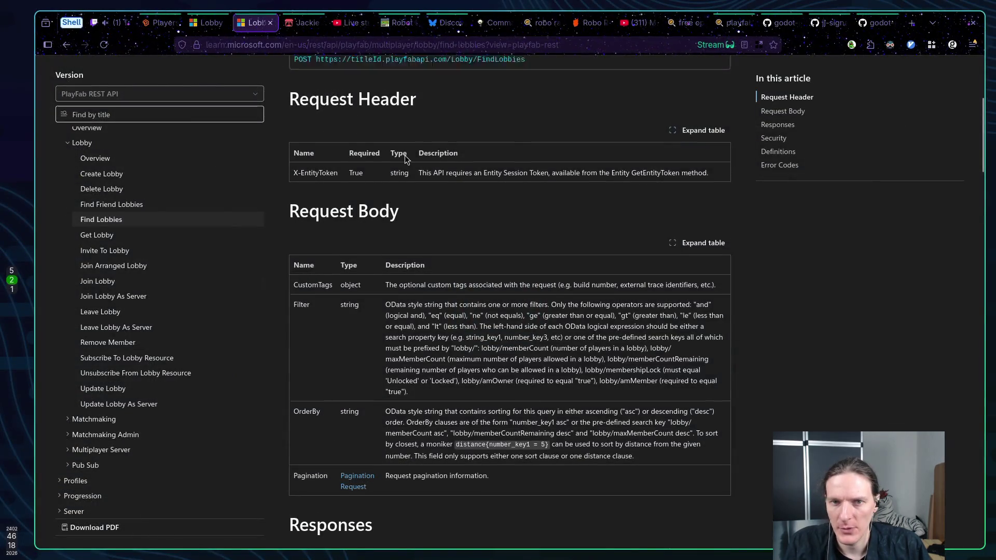
Step: Copy FindLobbies from the POST endpoint URL into Godot's Class Name field
scroll(384, 140, "up", 5)
scroll(410, 166, "down", 2)
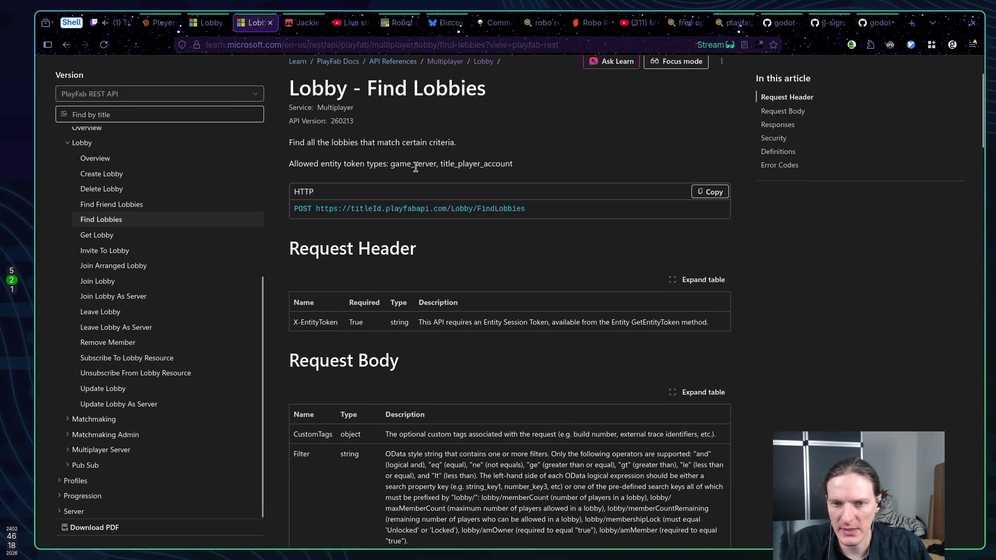
scroll(489, 189, "down", 2)
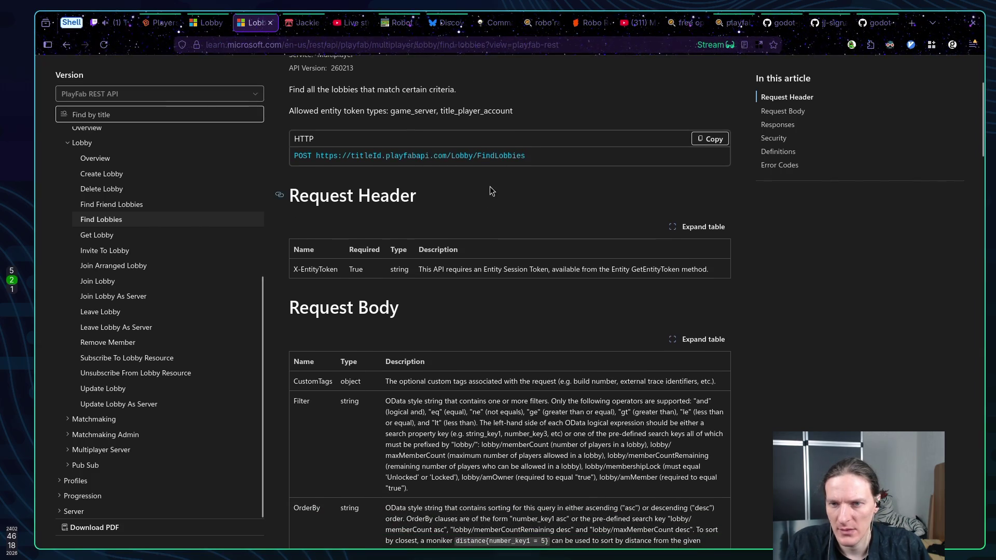
double_click(492, 155)
key("ctrl+c")
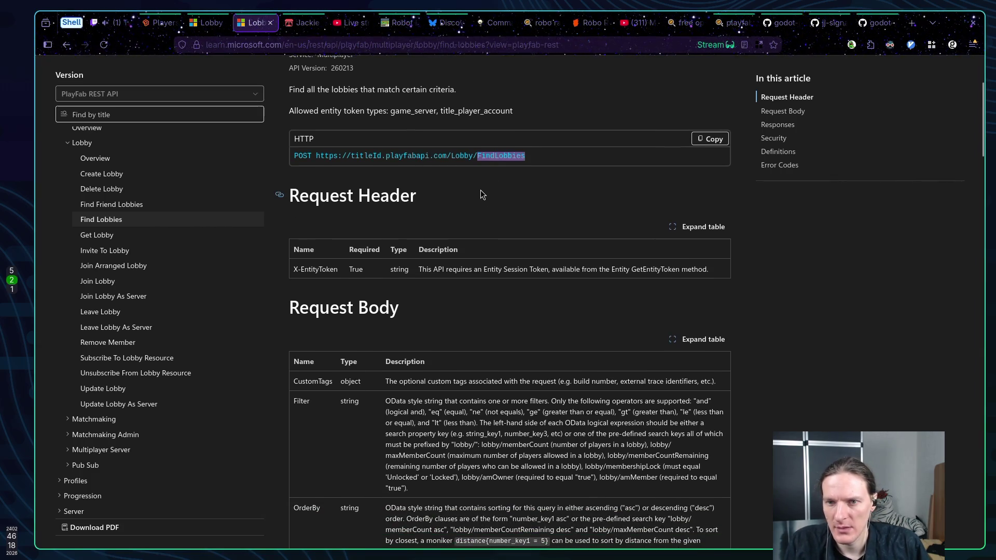
key("super+1")
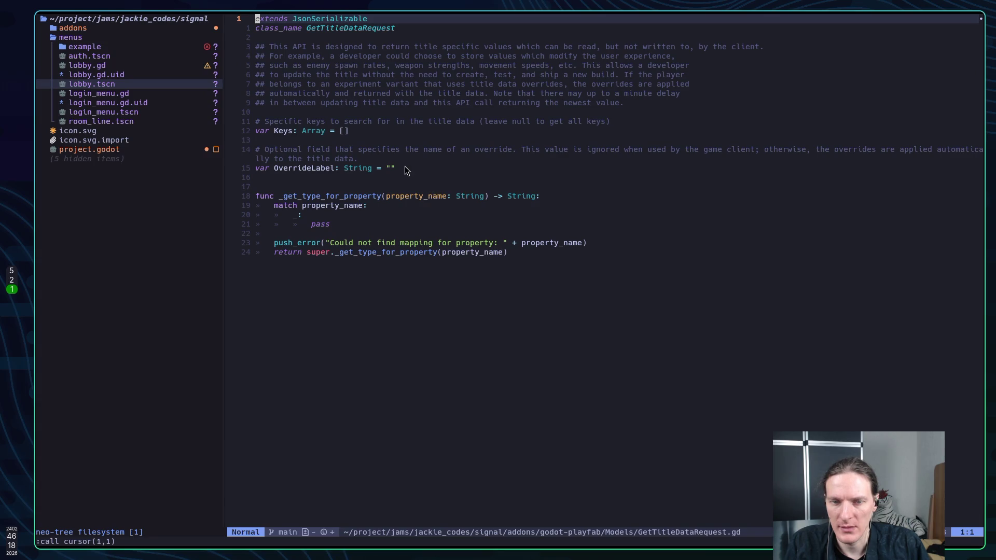
key("super+2")
key("ctrl+v")
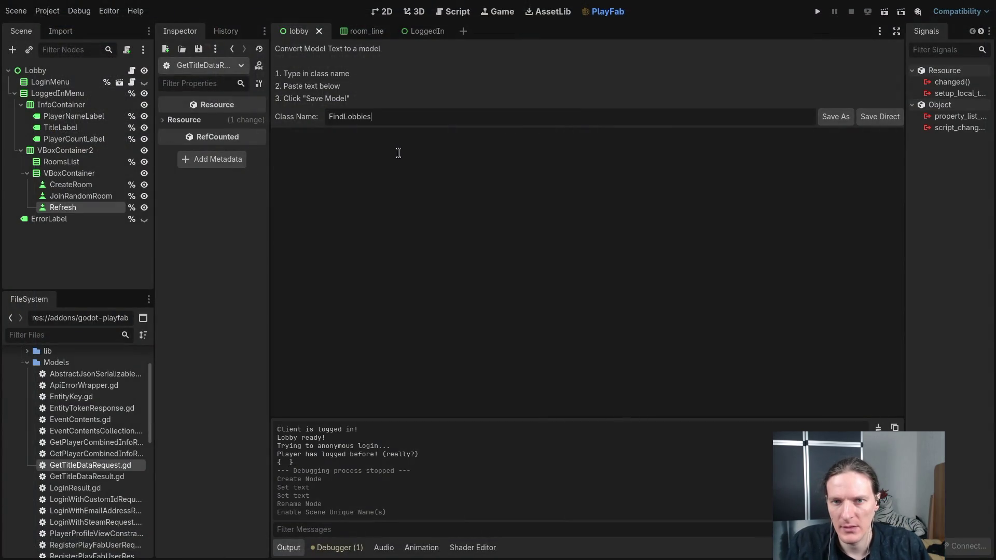
Step: Scroll through the Find Lobbies Request Body parameters, then return to Godot
key("super+2")
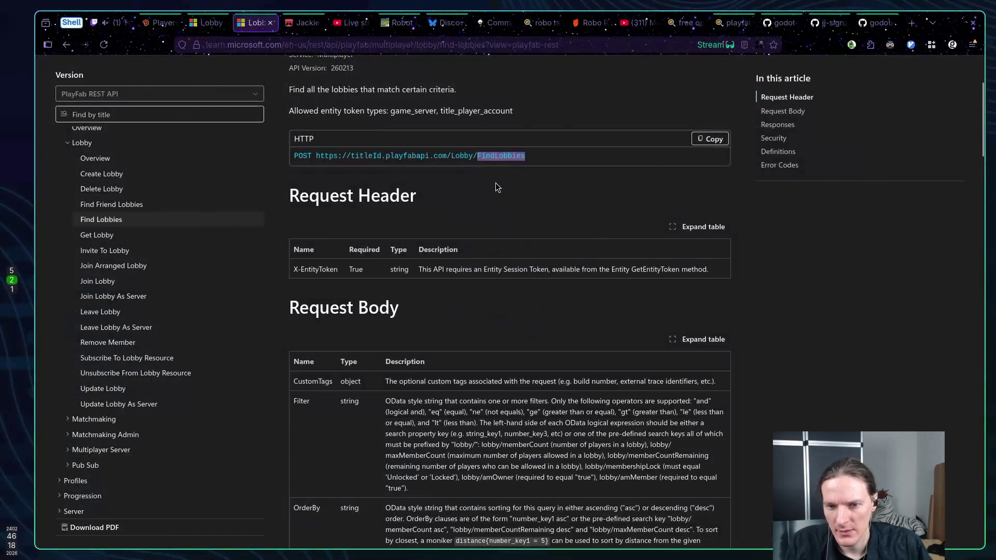
scroll(497, 194, "down", 1)
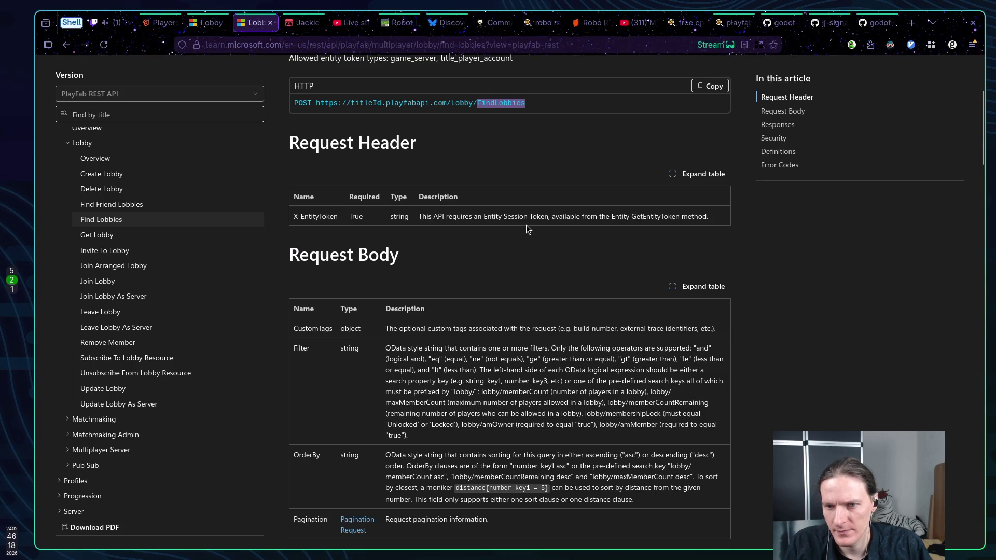
scroll(525, 224, "down", 2)
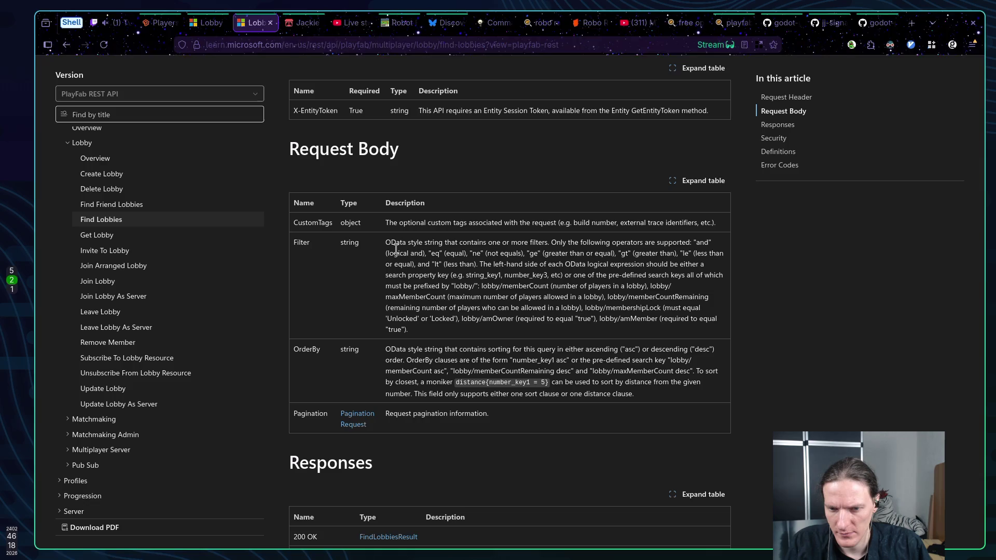
key("alt+Tab")
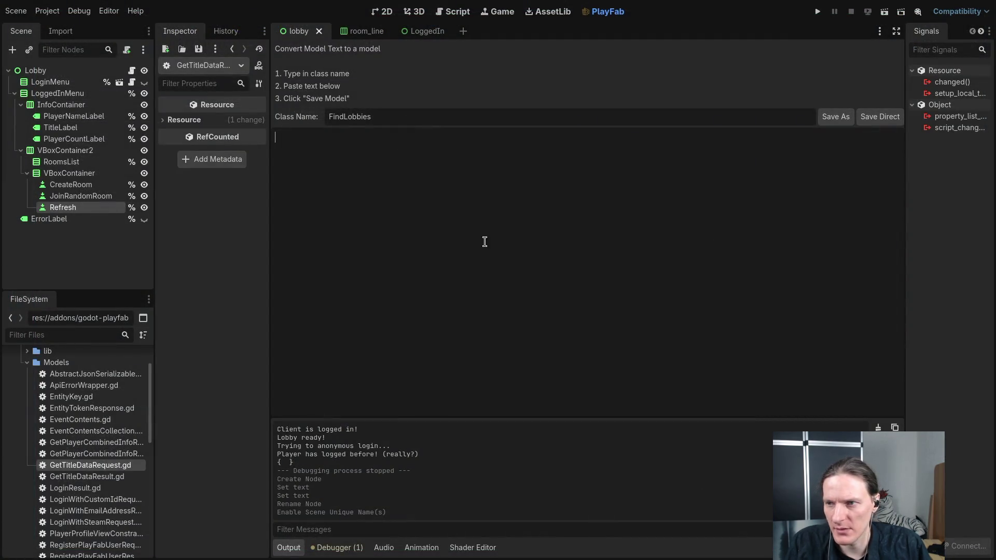
Step: Save the model as FindLobbies.gd in addons/godot-playfab/Models
left_click(835, 118)
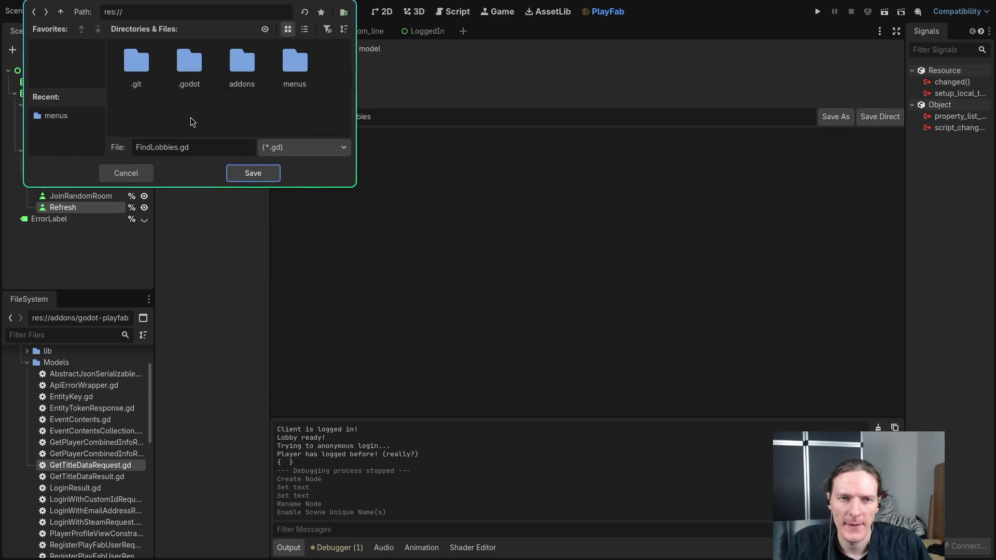
double_click(241, 70)
double_click(154, 65)
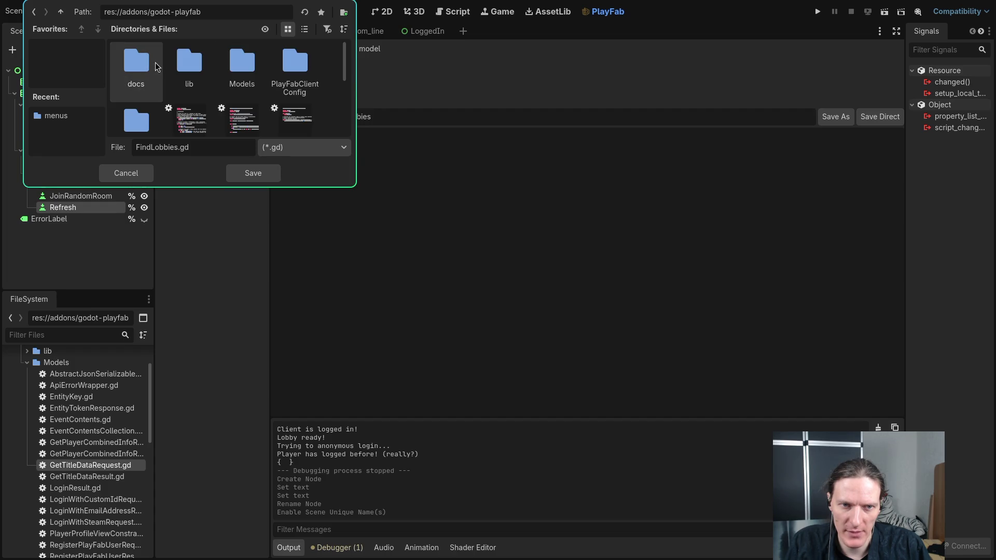
double_click(236, 65)
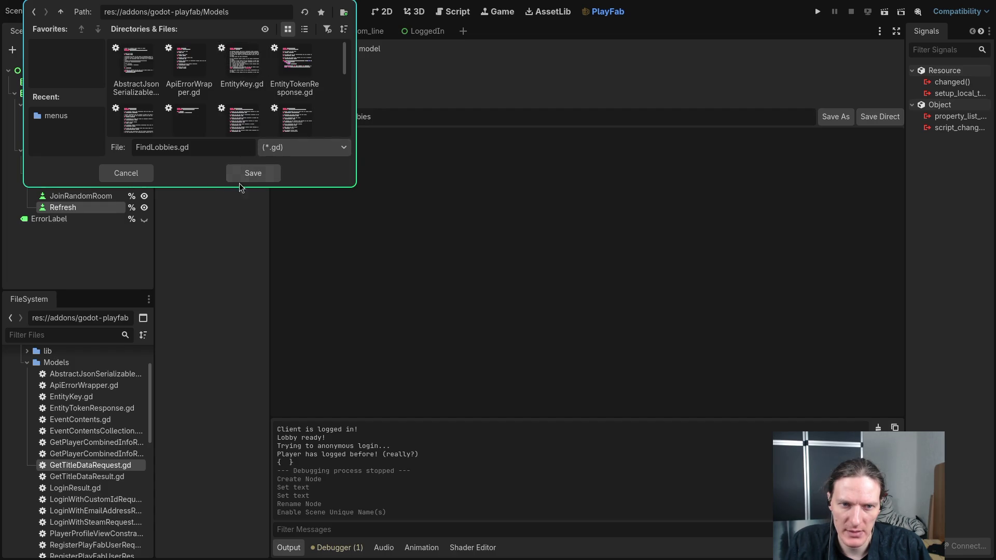
scroll(327, 116, "down", 5)
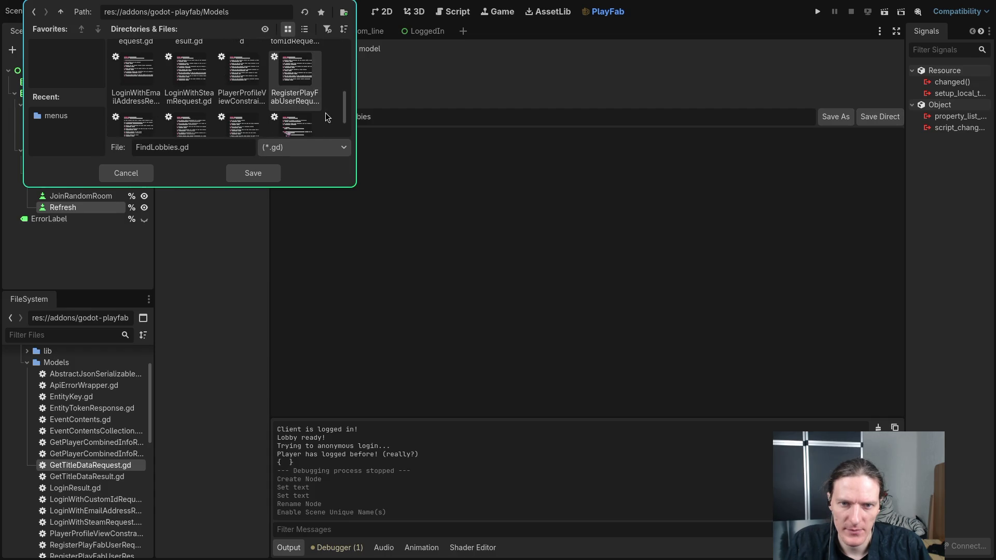
scroll(327, 116, "down", 3)
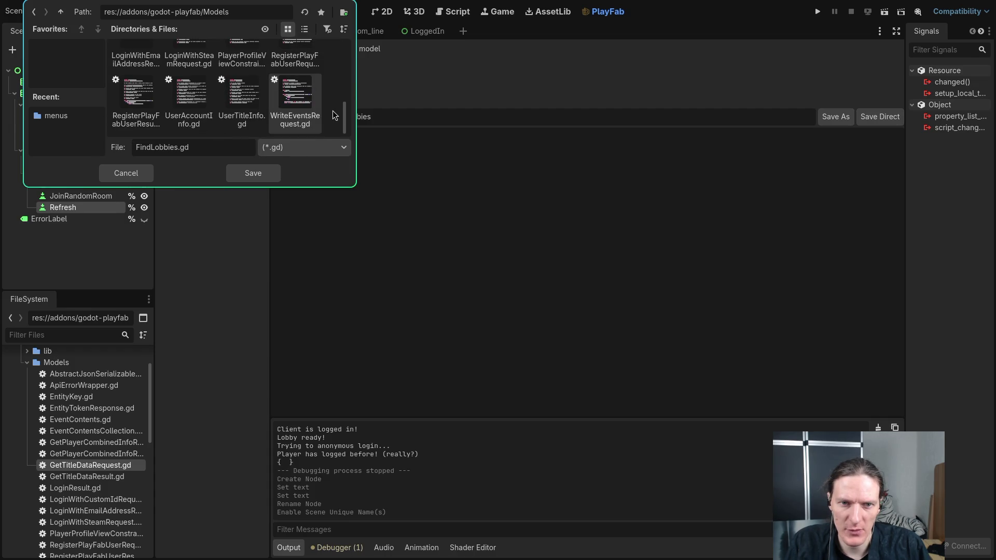
left_click(257, 177)
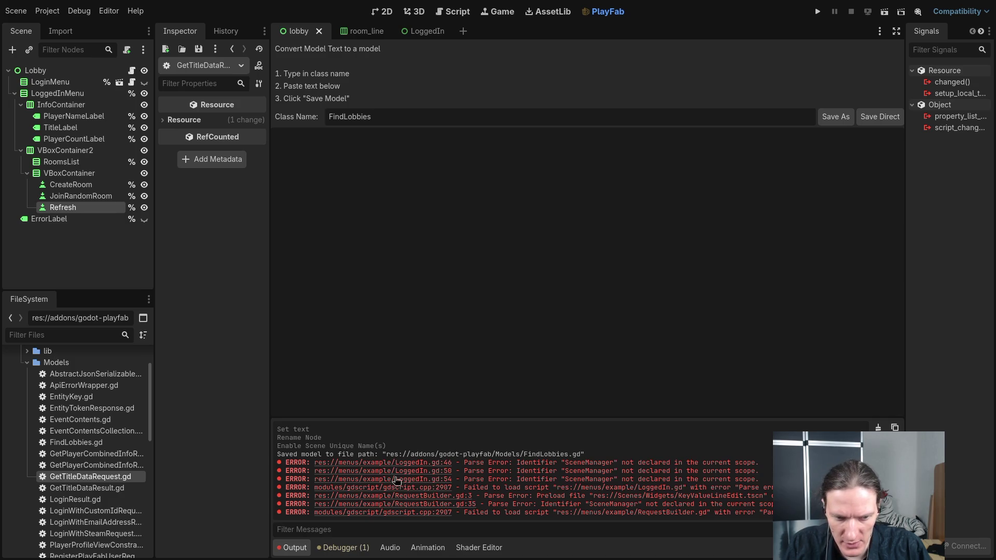
Step: Open FindLobbies.gd in Neovim through the Telescope file finder and look over its empty lines
double_click(140, 475)
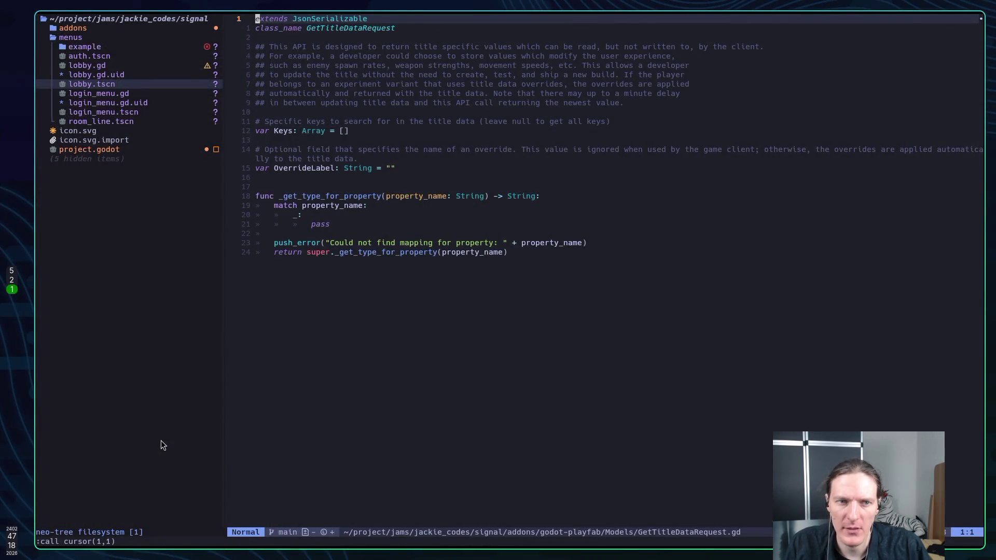
key("space")
key("space")
type("sf")
key("BackSpace")
key("BackSpace")
key("Escape")
key("space")
type("sf")
type("Fin")
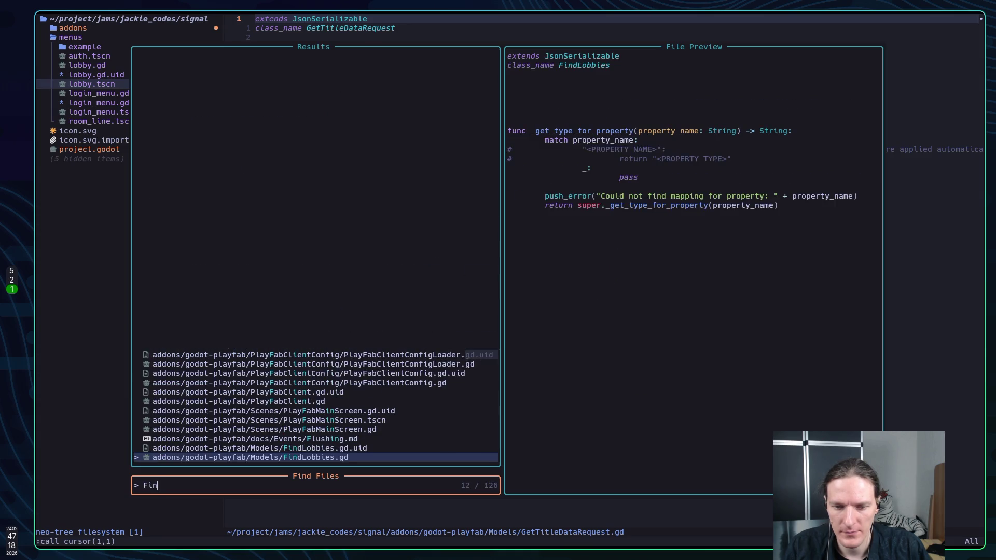
key("Return")
key("j")
key("j")
key("j")
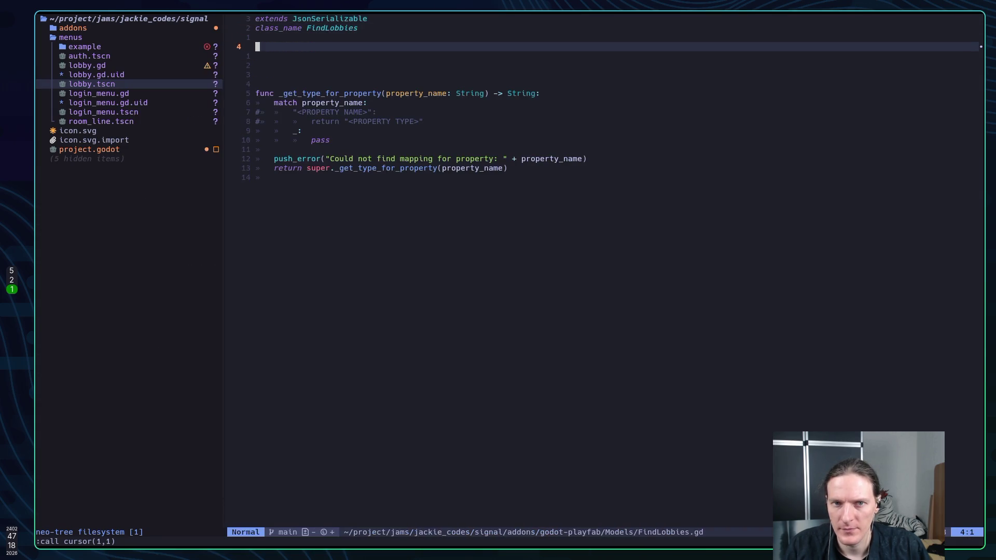
key("j")
key("j")
key("j")
key("k")
key("k")
key("k")
key("k")
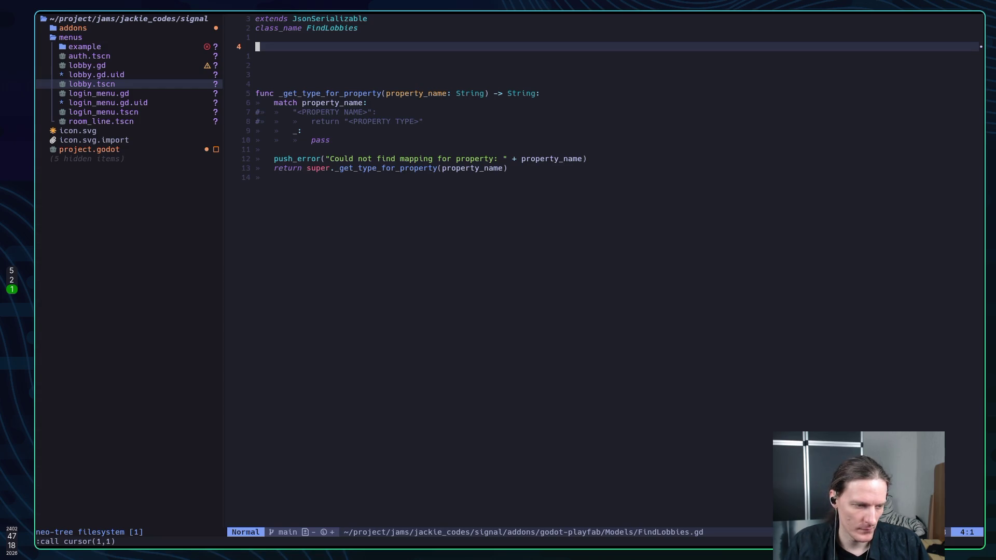
Step: Live-grep GetTitleDataReq and open PlayFabClient.gd at get_title_data's _post_with_session_auth call
key("space")
type("fb")
type("Ge")
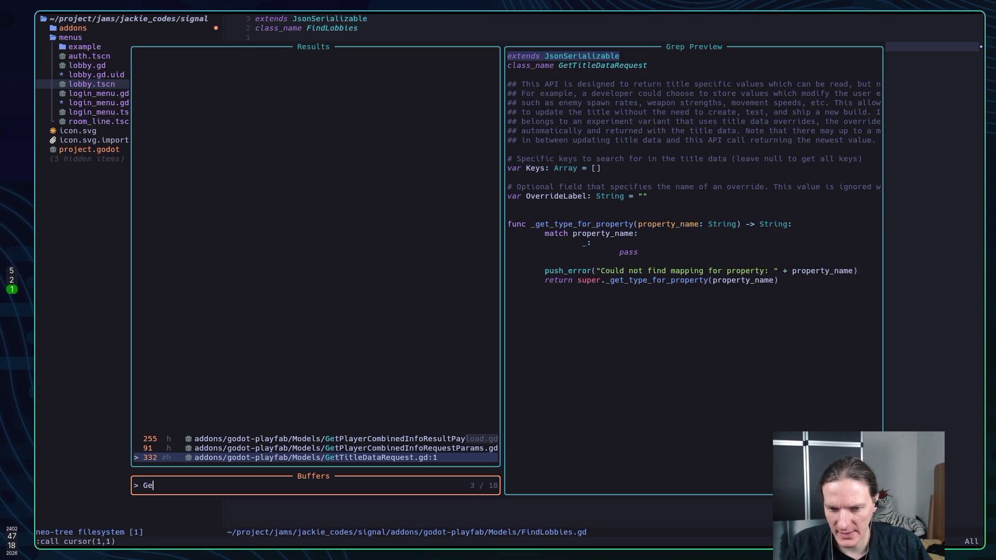
key("Escape")
key("Escape")
key("space")
type("sgGetTitle")
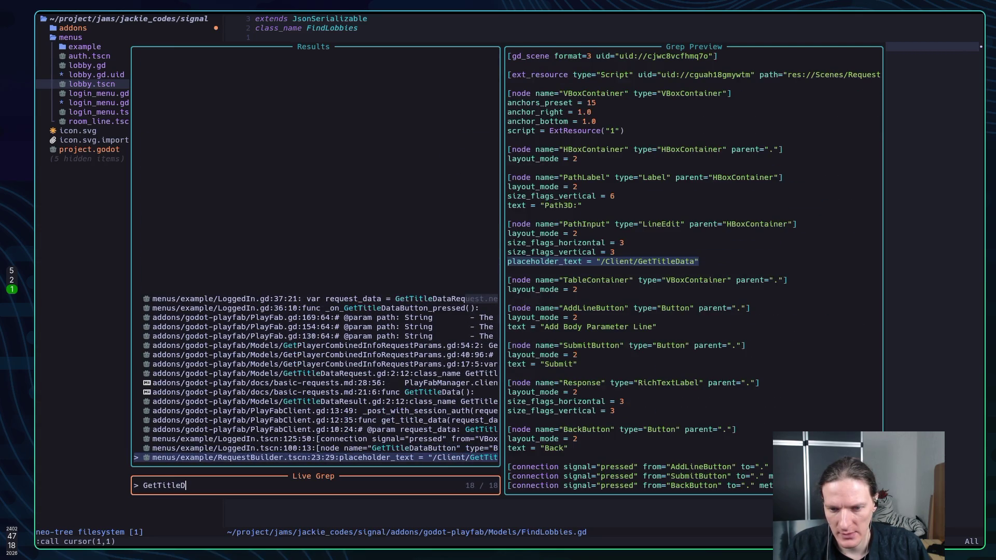
type("DataReq")
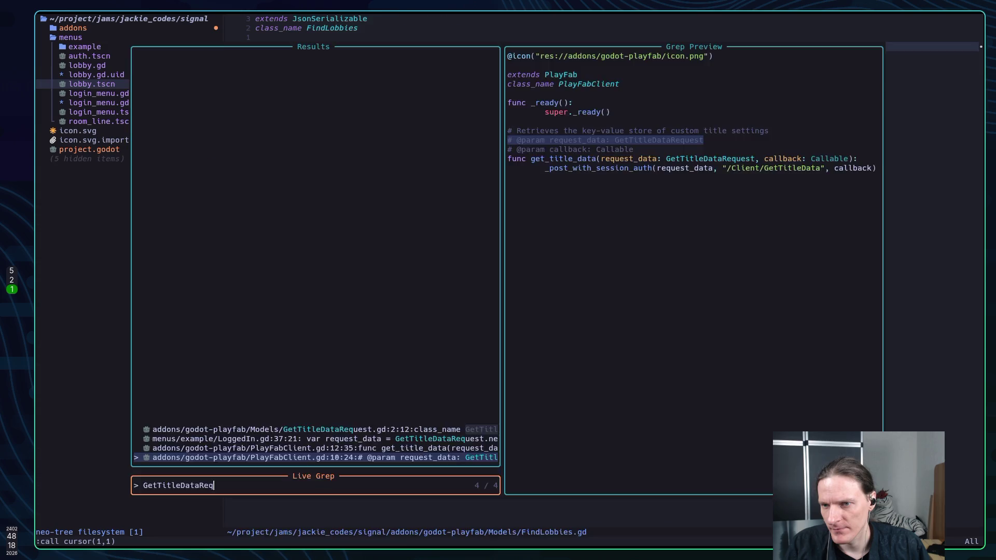
key("Return")
key("j")
key("j")
key("j")
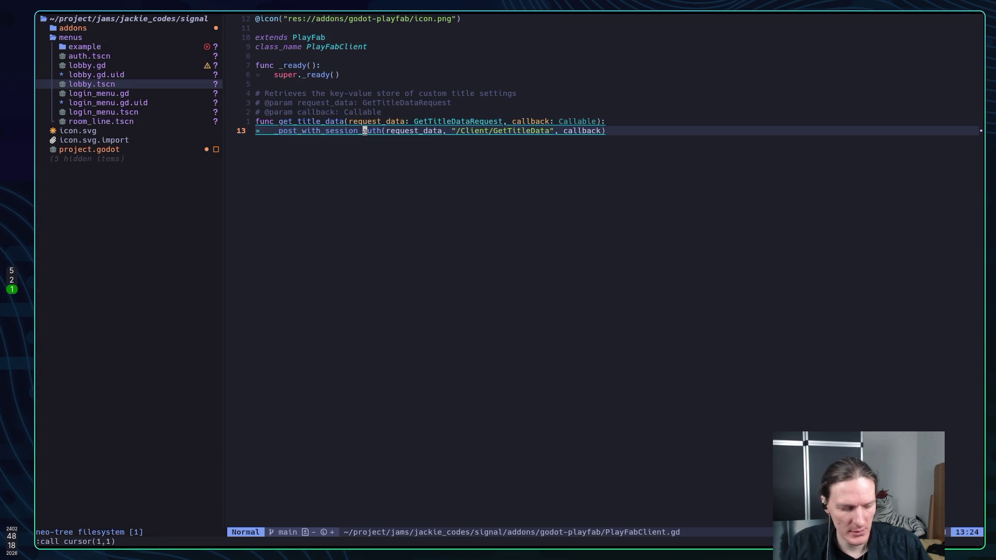
key("alt+Tab")
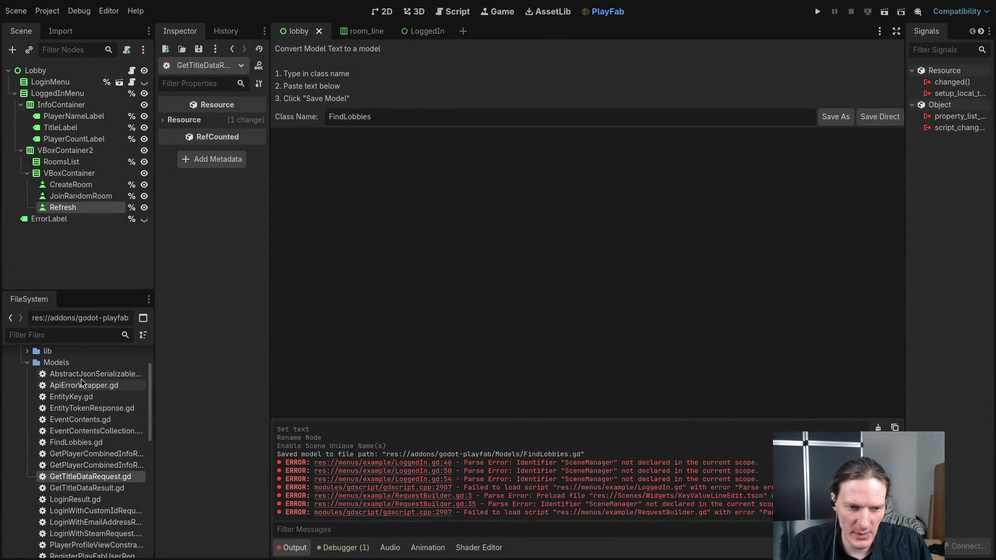
Step: Create a new folder named lobby inside the menus folder
scroll(63, 396, "up", 5)
left_click(22, 392)
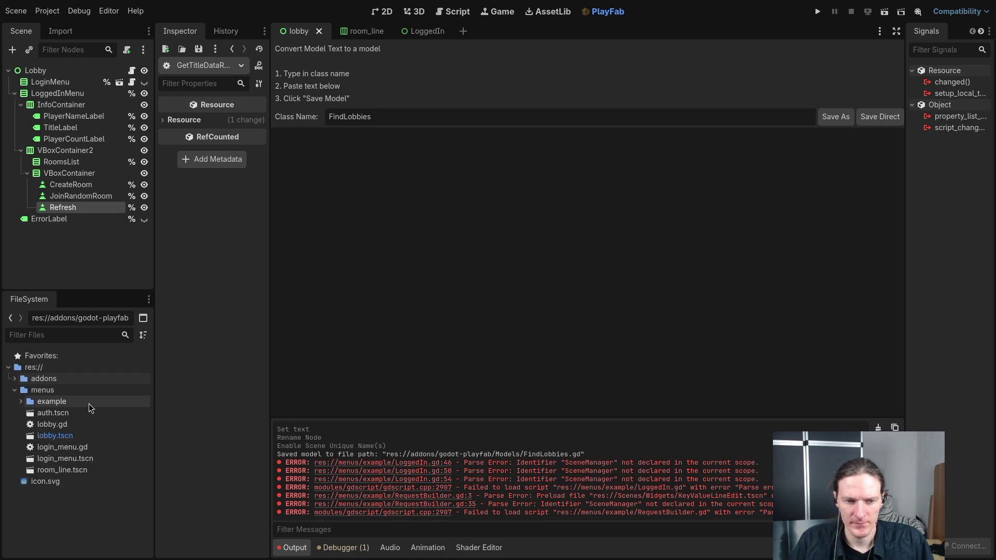
right_click(59, 390)
mouse_move(104, 378)
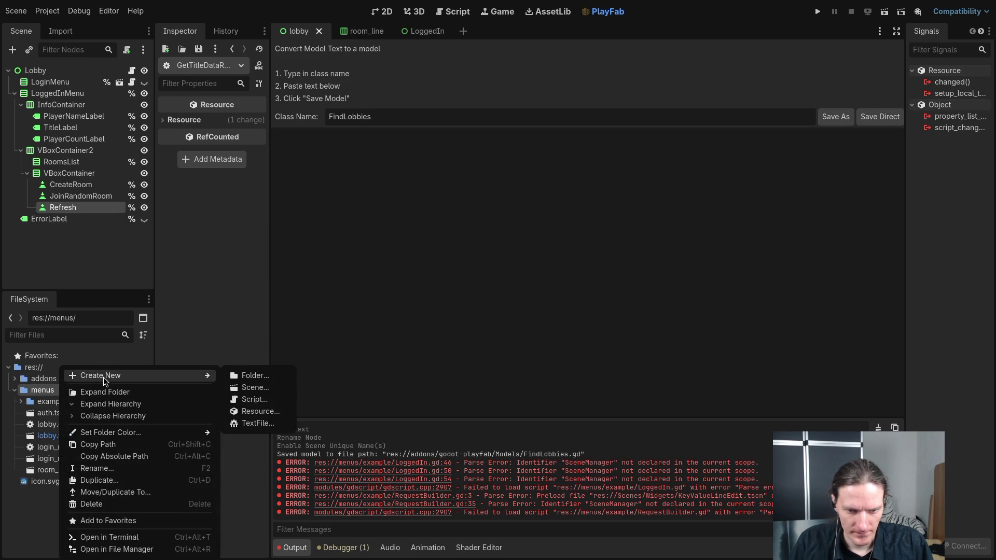
left_click(250, 378)
type("lobby")
key("Return")
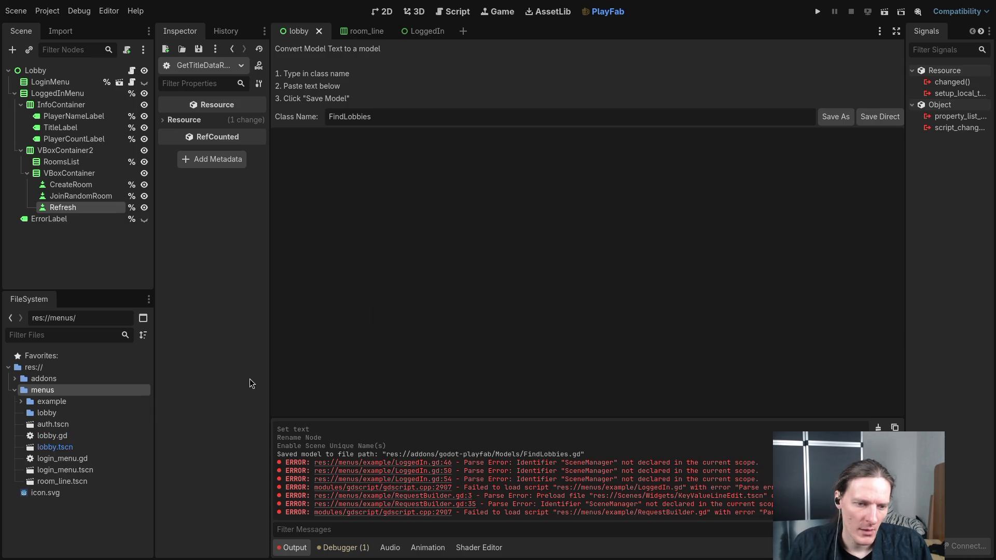
Step: Select FindLobbies.gd in the Models folder, then cut the Refresh node from the lobby scene with Ctrl+X
left_click(14, 379)
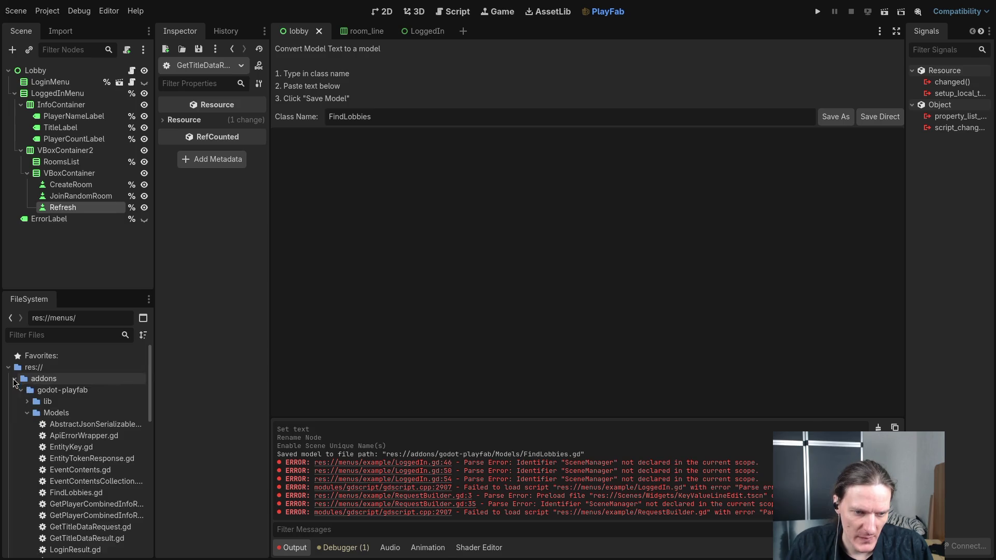
scroll(47, 410, "down", 2)
left_click(74, 498)
scroll(77, 511, "down", 3)
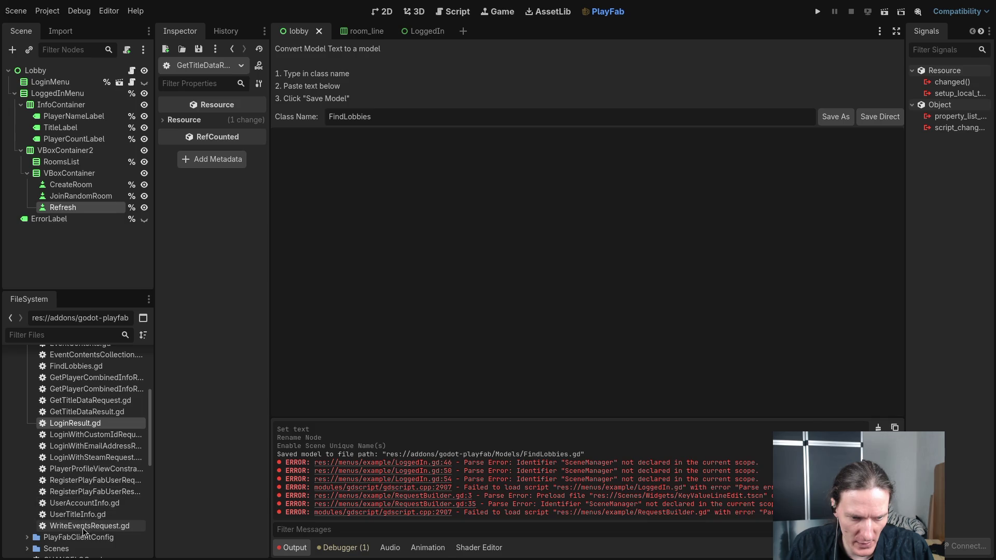
scroll(89, 460, "up", 2)
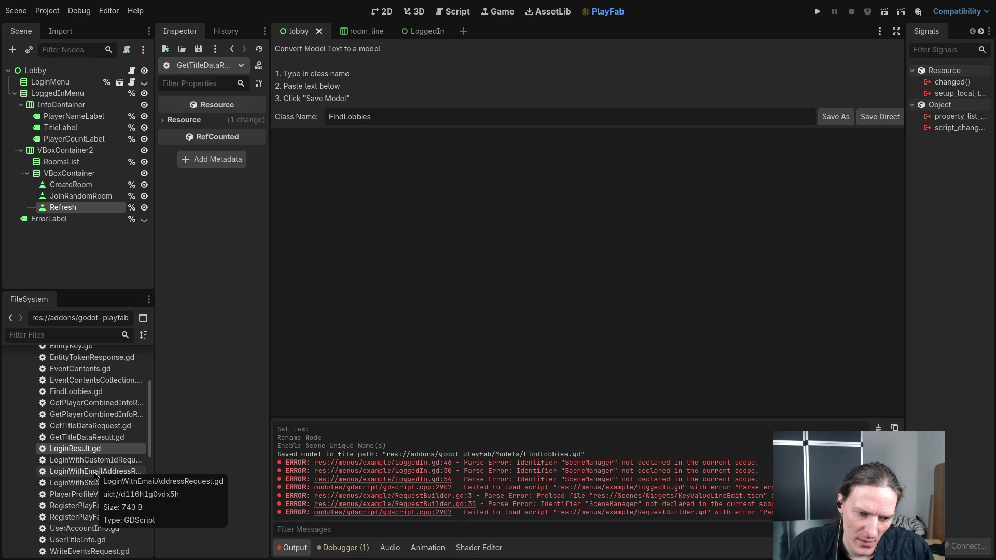
scroll(94, 474, "up", 2)
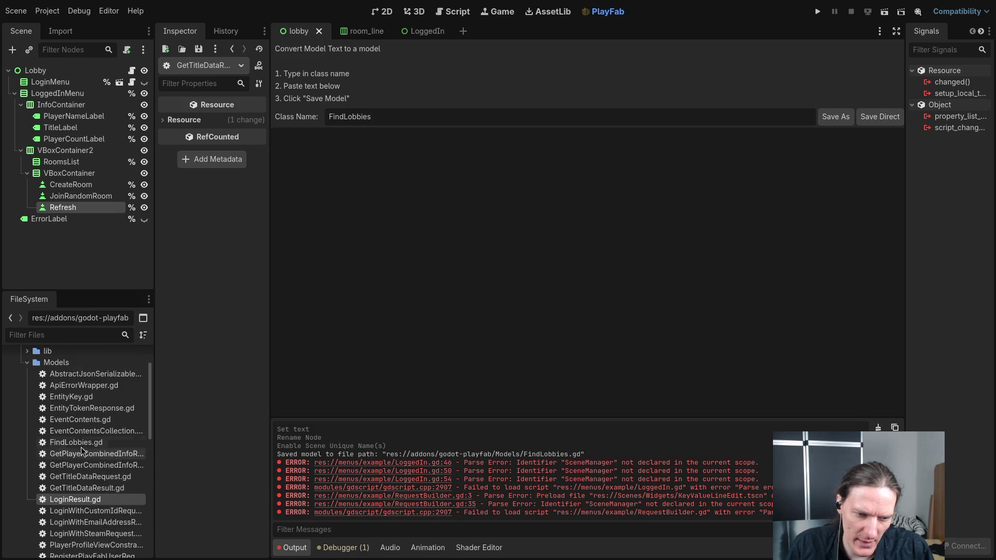
left_click(85, 442)
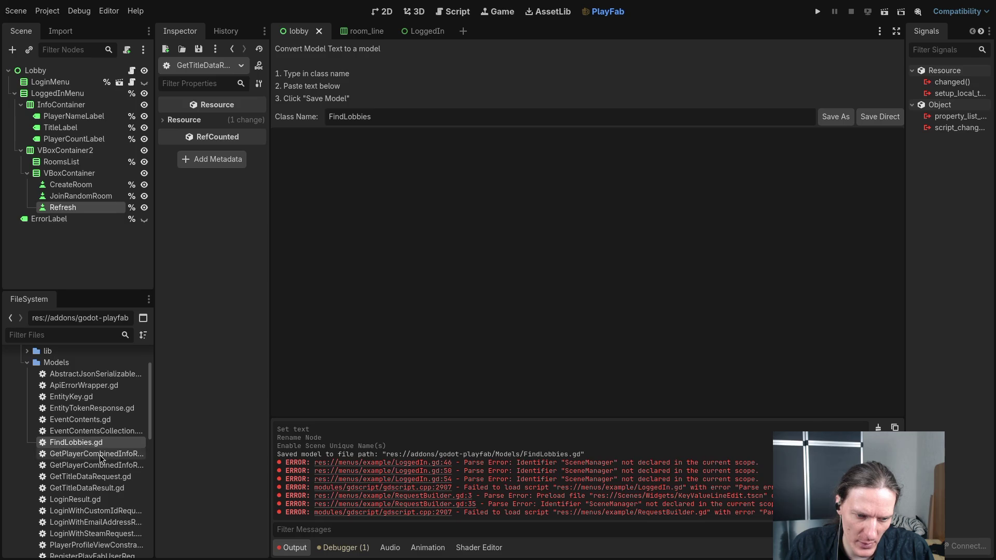
key("ctrl+x")
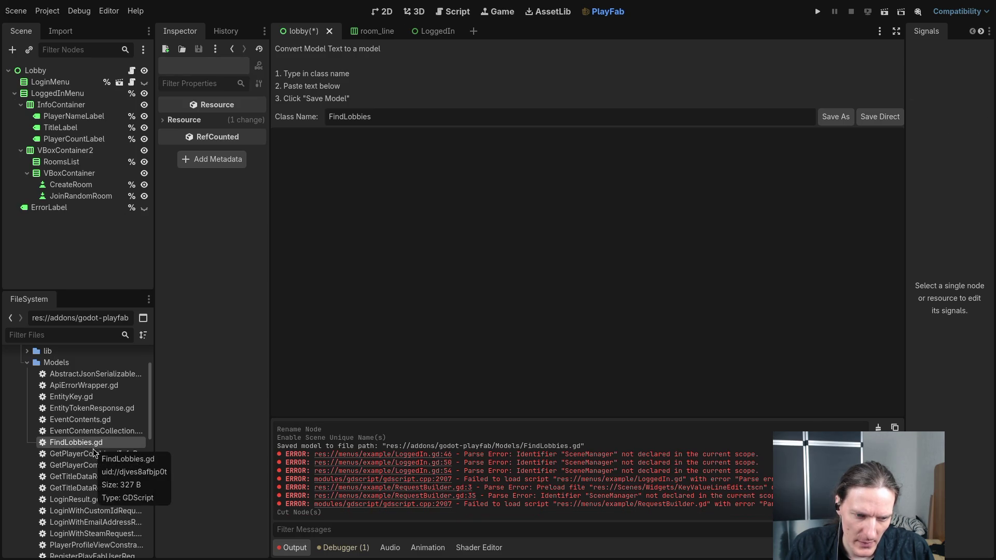
left_click(87, 454)
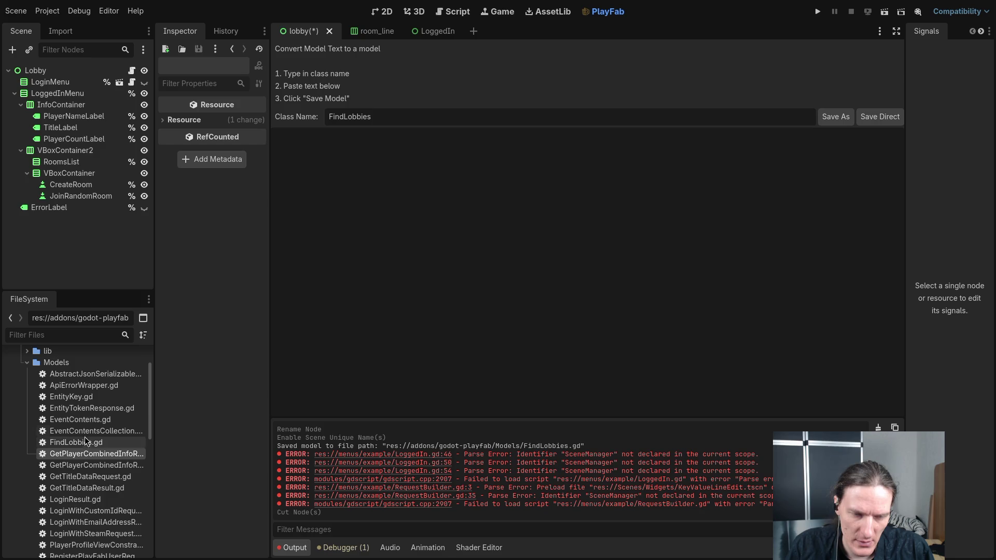
left_click(76, 443)
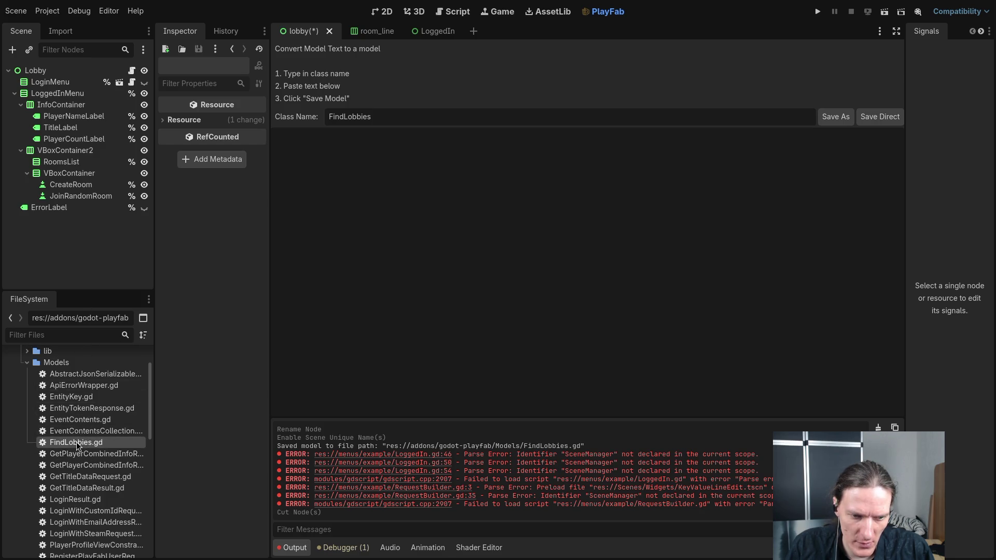
right_click(76, 443)
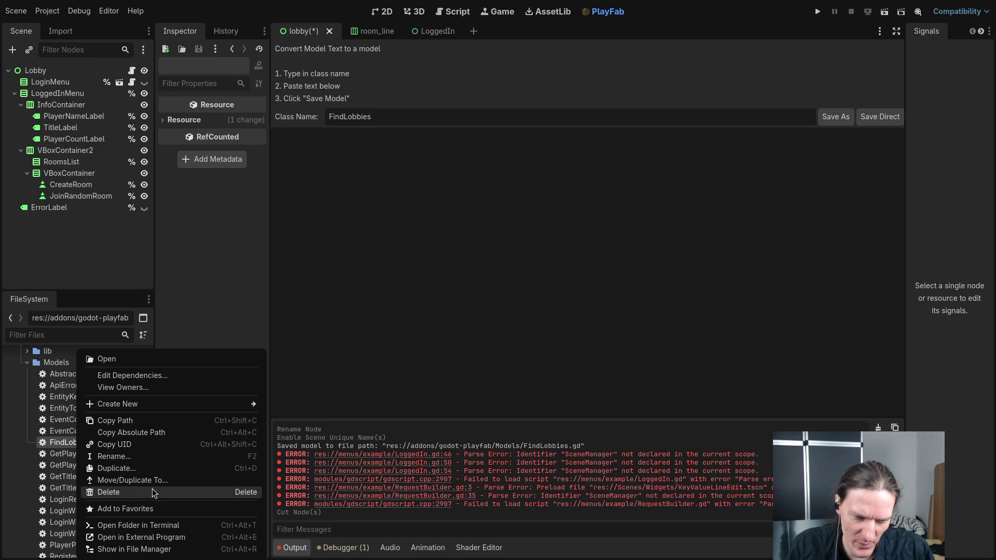
key("Escape")
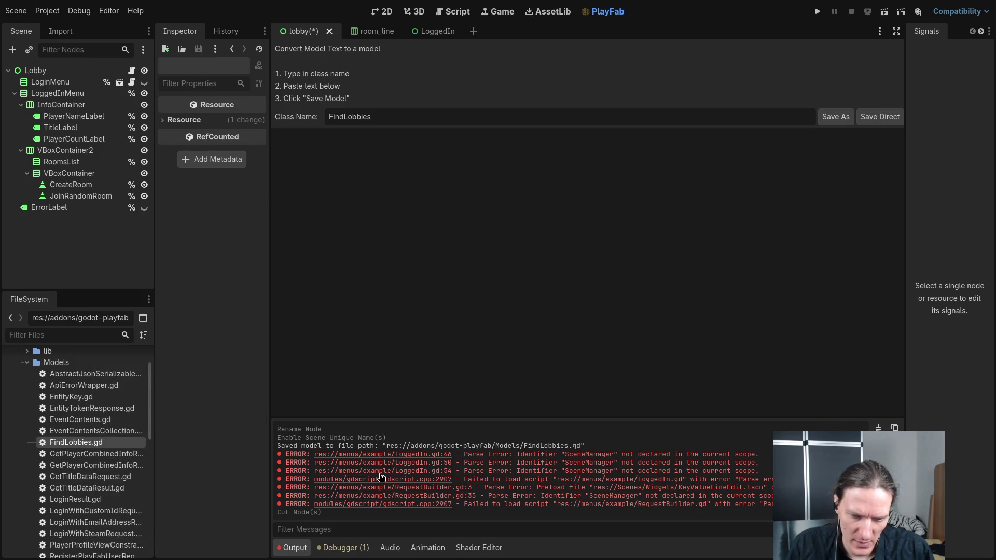
right_click(98, 446)
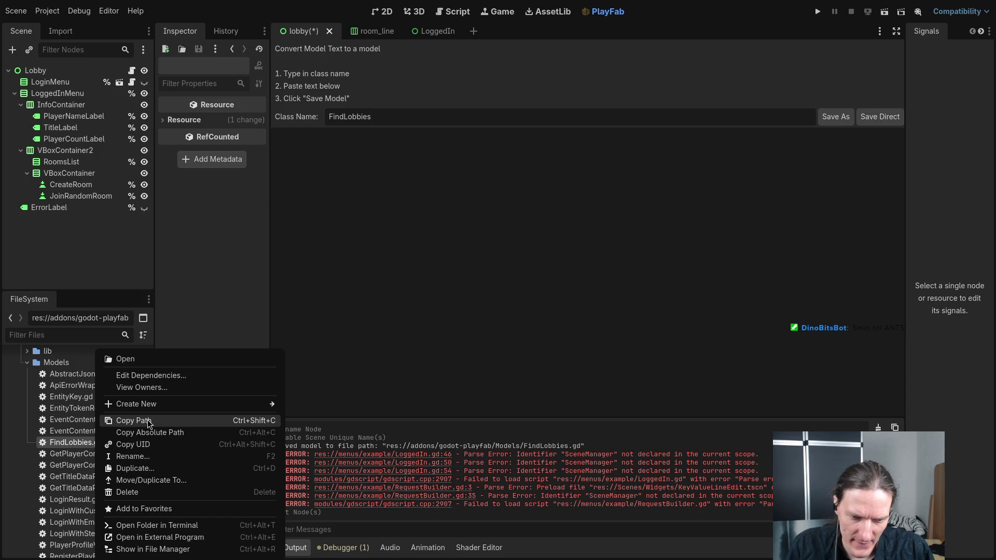
right_click(73, 431)
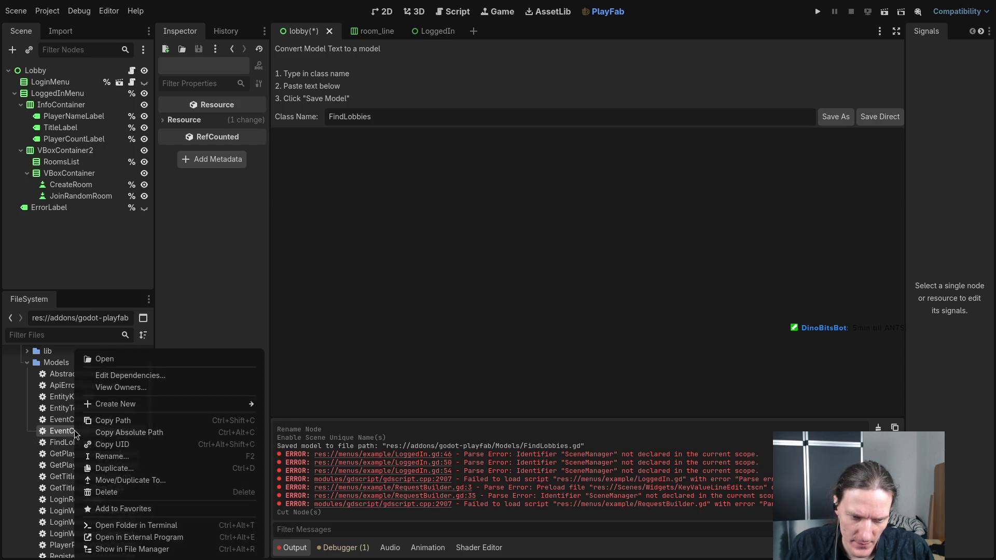
left_click(58, 441)
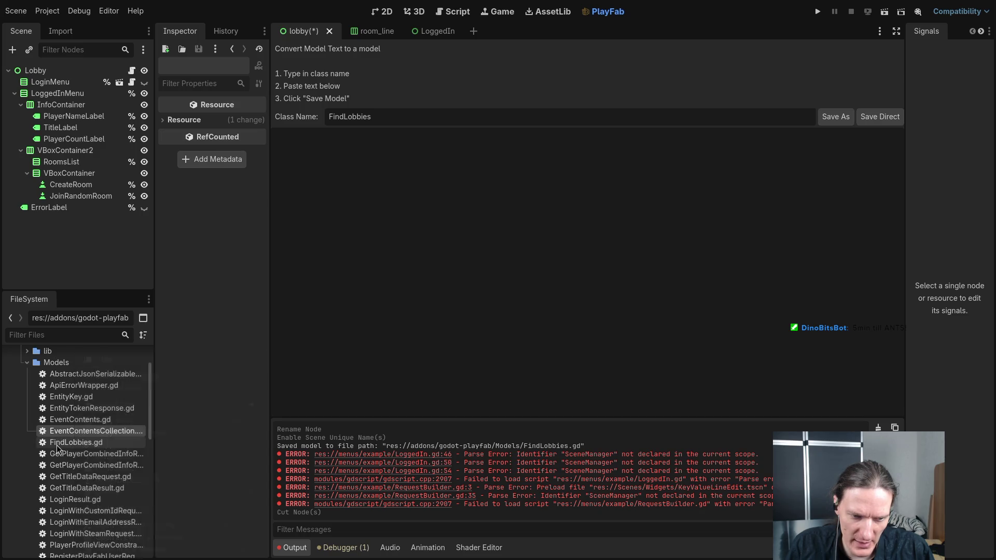
right_click(67, 442)
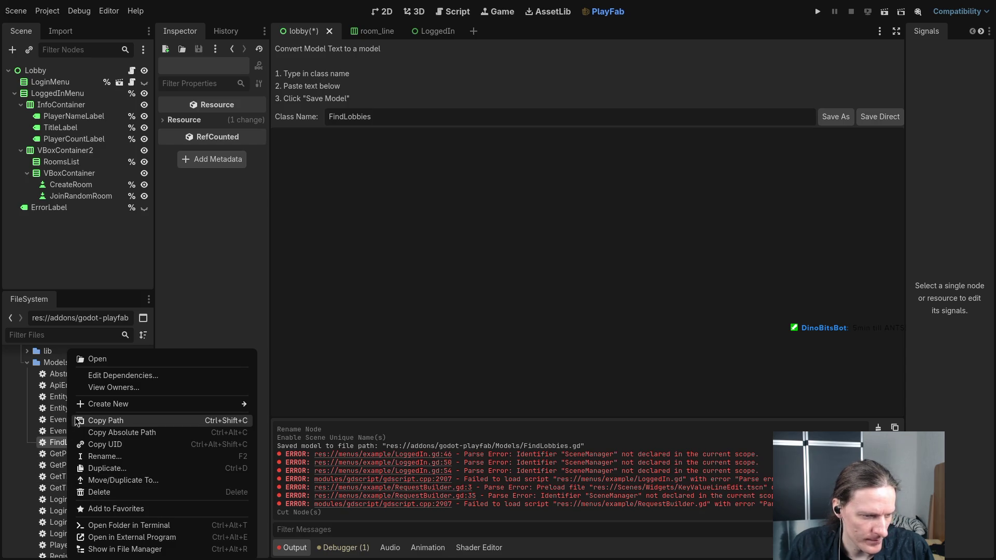
left_click(94, 421)
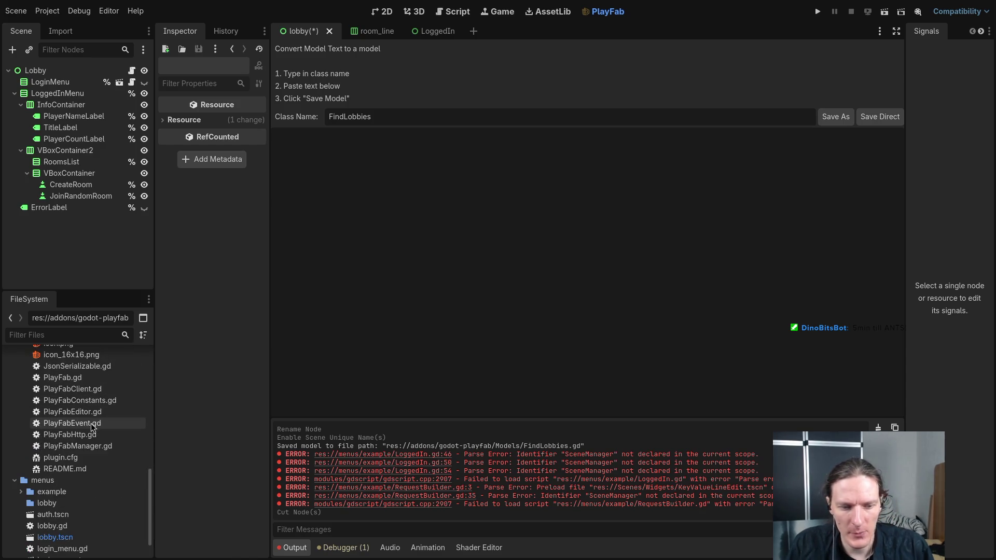
key("super+1")
Step: Compare FindLobbies.gd with PlayFabClient.gd by jumping between the two Neovim buffers
key("k")
key("k")
key("ctrl+o")
key("ctrl+i")
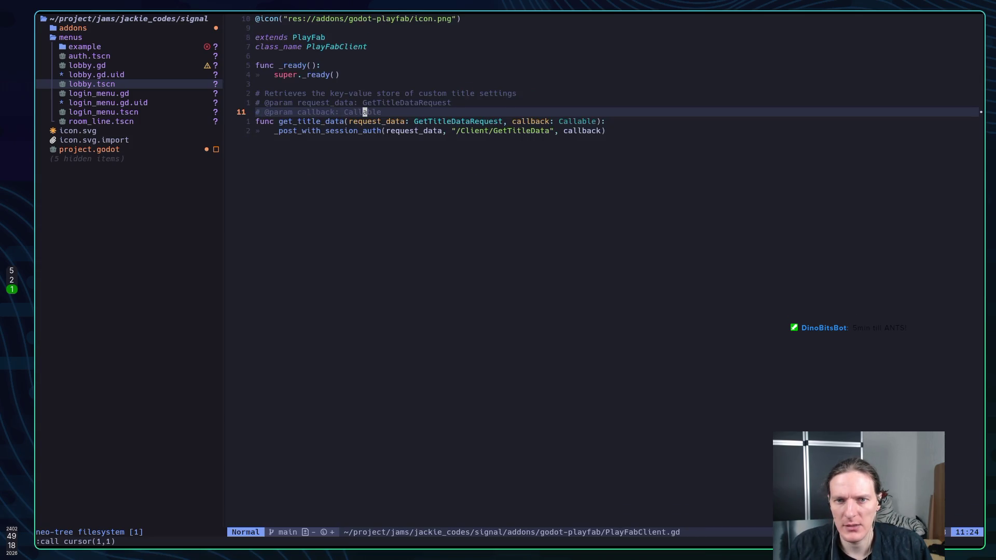
key("ctrl+o")
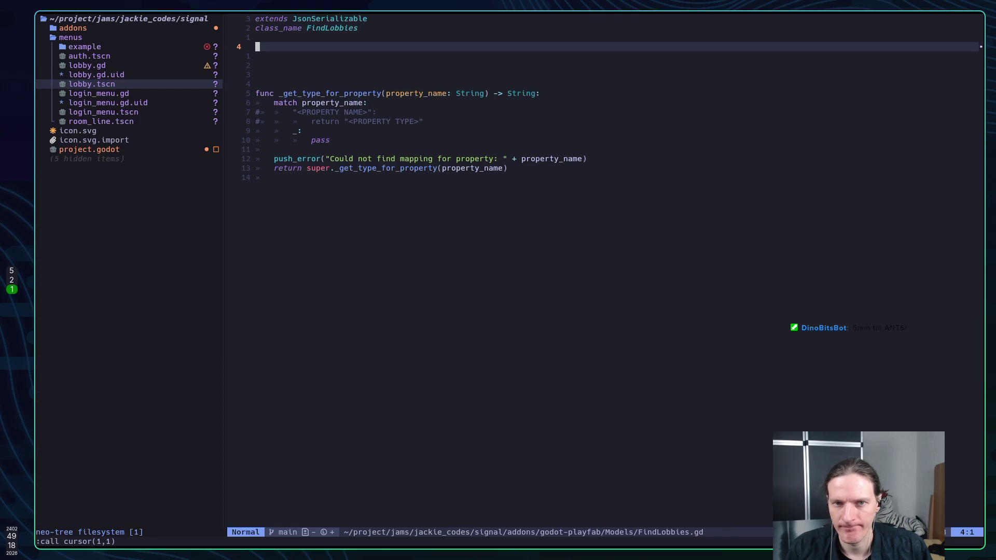
key("k")
key("k")
key("k")
key("j")
key("j")
key("j")
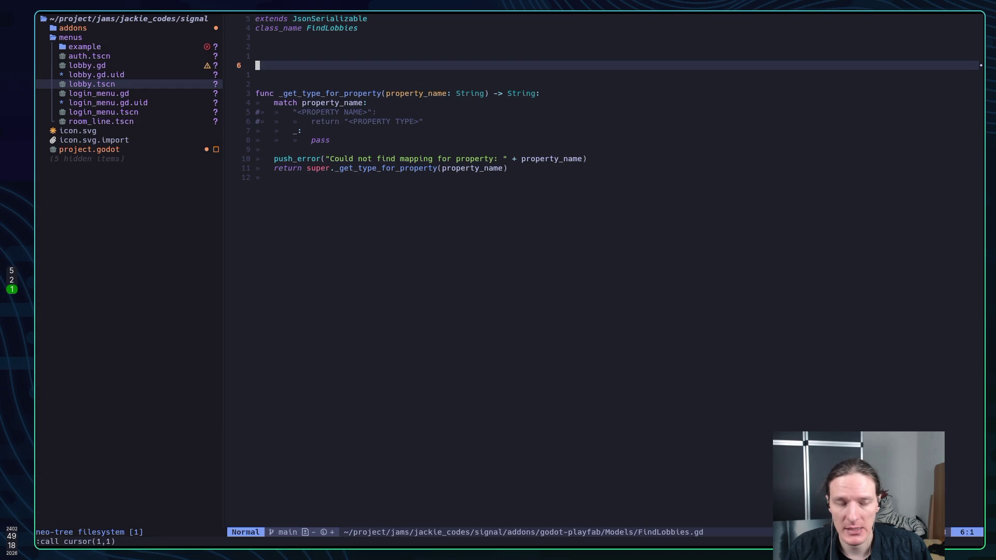
key("ctrl+o")
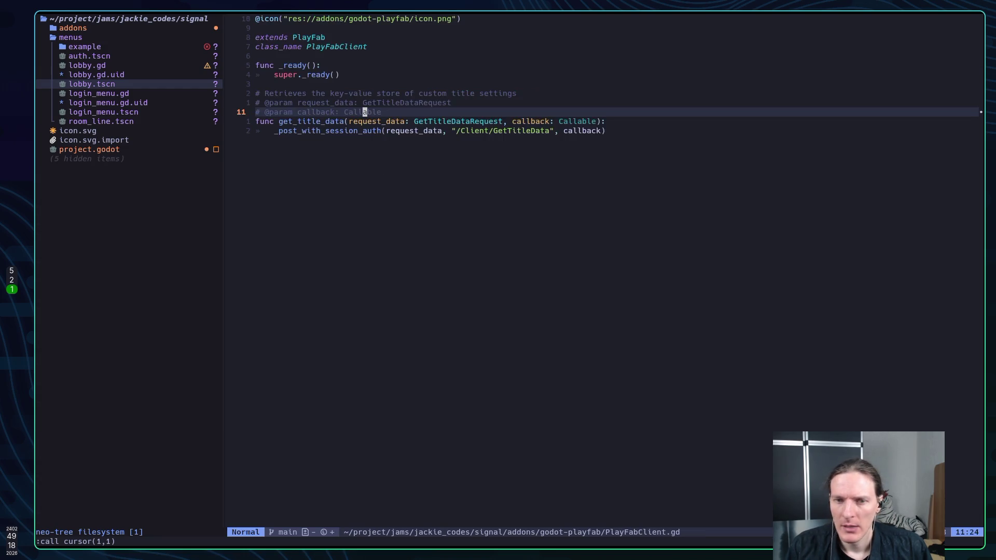
key("ctrl+o")
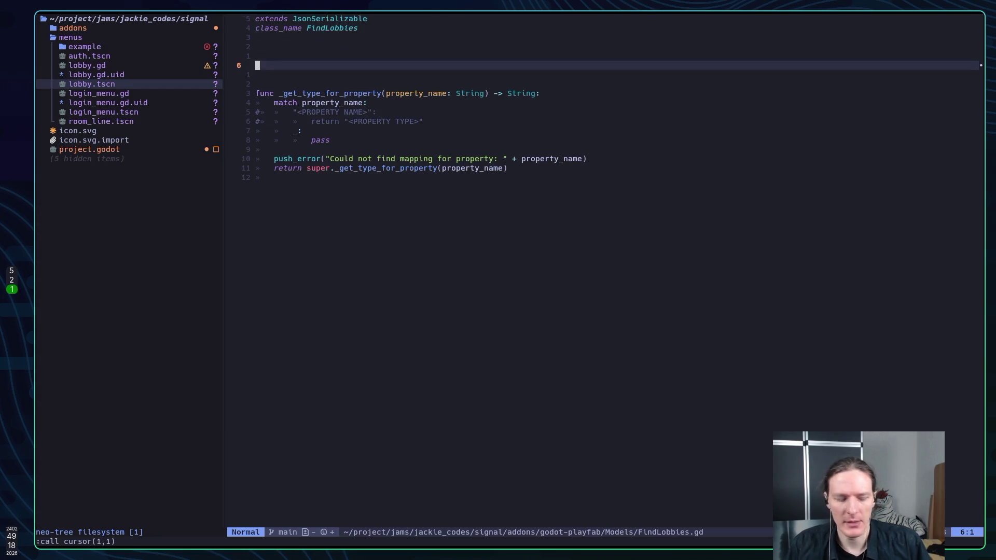
key("alt+Tab")
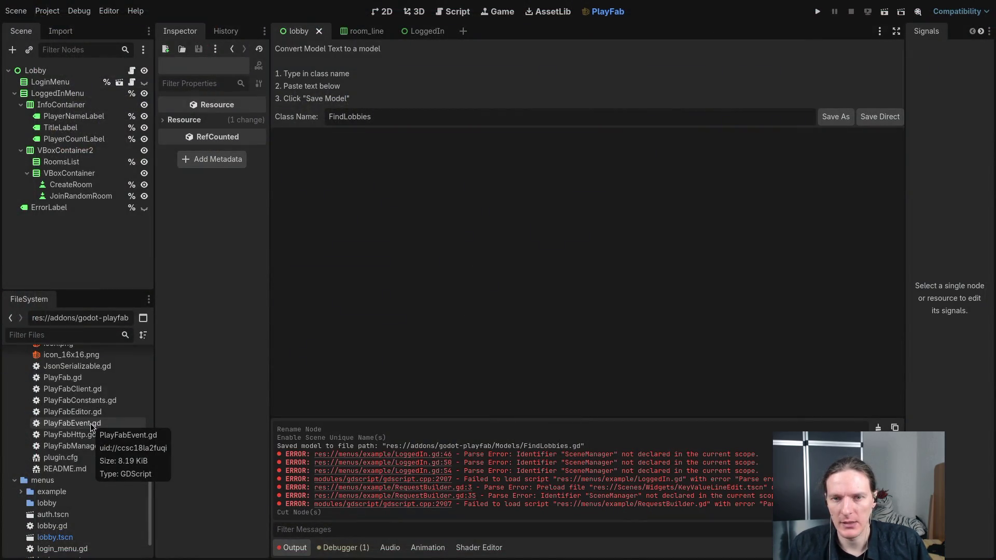
key("alt+Tab")
Step: Open LoggedIn.gd from the Telescope buffer picker, then switch to menus/example/Events.gd
key("space")
type("b")
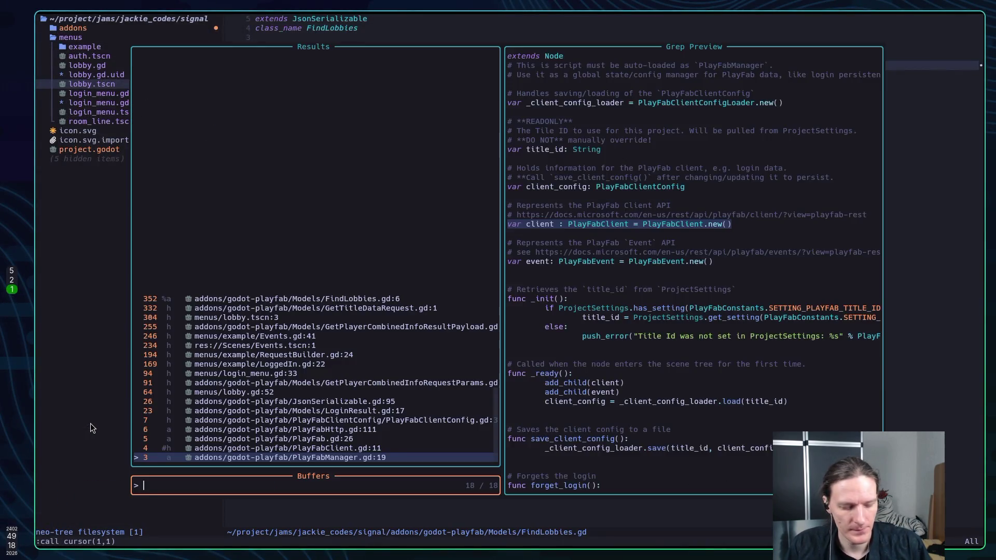
type("Li")
key("BackSpace")
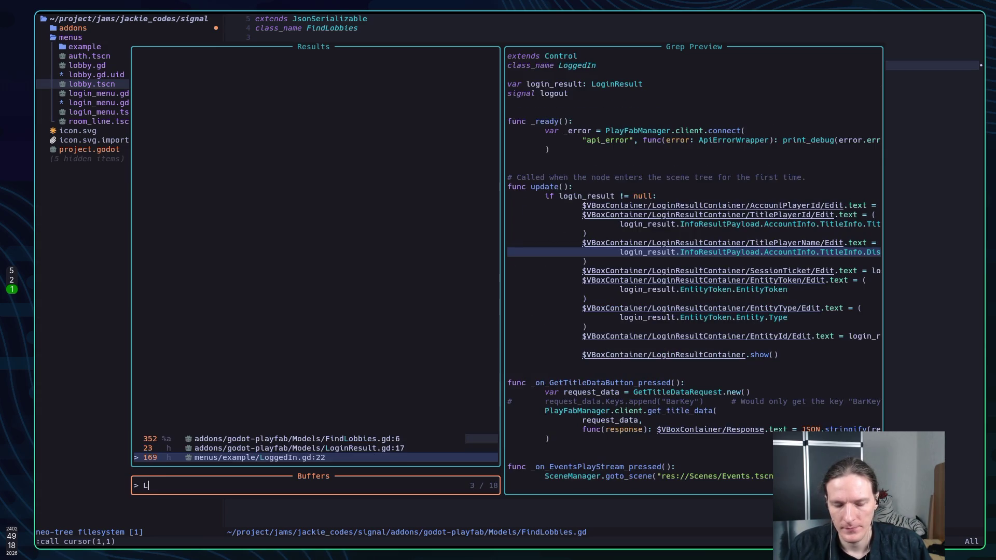
type("ogge")
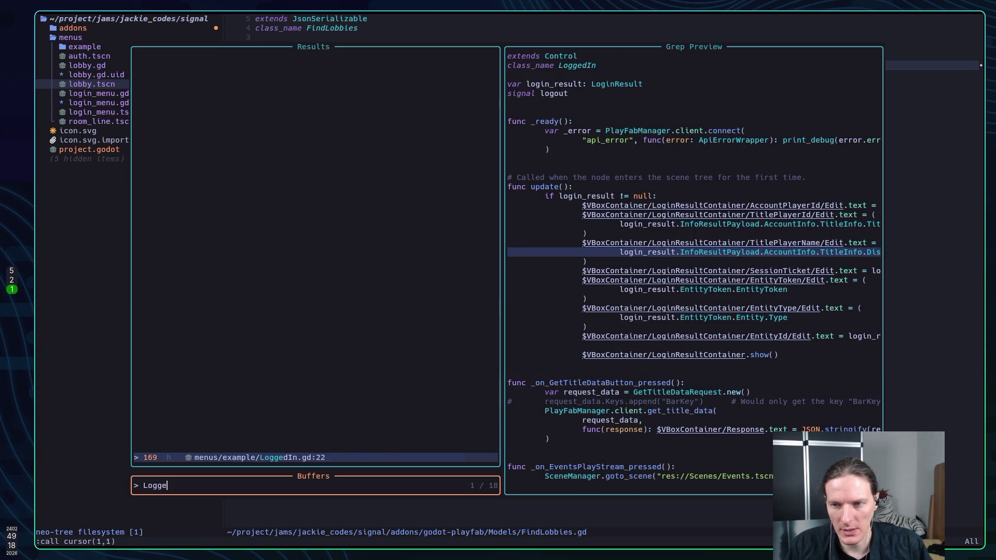
key("Return")
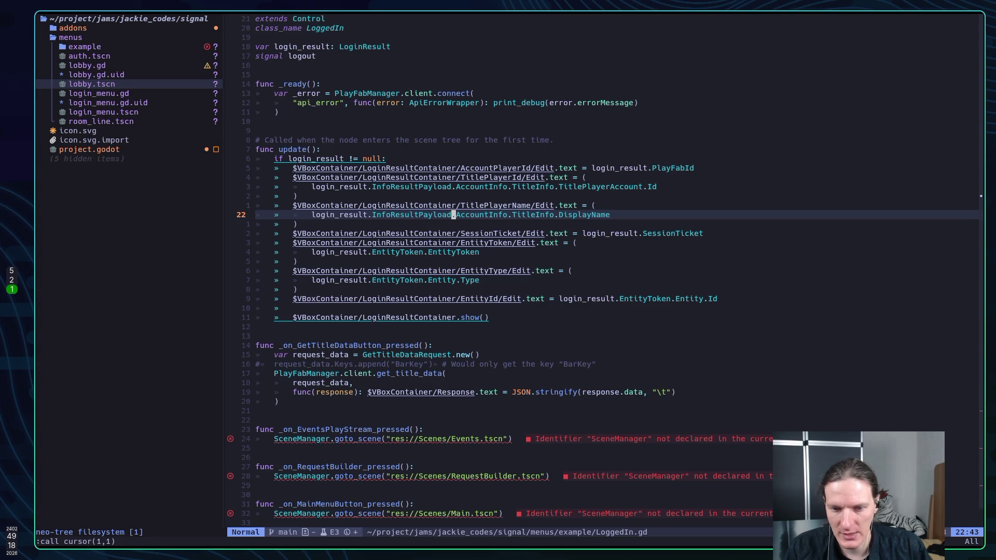
key("space")
type("beve")
key("Return")
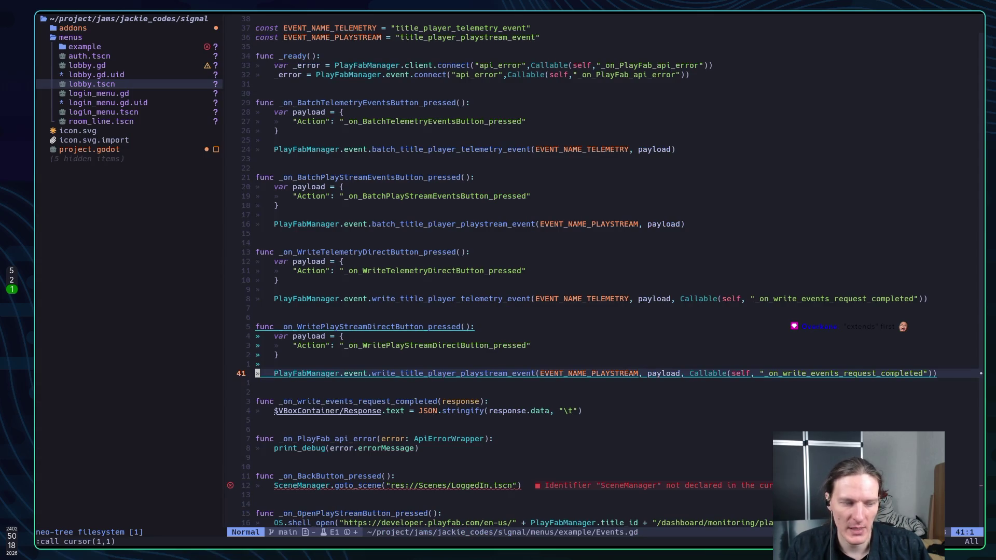
Step: Inspect the write_title_player_playstream_event call on line 41 of Events.gd and surrounding handlers
key("j")
key("j")
key("k")
key("k")
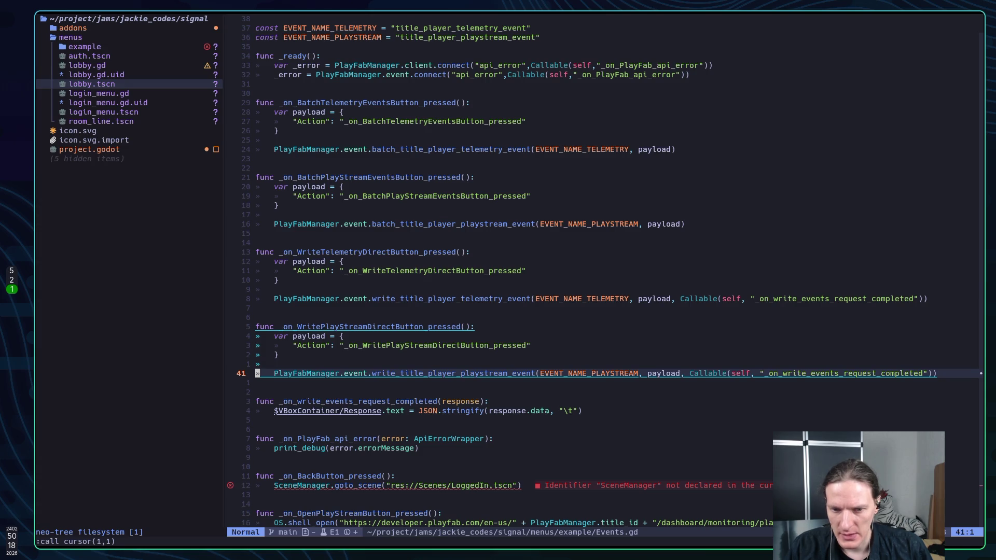
left_click(276, 373)
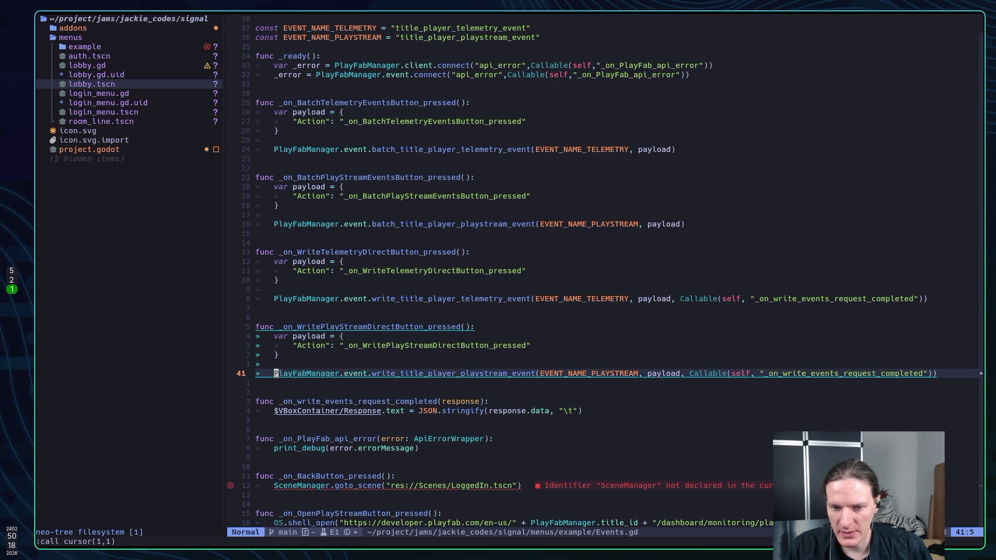
key("l")
key("l")
key("l")
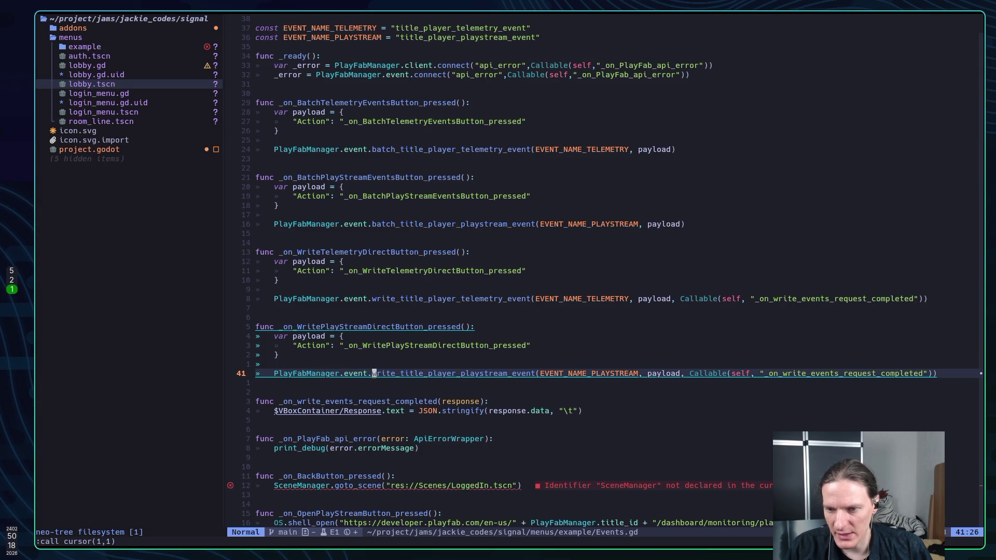
key("l")
key("l")
key("l")
key("h")
key("h")
key("h")
key("h")
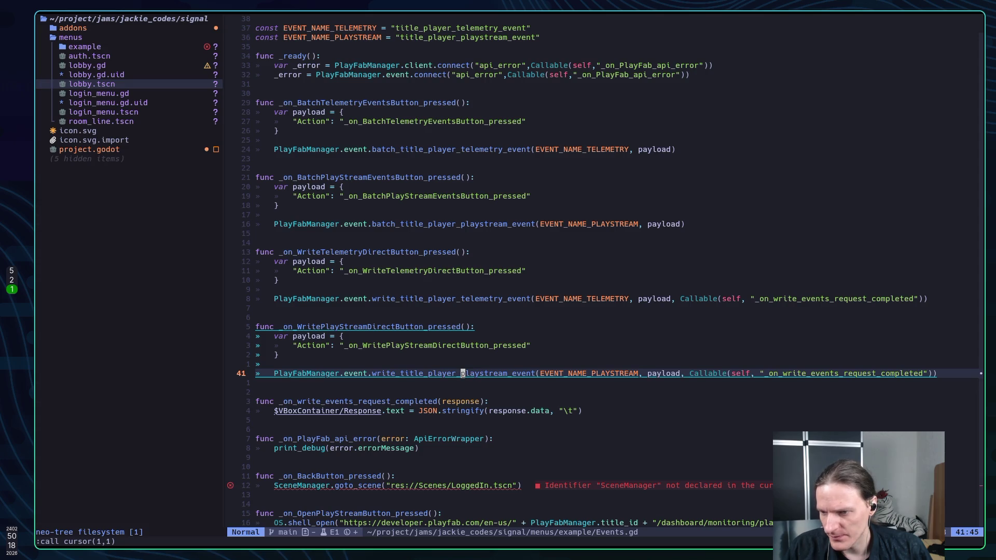
key("h")
key("h")
key("j")
key("j")
key("j")
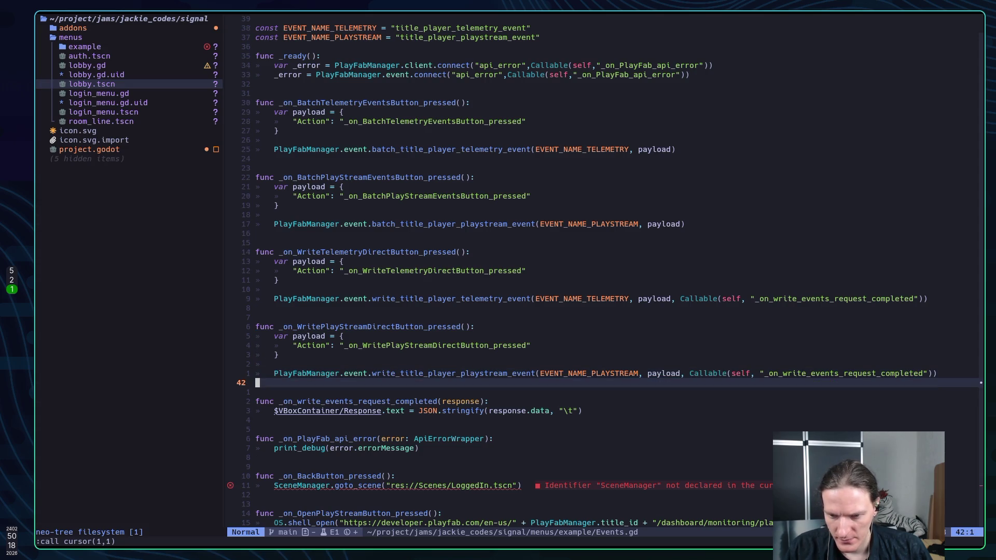
key("k")
key("k")
key("k")
key("k")
key("k")
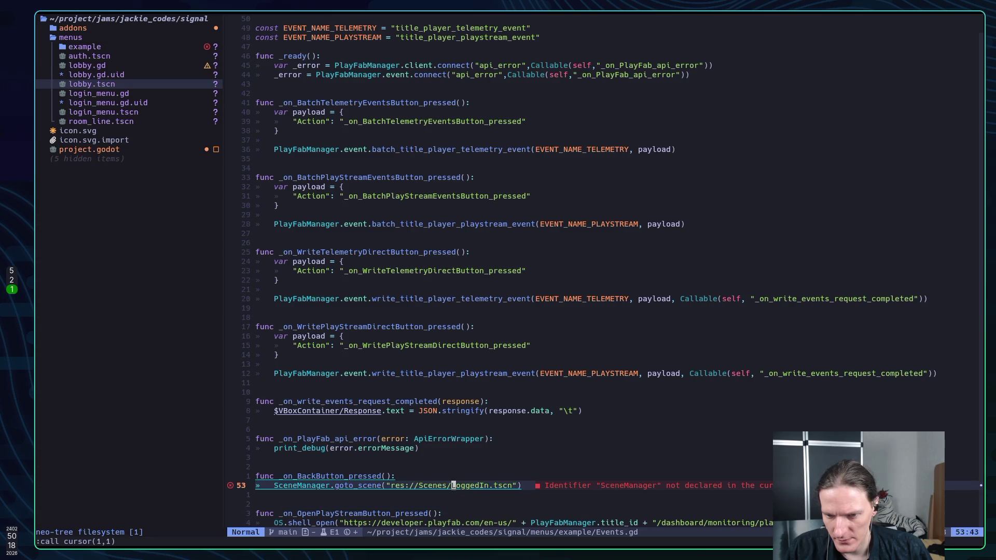
key("k")
key("k")
key("k")
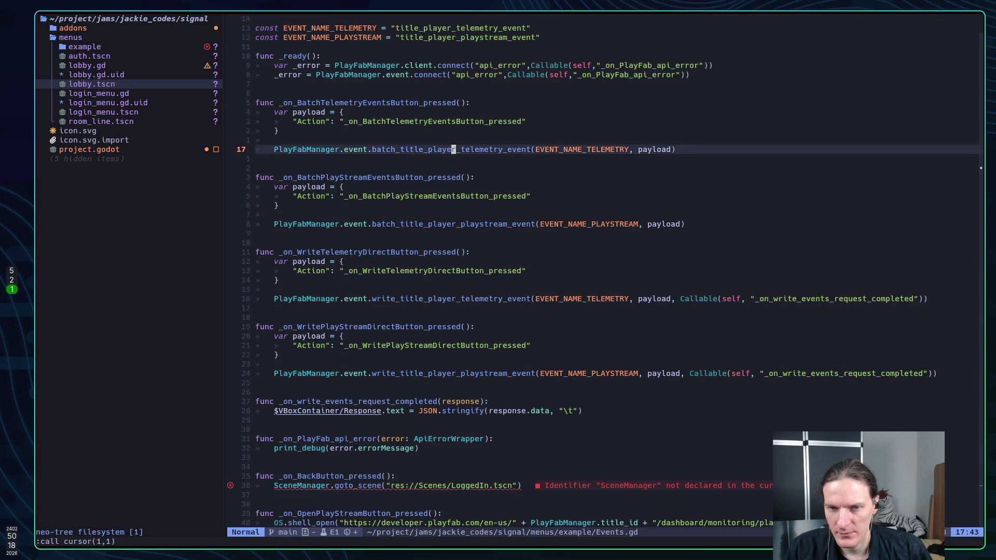
Step: Jump to LoggedIn.gd and move onto the RequestBuilder scene name in its button handler
key("j")
key("j")
key("j")
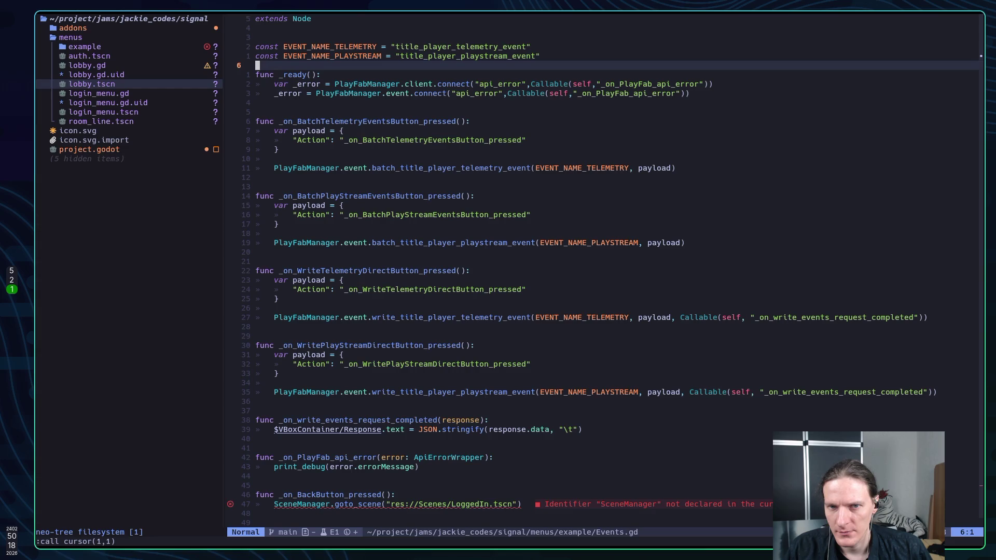
key("j")
key("j")
key("j")
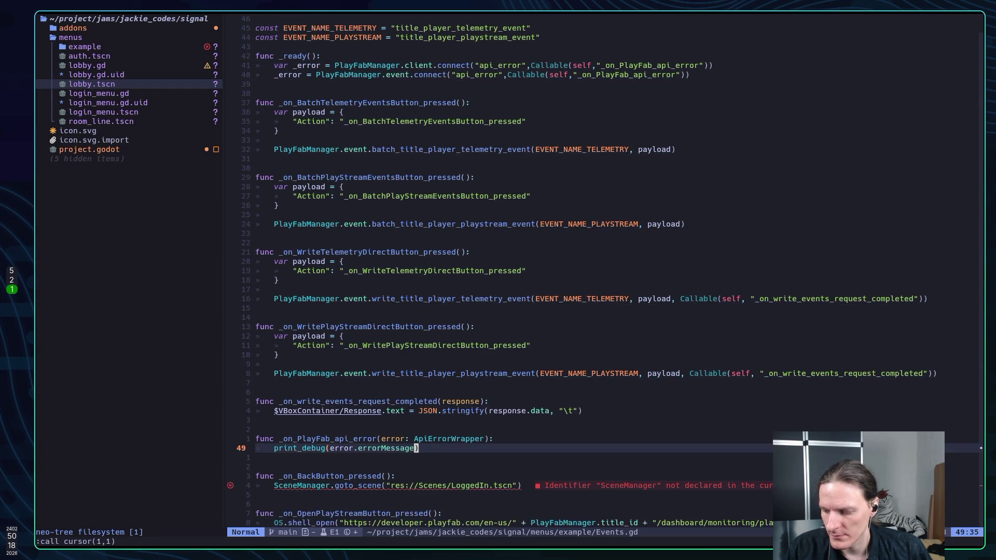
key("ctrl+6")
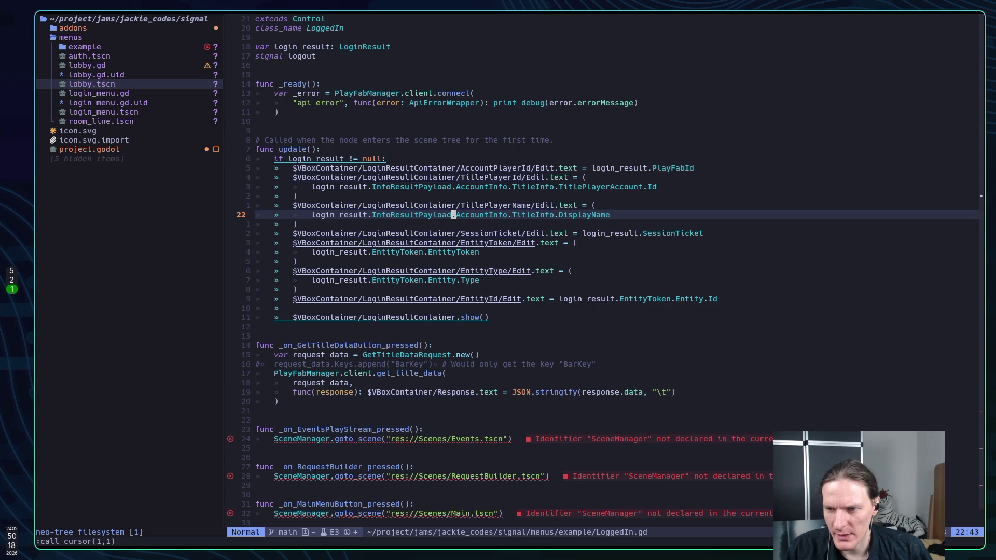
key("j")
key("j")
key("j")
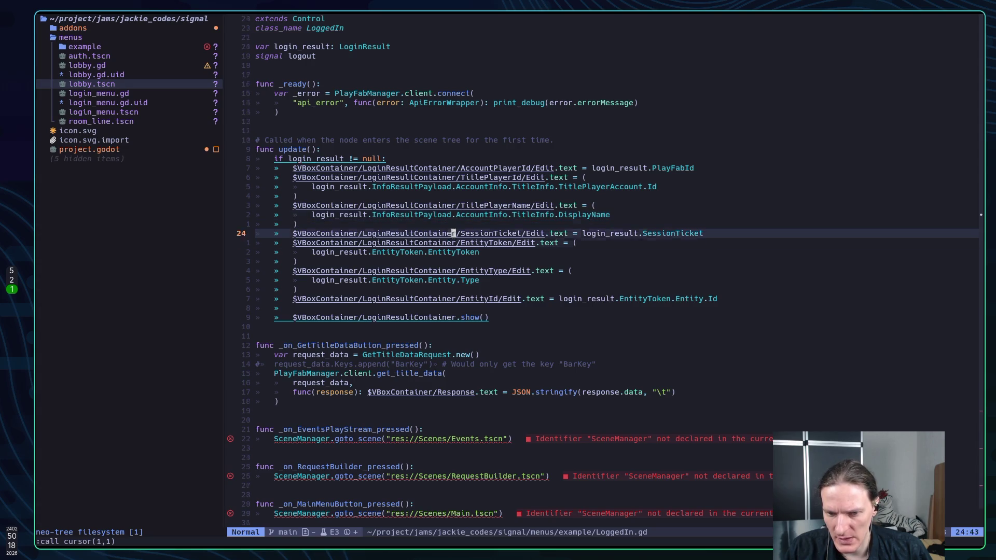
key("j")
key("j")
key("j")
key("k")
key("k")
key("k")
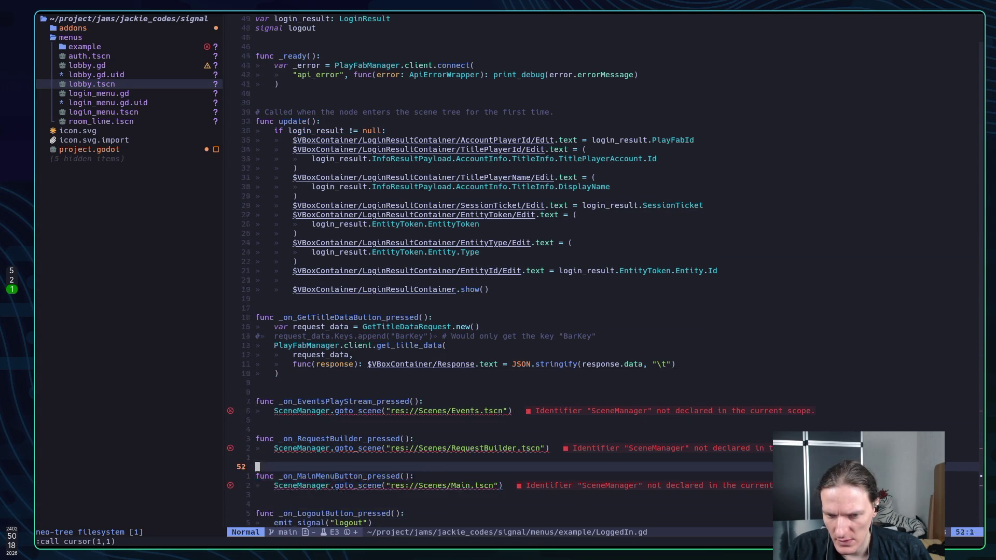
key("j")
key("f")
key("shift+r")
Step: Check the post_dict_auth call in RequestBuilder.gd, return to LoggedIn.gd, then bring up the browser docs
key("space")
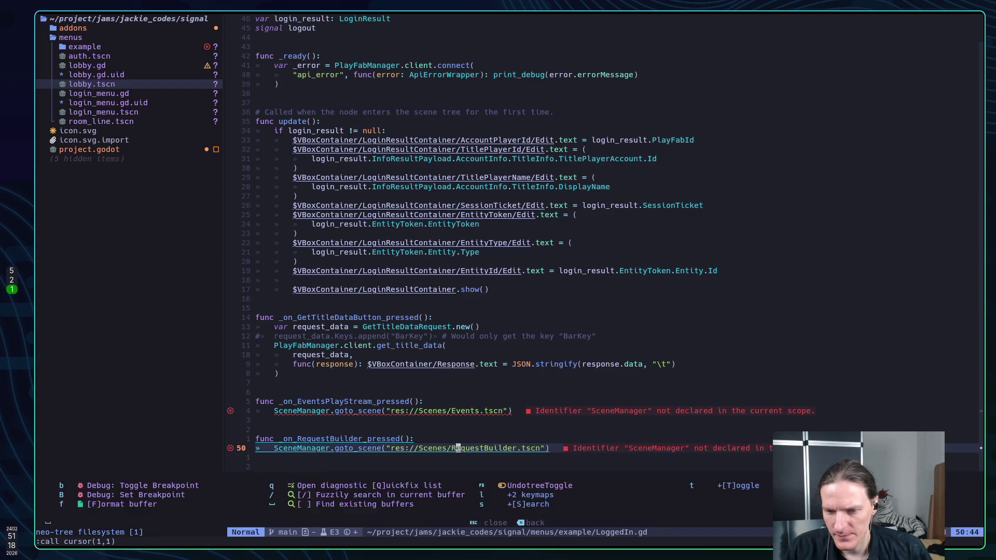
key("space")
type("Req")
key("Return")
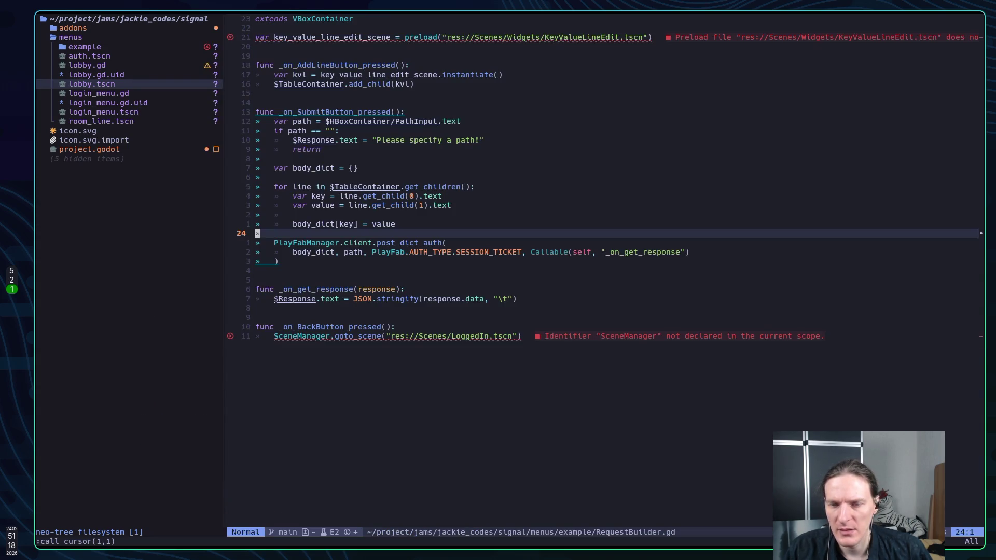
key("j")
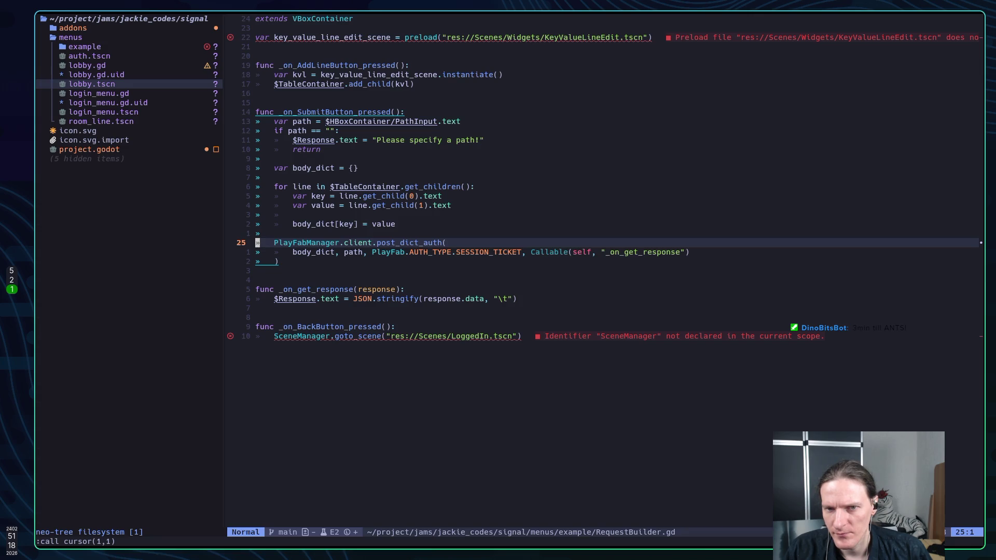
key("ctrl+o")
key("j")
key("j")
key("j")
key("j")
key("j")
key("j")
key("k")
key("k")
key("k")
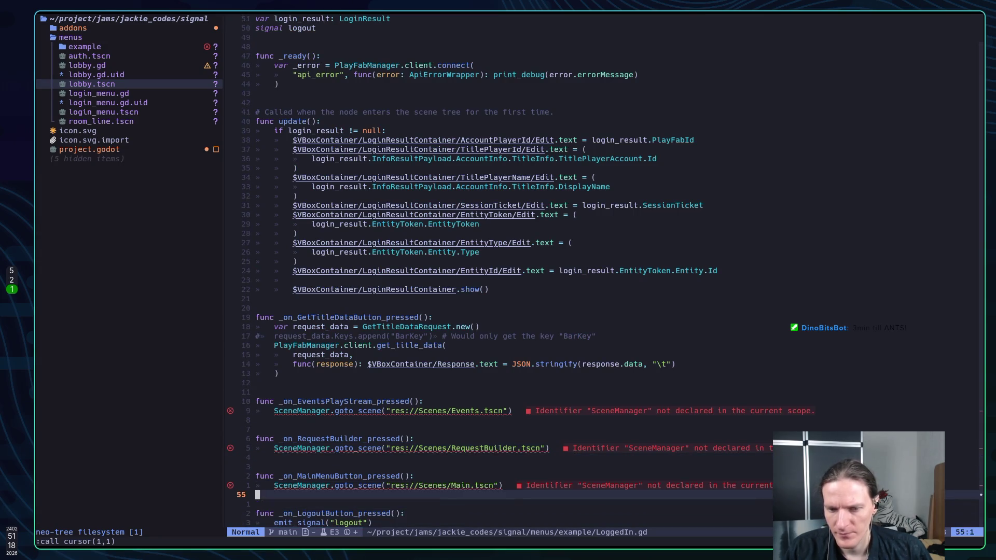
key("k")
key("k")
key("k")
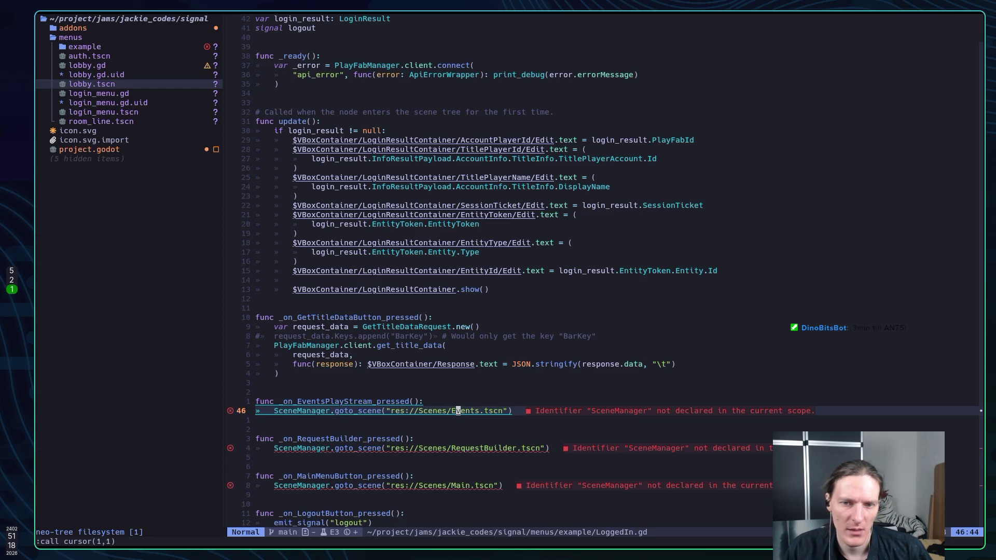
key("super+2")
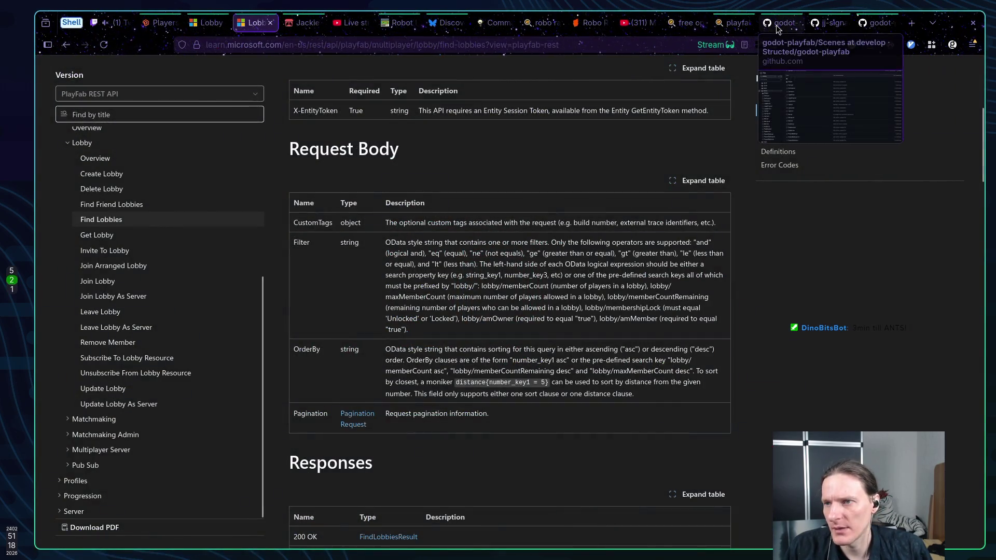
Step: Navigate from the Scenes folder tab to the godot-playfab repository's main README page
left_click(778, 26)
left_click(873, 22)
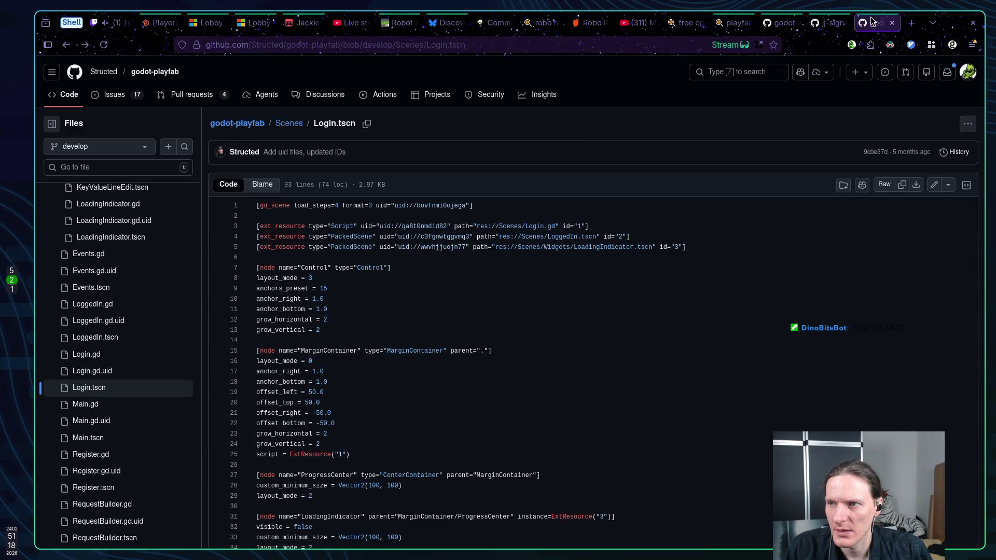
left_click(797, 26)
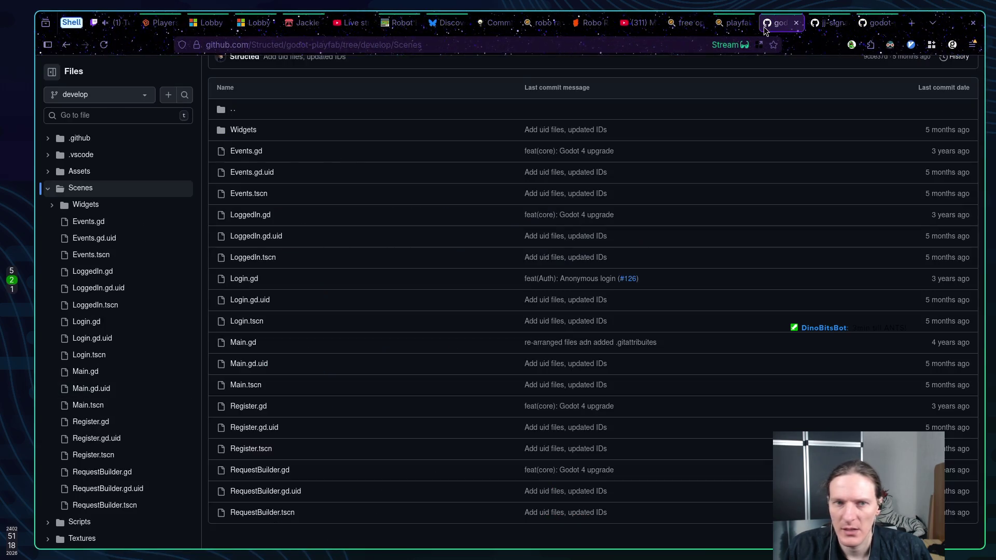
left_click(96, 72)
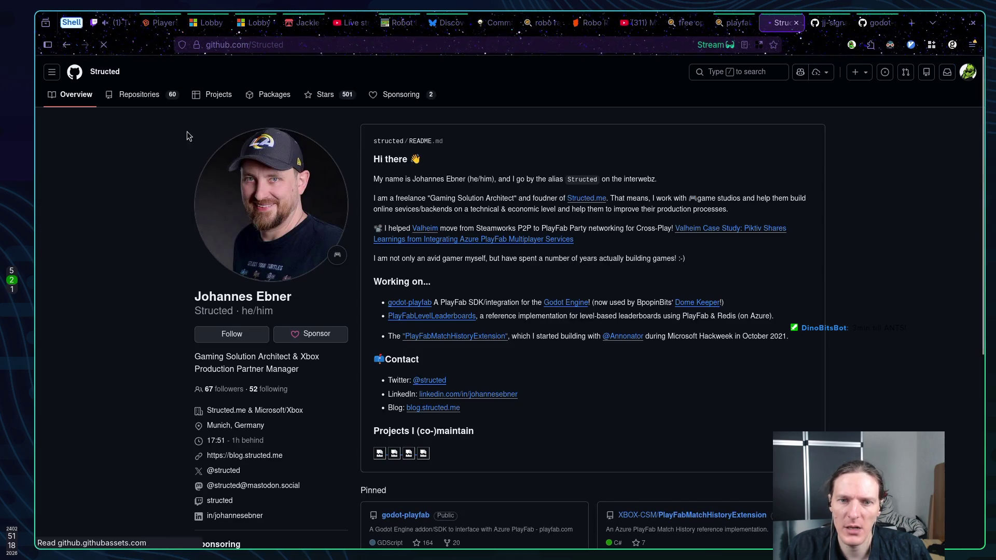
key("alt+Left")
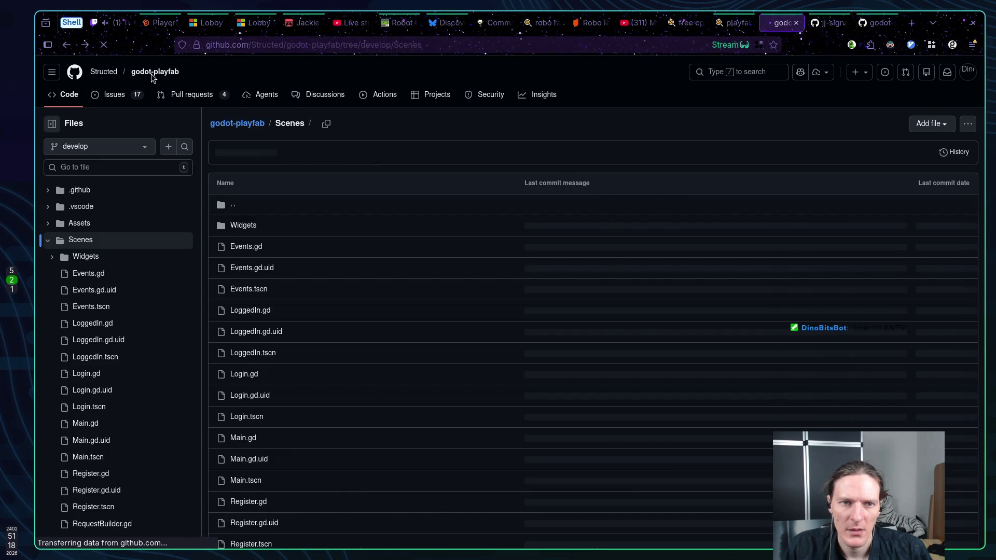
left_click(165, 72)
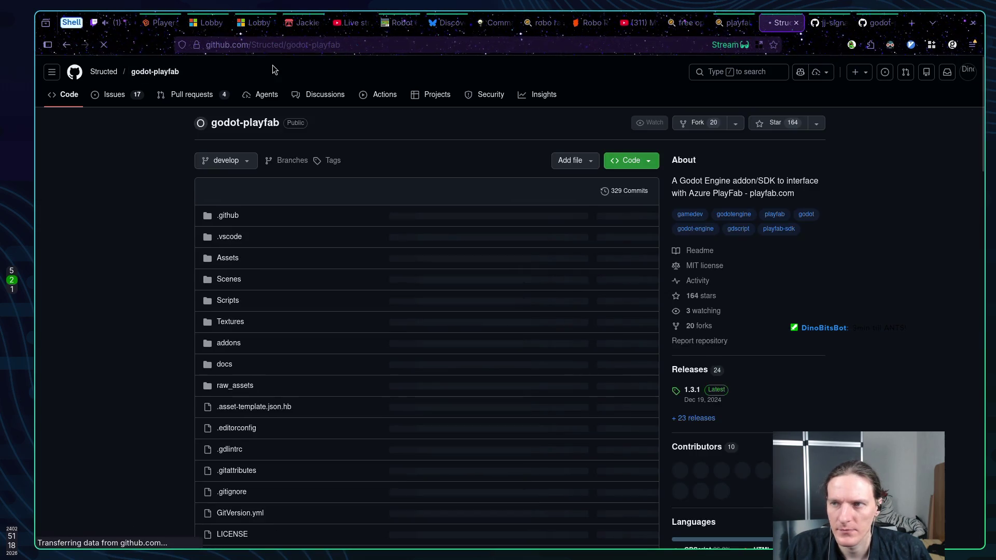
scroll(153, 181, "down", 5)
Step: Read the godot-playfab README down to its documentation links and follow User Documentation
scroll(150, 176, "down", 8)
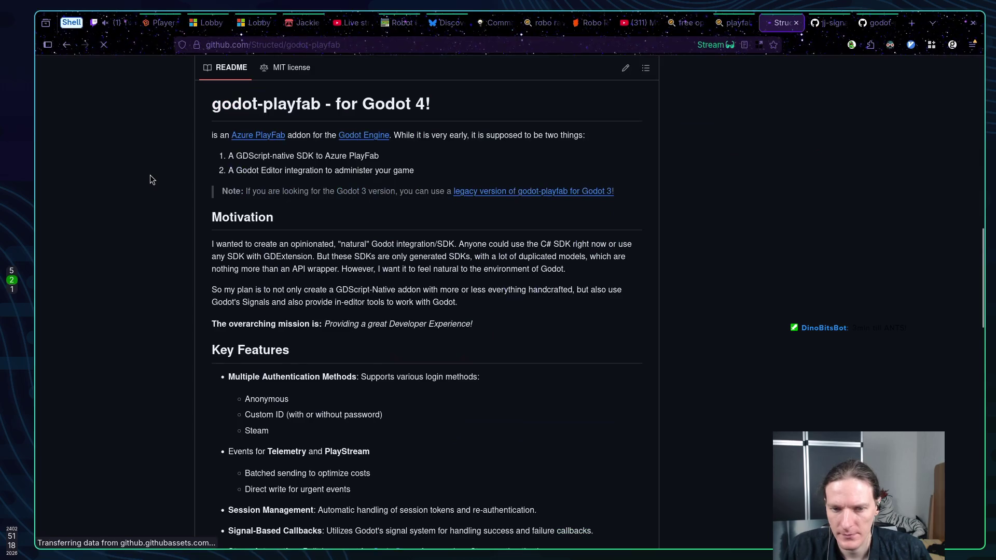
scroll(148, 174, "down", 6)
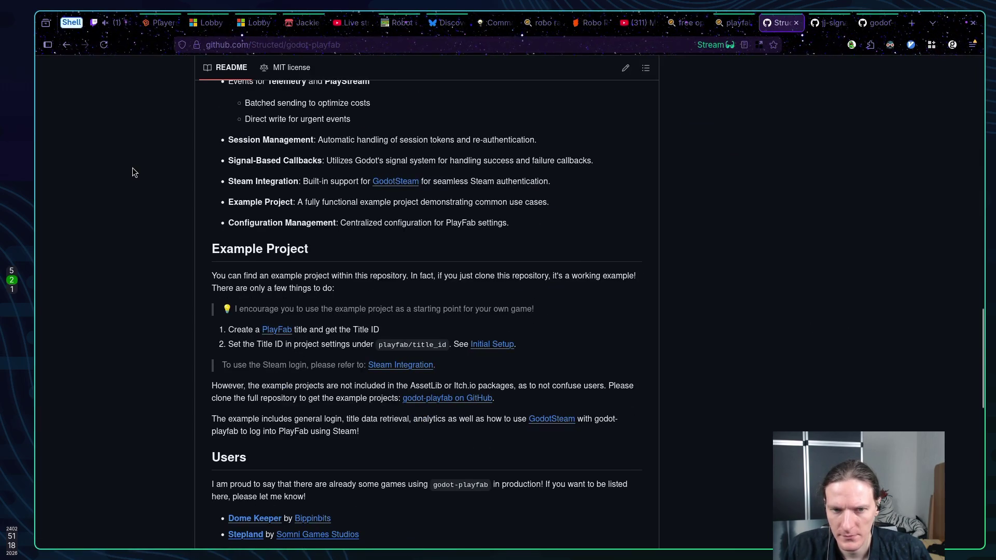
scroll(139, 164, "down", 6)
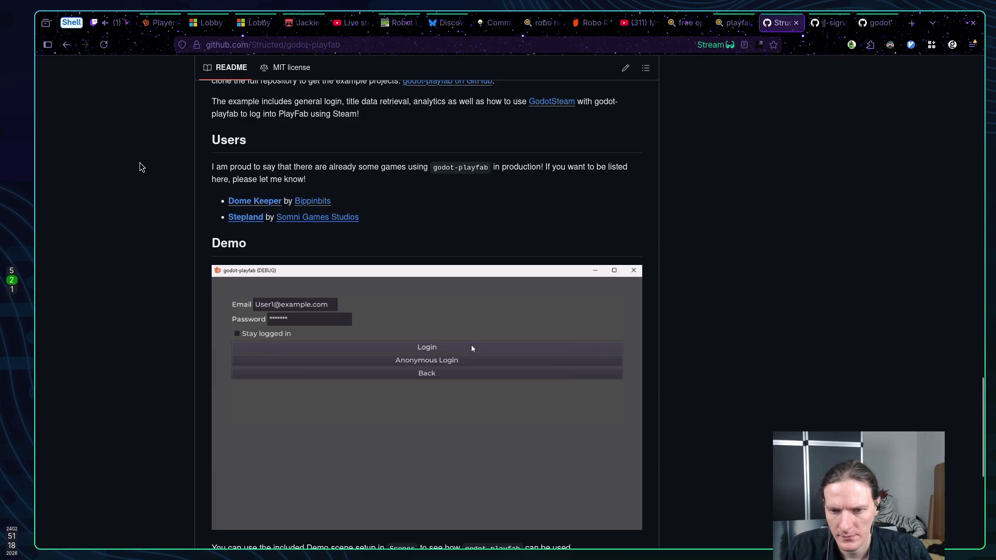
scroll(140, 163, "down", 6)
scroll(139, 163, "up", 4)
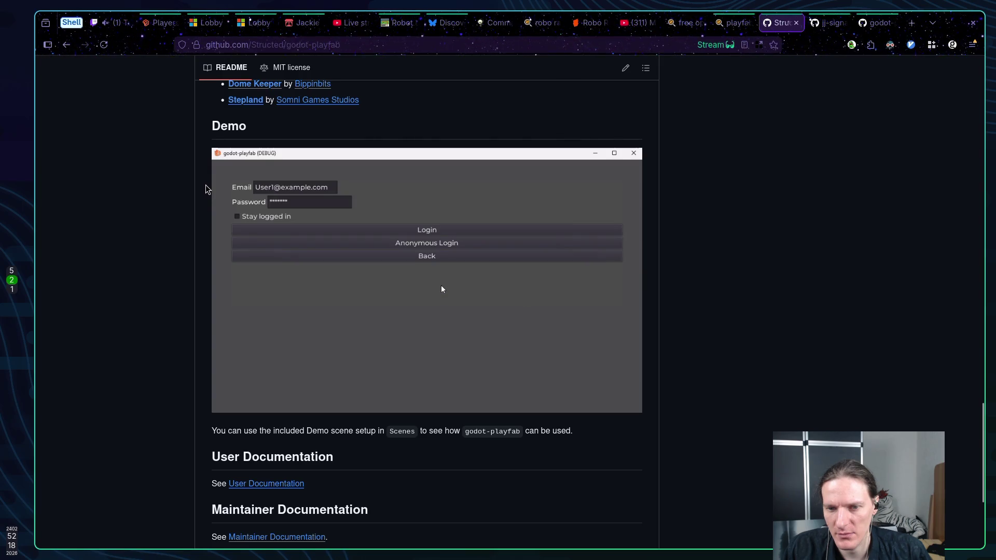
scroll(210, 219, "down", 4)
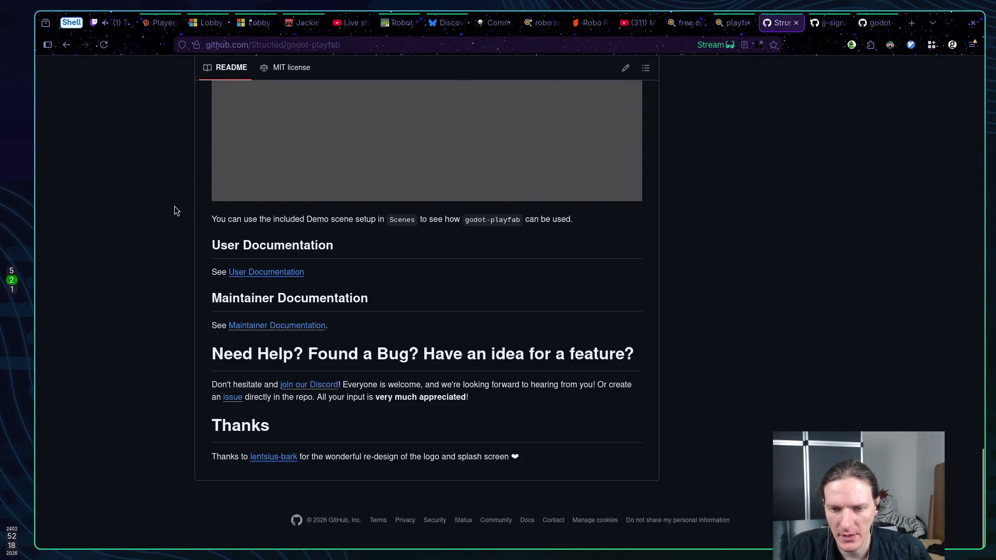
scroll(166, 206, "up", 8)
scroll(166, 206, "down", 7)
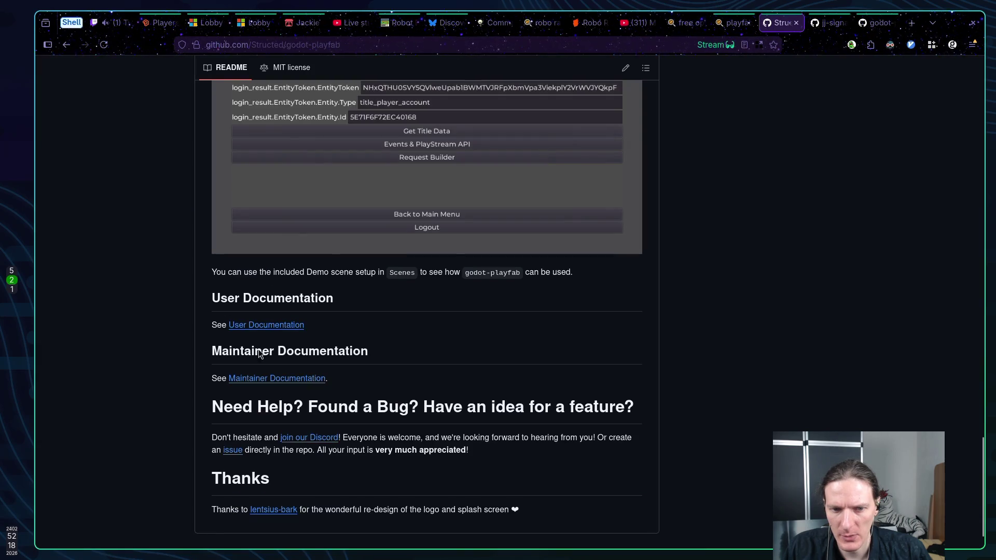
left_click(267, 325)
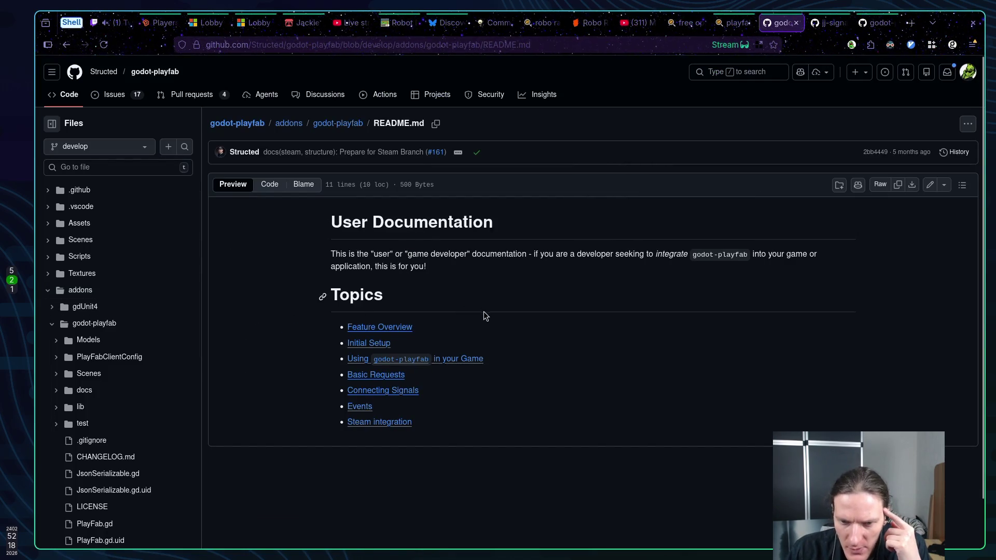
Step: Try the Basic Requests guide link, which leads to a 404, and return to User Documentation
left_click(367, 375)
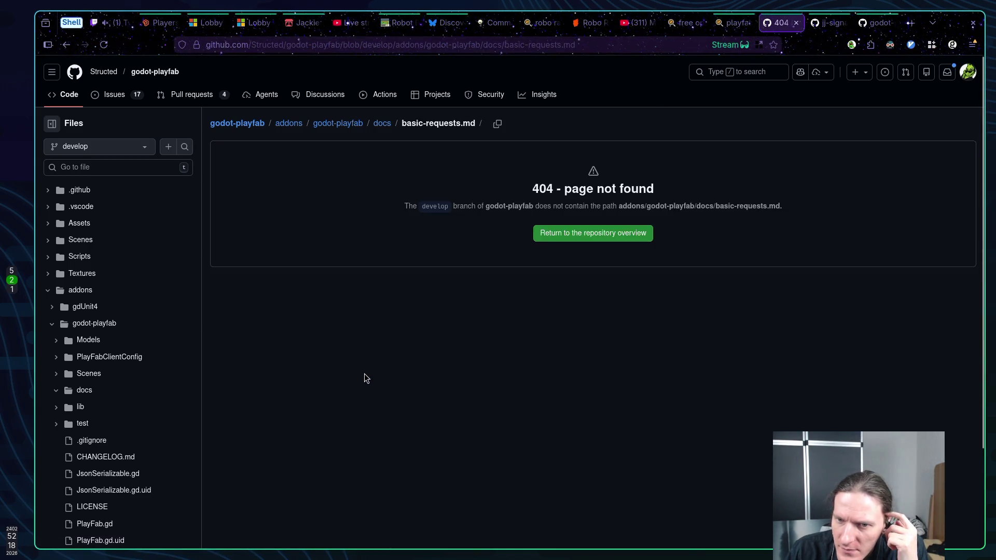
key("alt+Left")
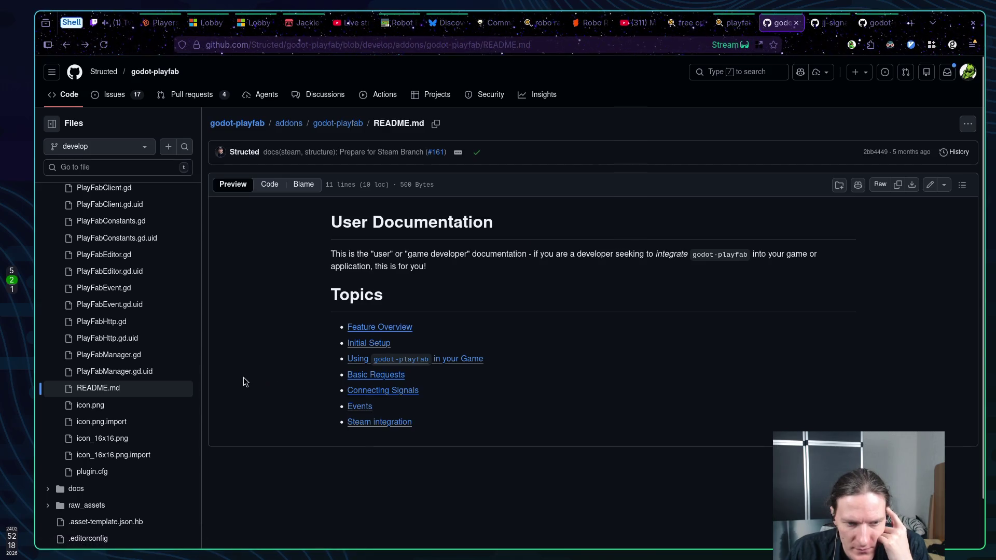
scroll(171, 358, "up", 3)
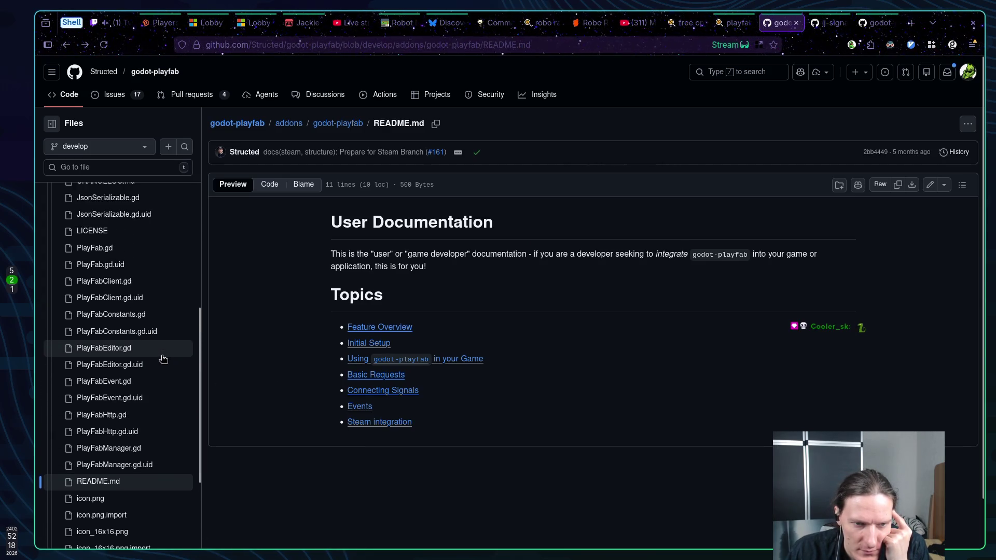
scroll(163, 358, "down", 3)
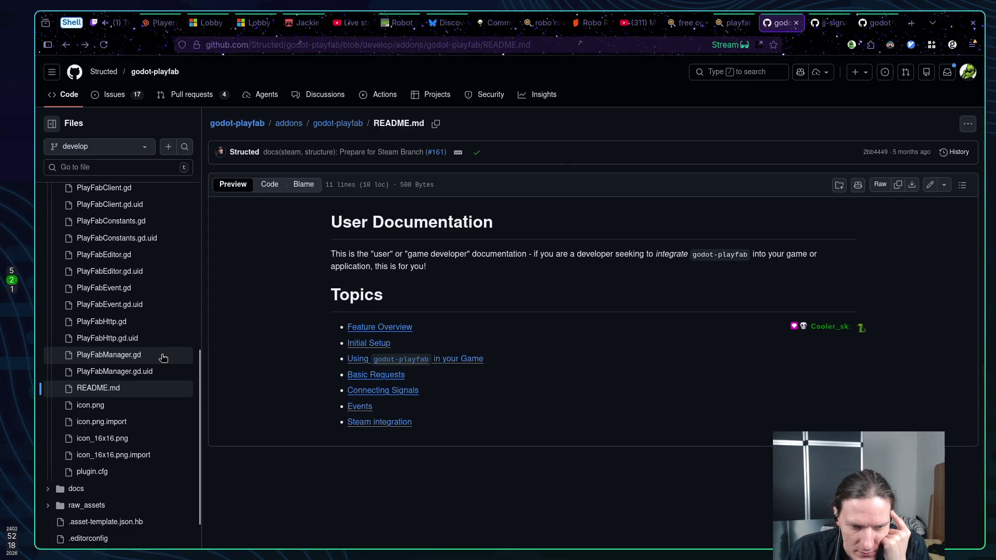
scroll(162, 357, "down", 4)
Step: Expand the docs folder in the file tree and try the Using guide link, also a 404
left_click(57, 351)
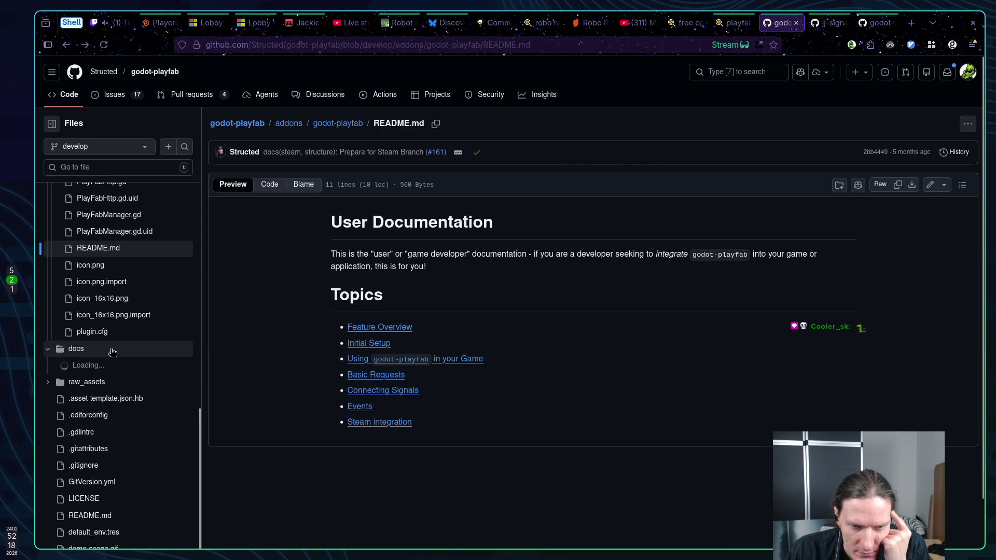
scroll(135, 350, "down", 1)
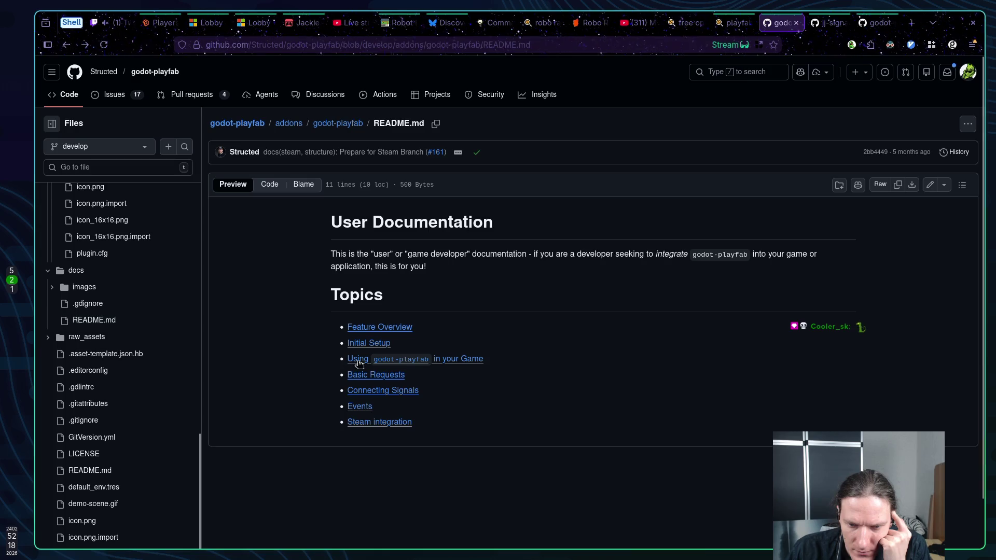
left_click(457, 363)
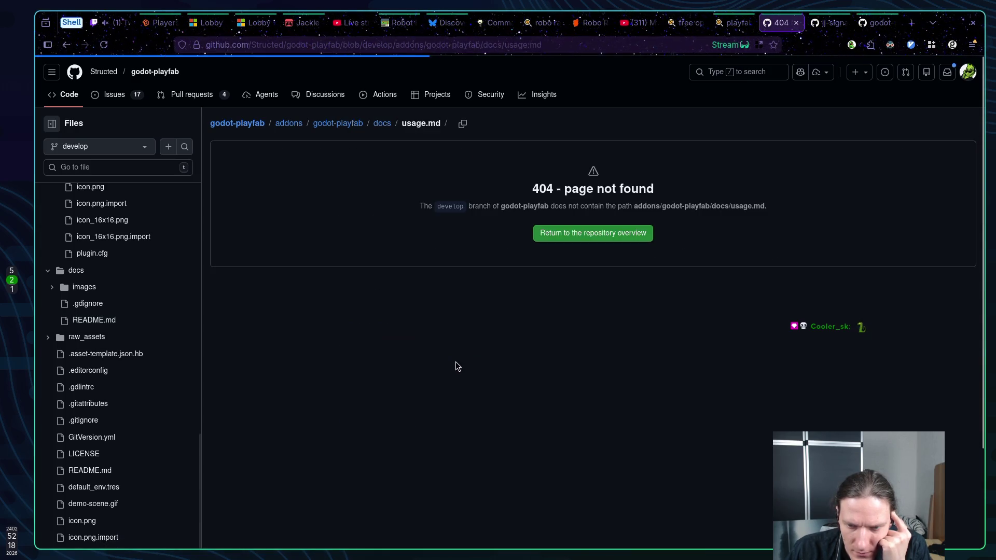
key("alt+Left")
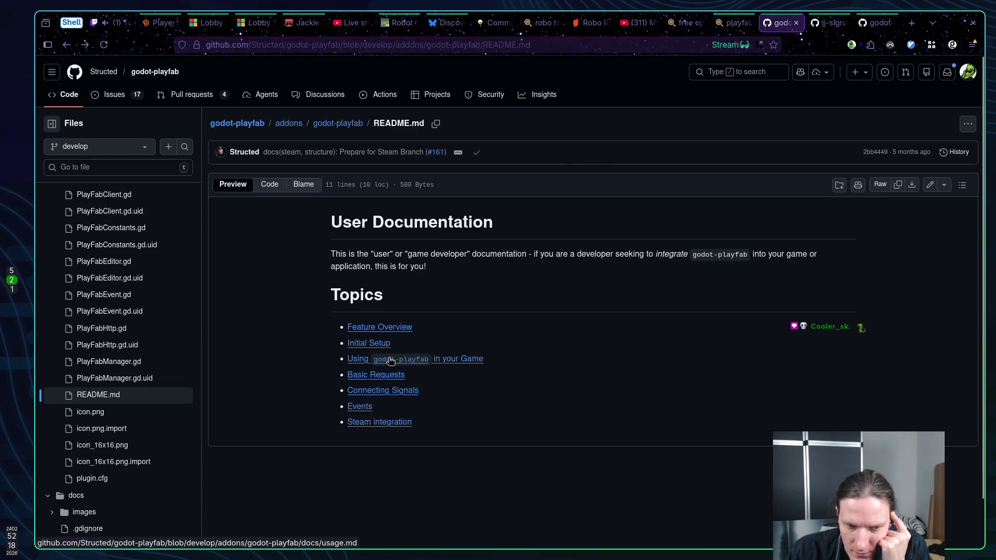
scroll(124, 362, "down", 4)
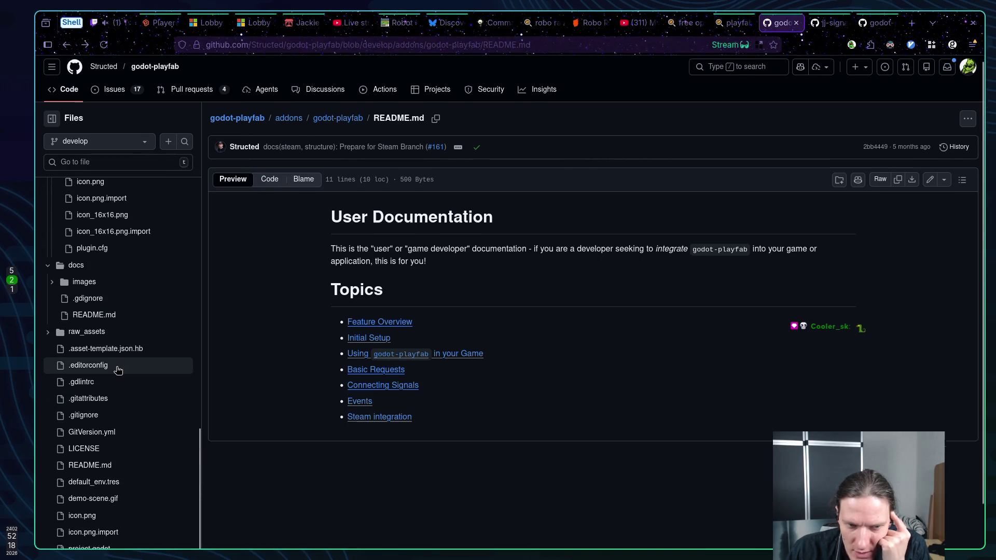
scroll(118, 370, "down", 1)
scroll(114, 389, "up", 3)
left_click(95, 408)
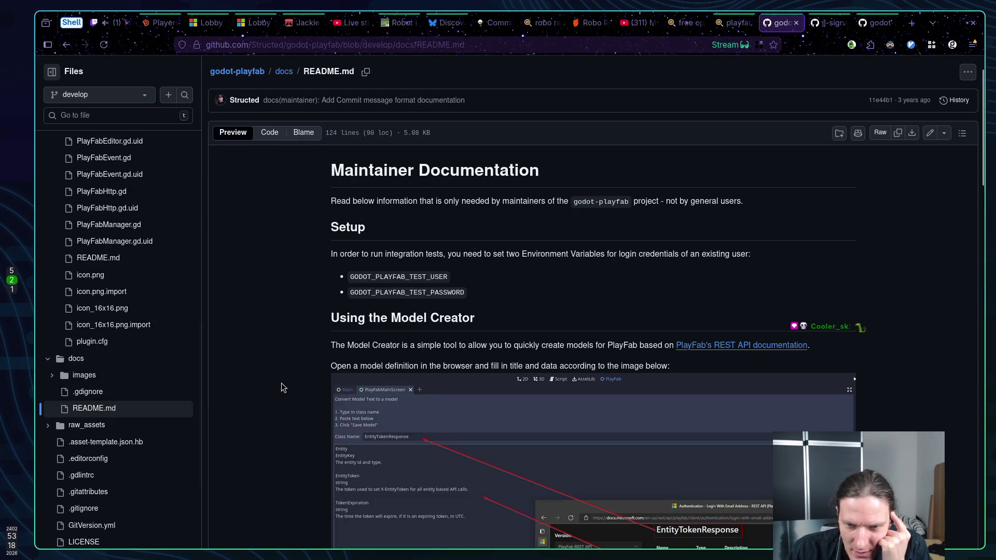
scroll(294, 378, "down", 4)
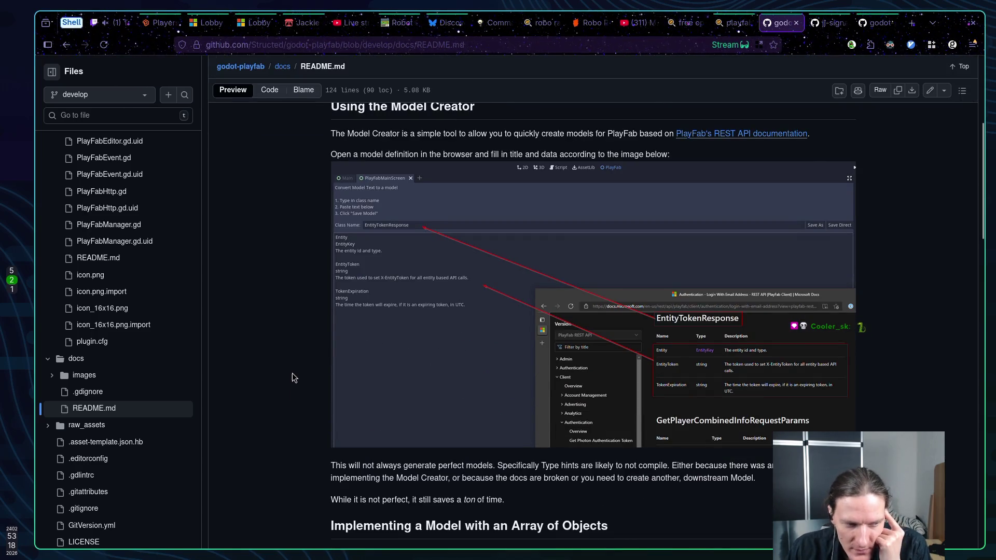
scroll(294, 367, "down", 3)
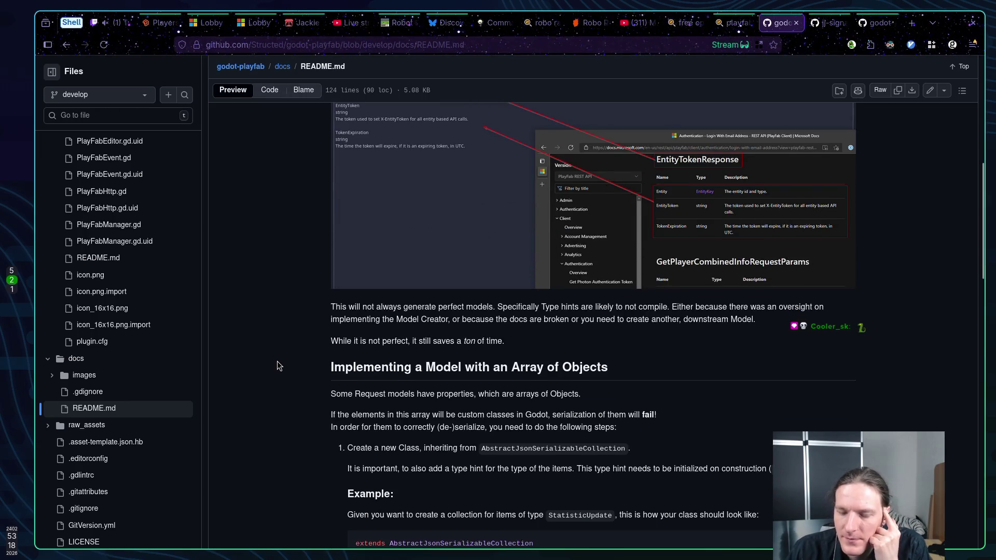
scroll(278, 356, "up", 7)
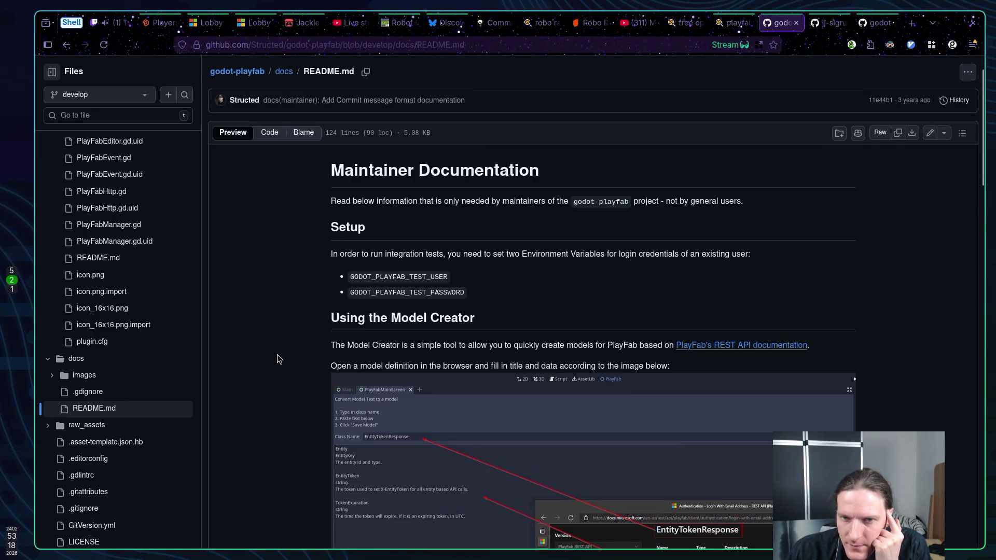
scroll(278, 355, "down", 2)
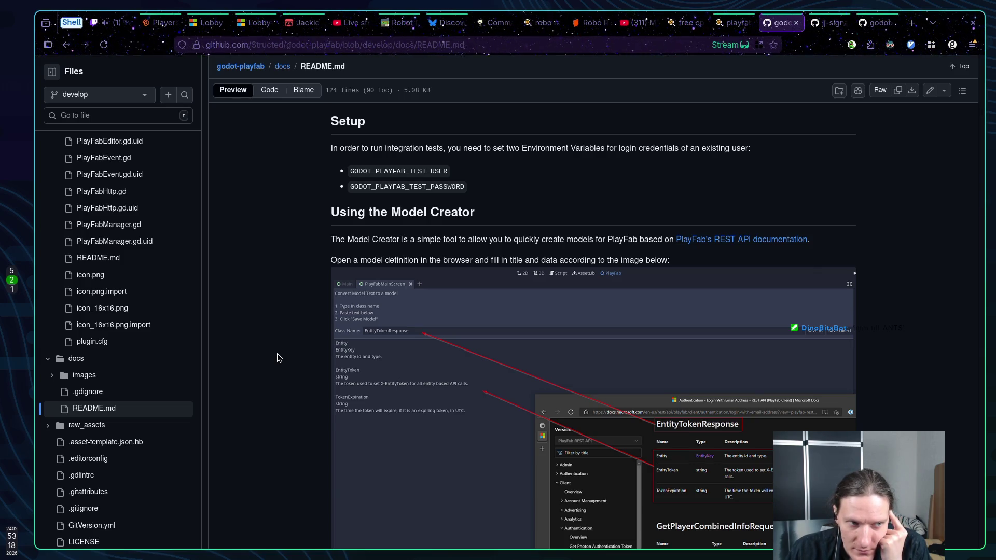
scroll(277, 354, "down", 2)
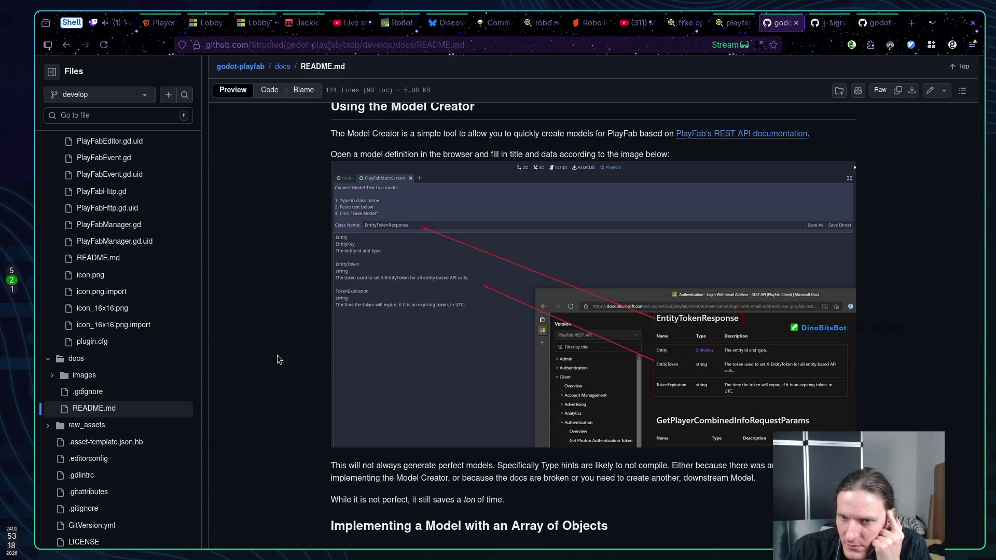
scroll(277, 357, "down", 5)
scroll(276, 358, "up", 2)
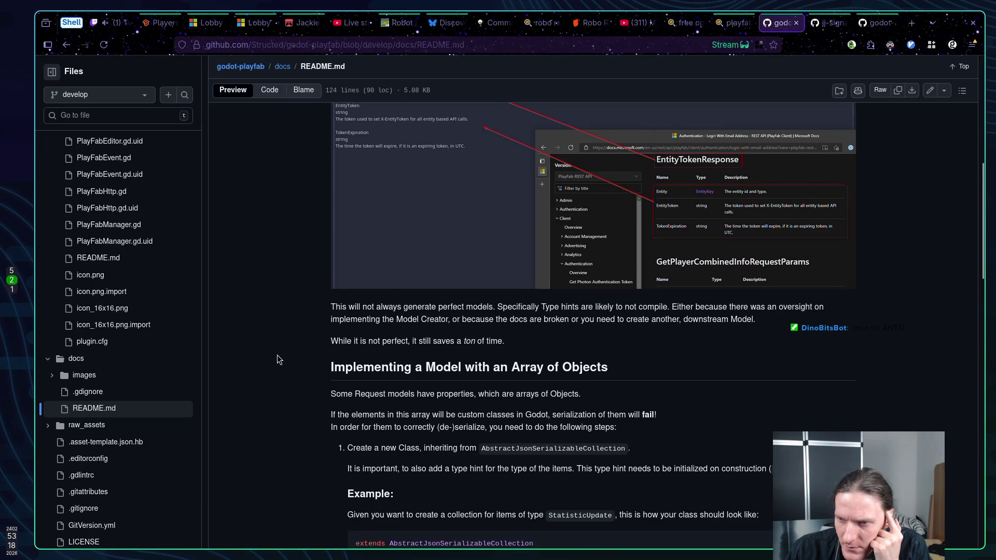
scroll(276, 360, "up", 1)
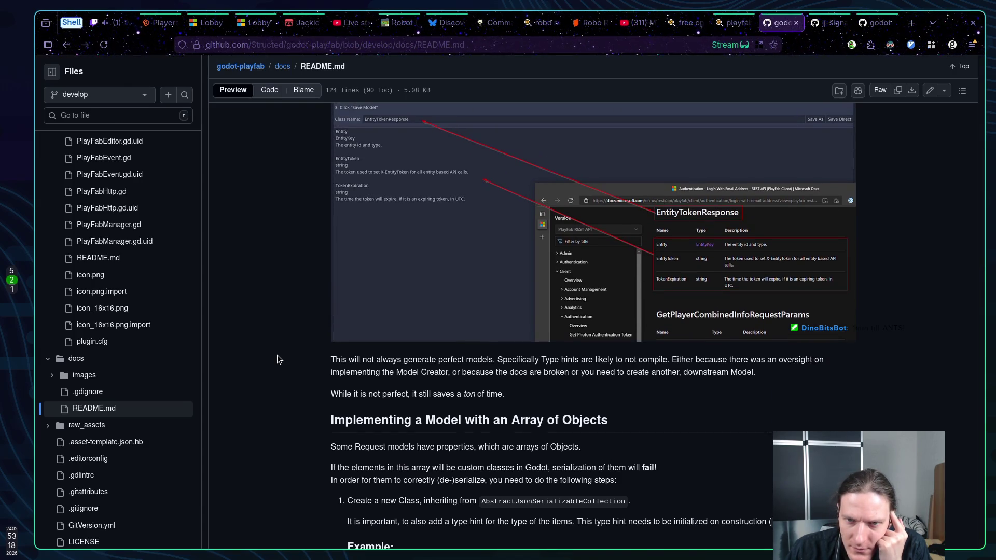
scroll(278, 357, "up", 1)
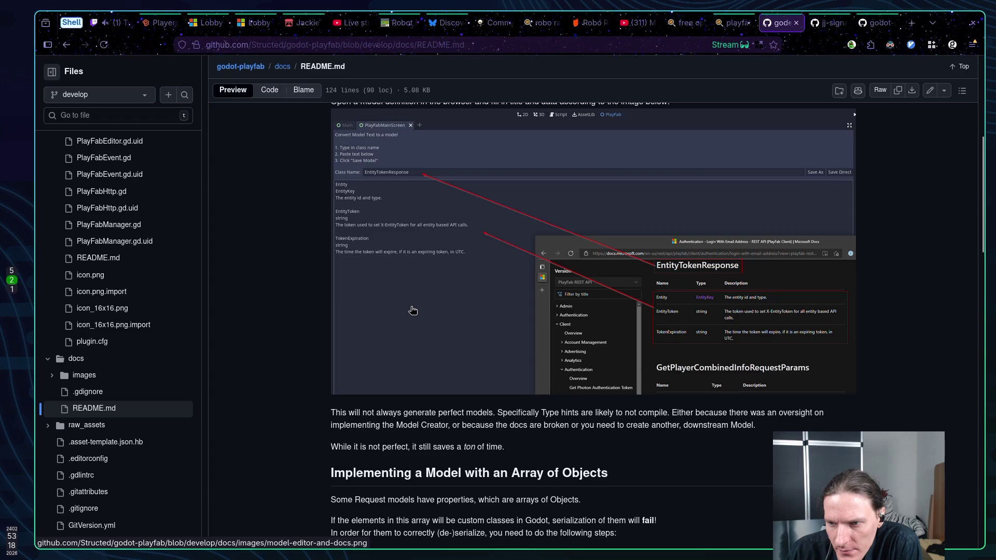
scroll(413, 310, "down", 3)
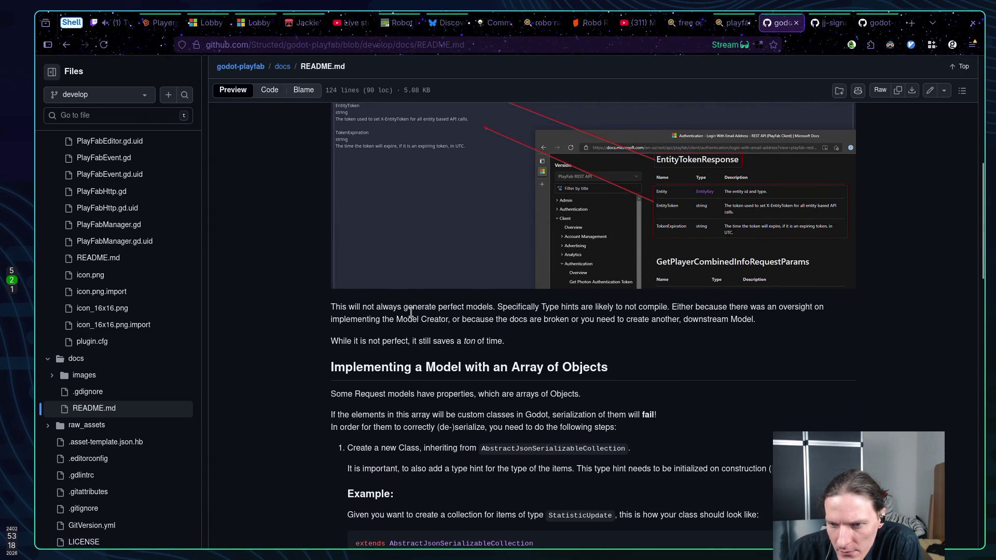
scroll(411, 312, "down", 3)
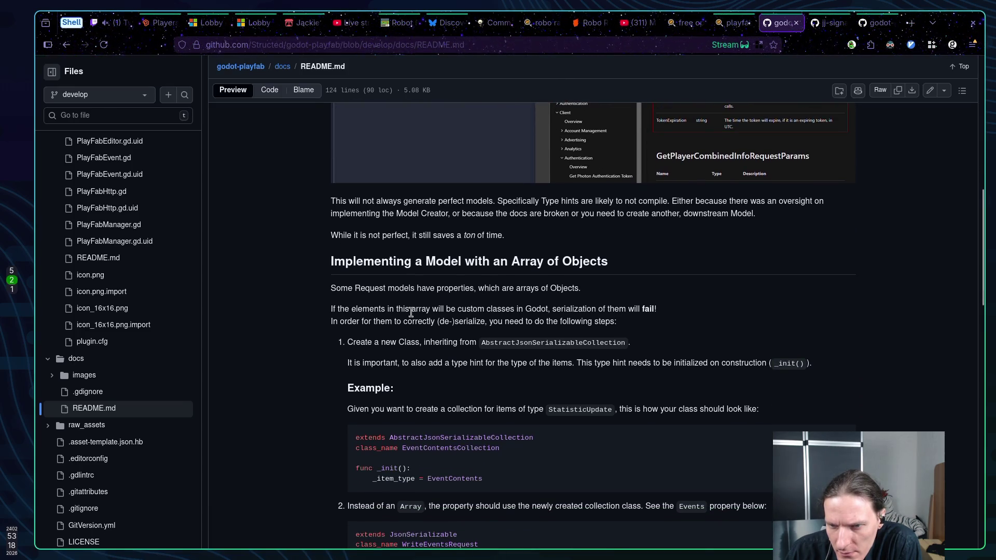
scroll(411, 311, "down", 2)
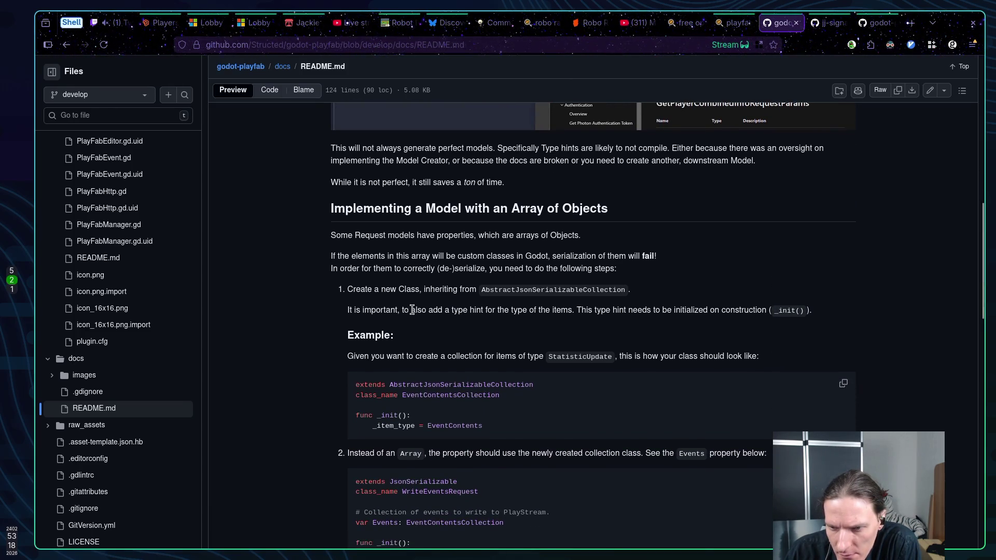
scroll(411, 310, "down", 6)
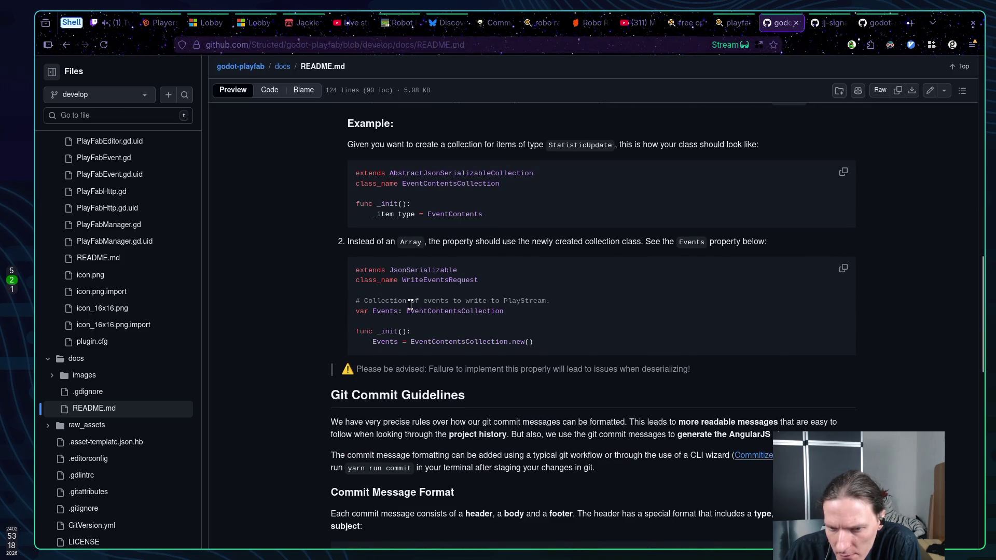
scroll(410, 304, "down", 6)
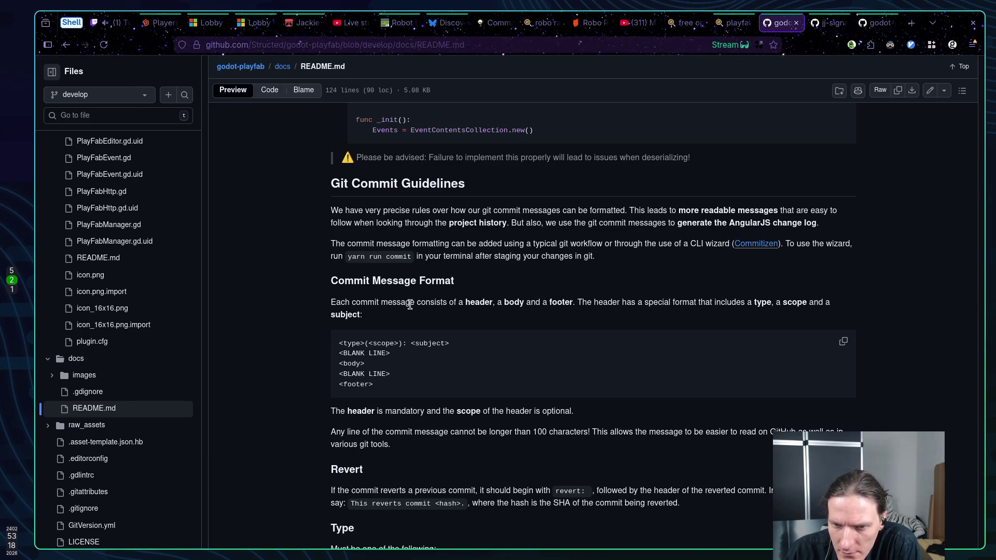
scroll(409, 305, "down", 2)
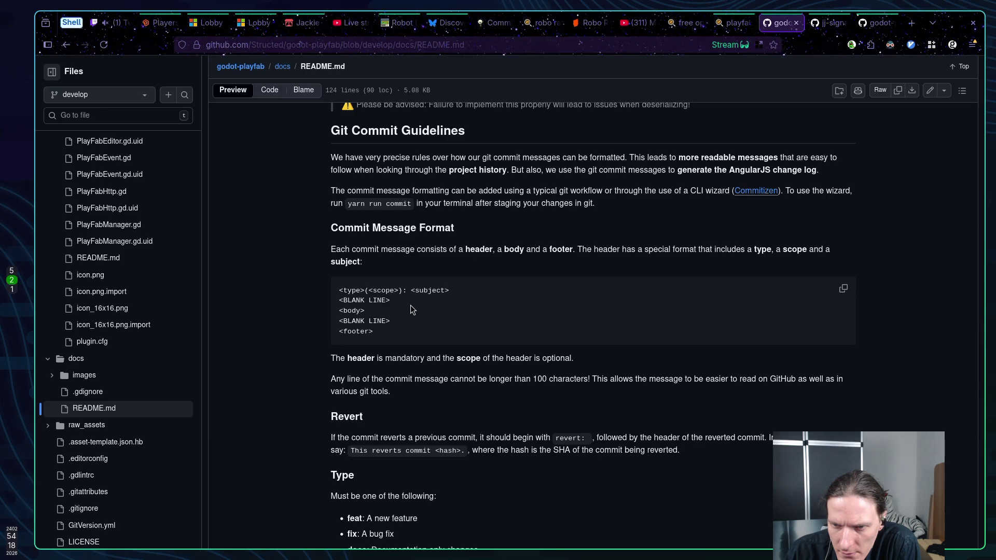
scroll(410, 309, "down", 3)
scroll(410, 309, "down", 5)
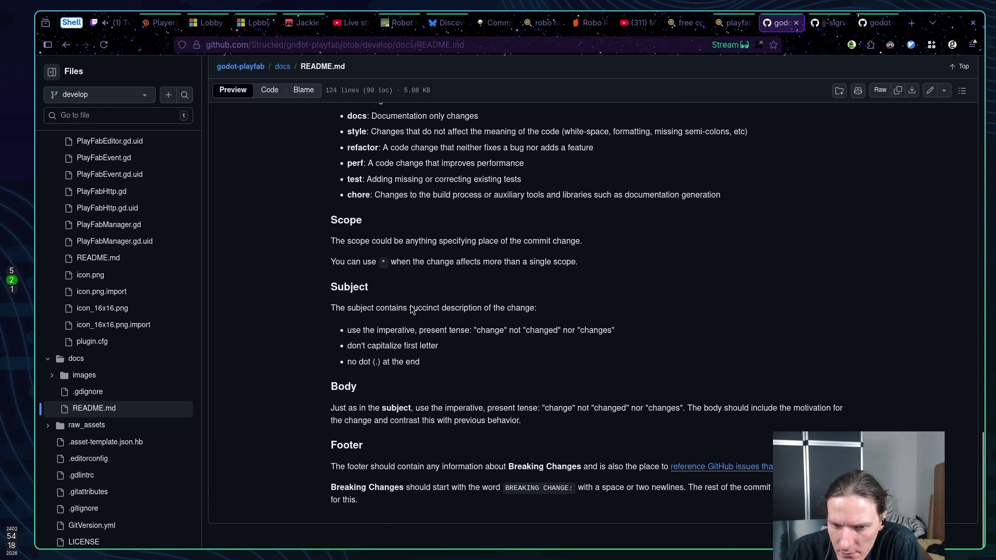
scroll(410, 309, "up", 10)
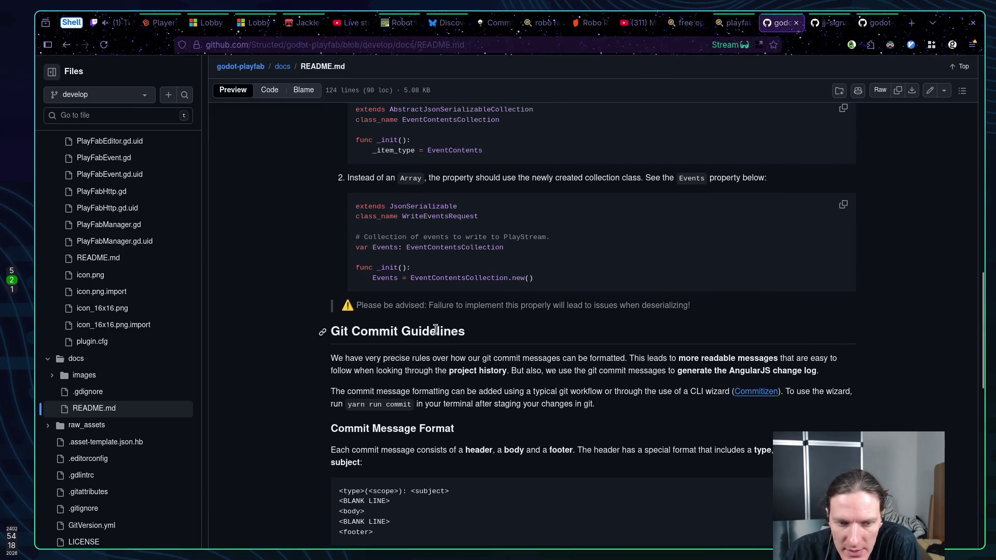
scroll(442, 330, "up", 15)
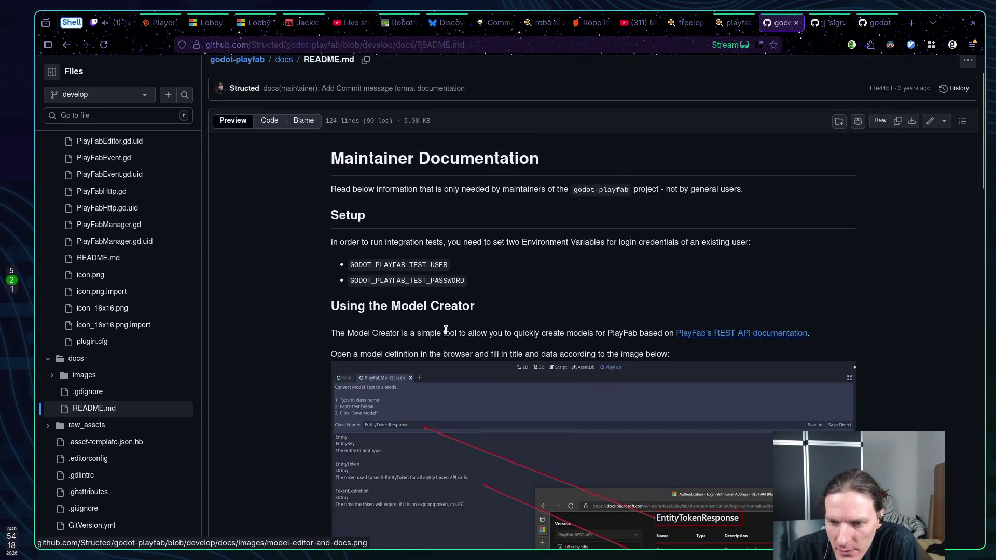
scroll(445, 331, "up", 2)
scroll(486, 330, "down", 6)
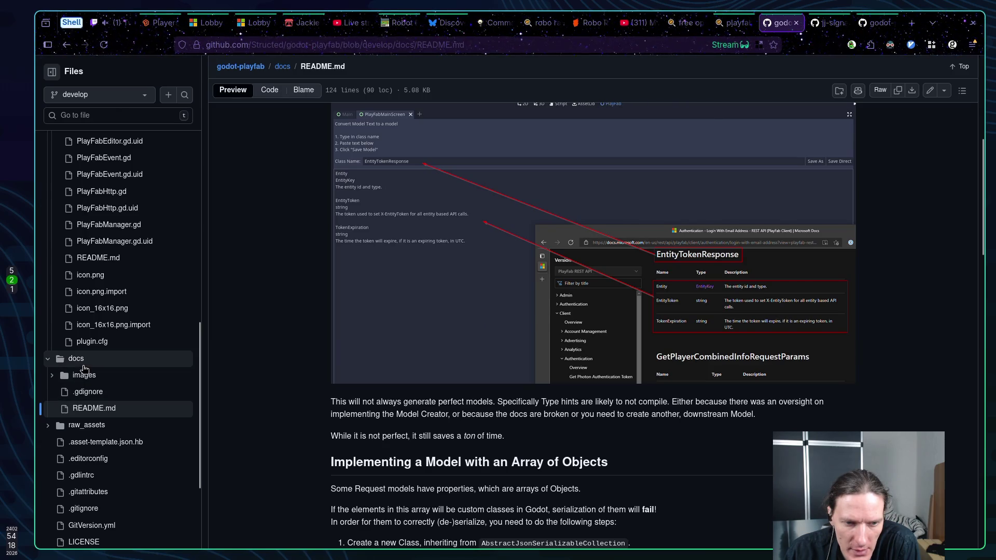
key("alt+Left")
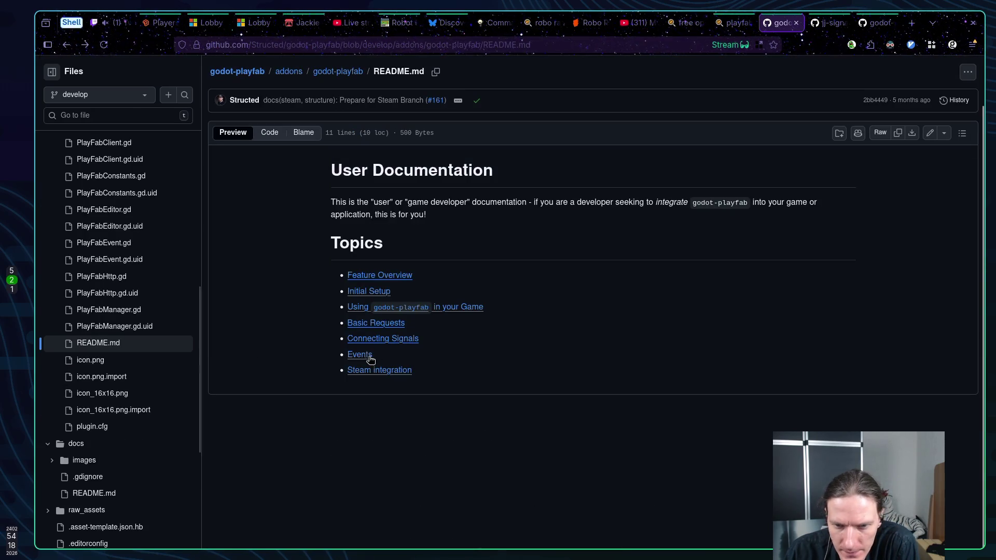
Step: Expand the addon's docs folder, open 3-basic-requests.md, then the Events README
scroll(119, 337, "down", 4)
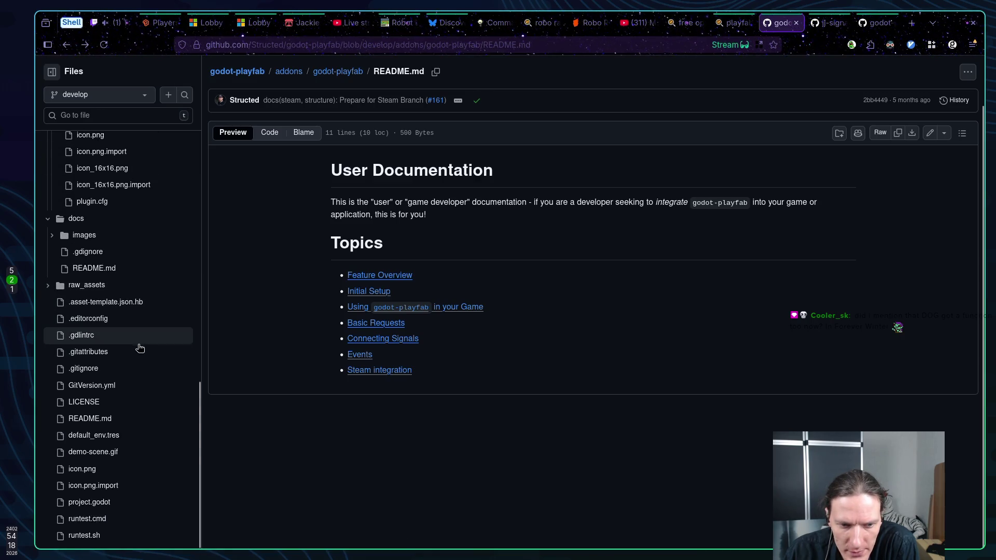
scroll(148, 371, "up", 5)
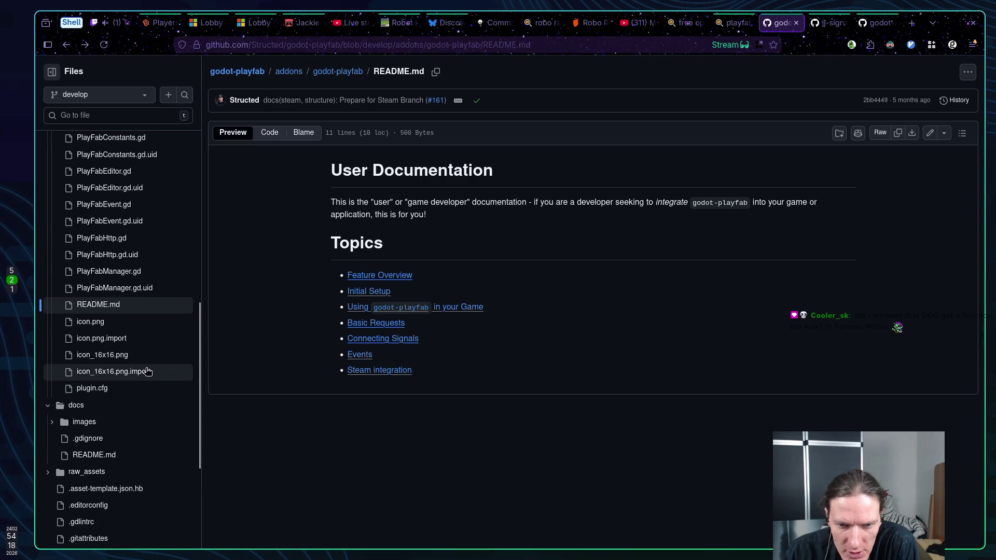
scroll(146, 370, "up", 6)
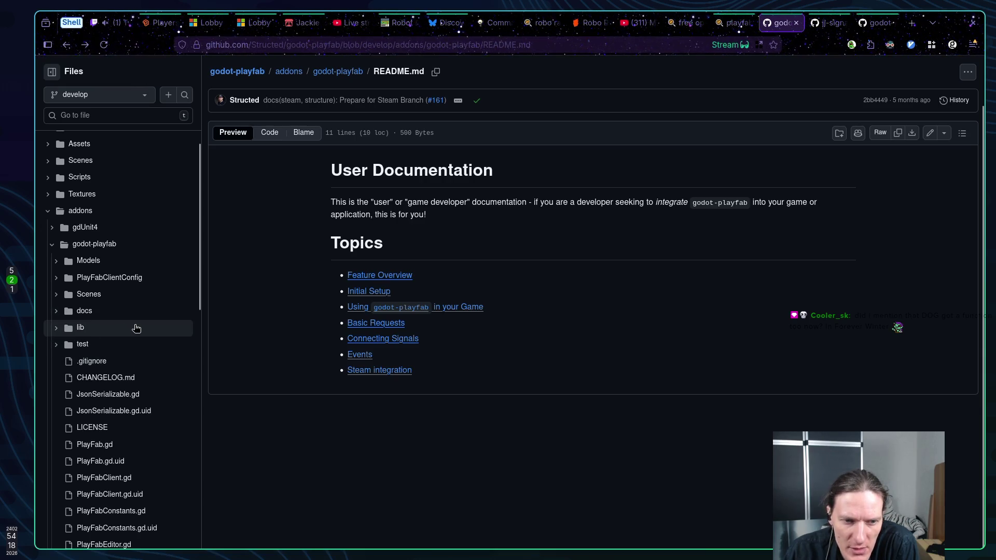
left_click(67, 313)
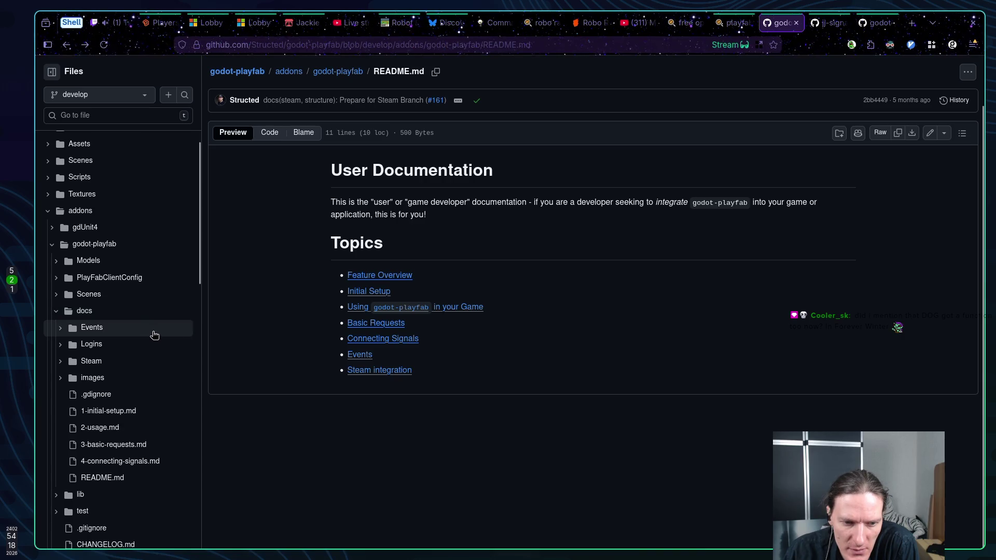
scroll(154, 332, "down", 1)
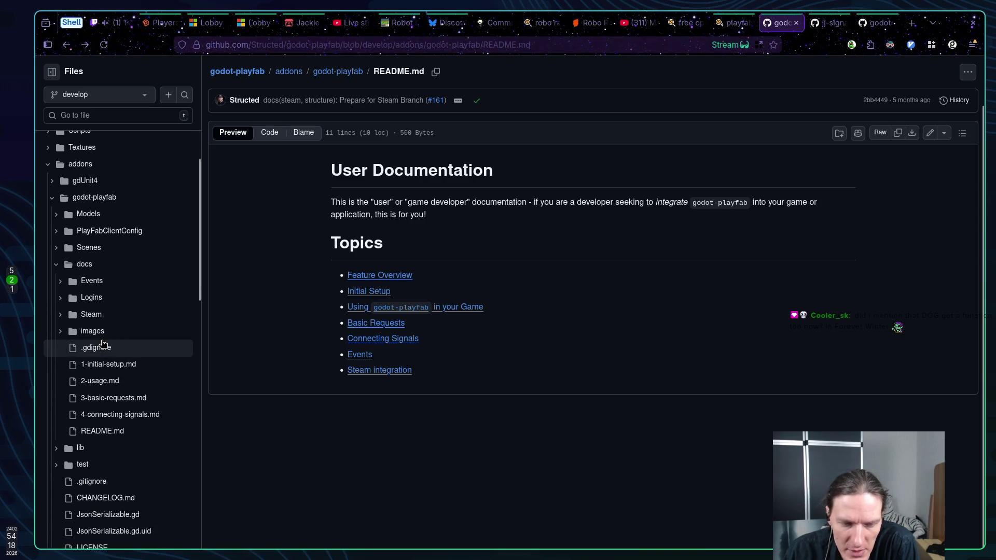
left_click(131, 400)
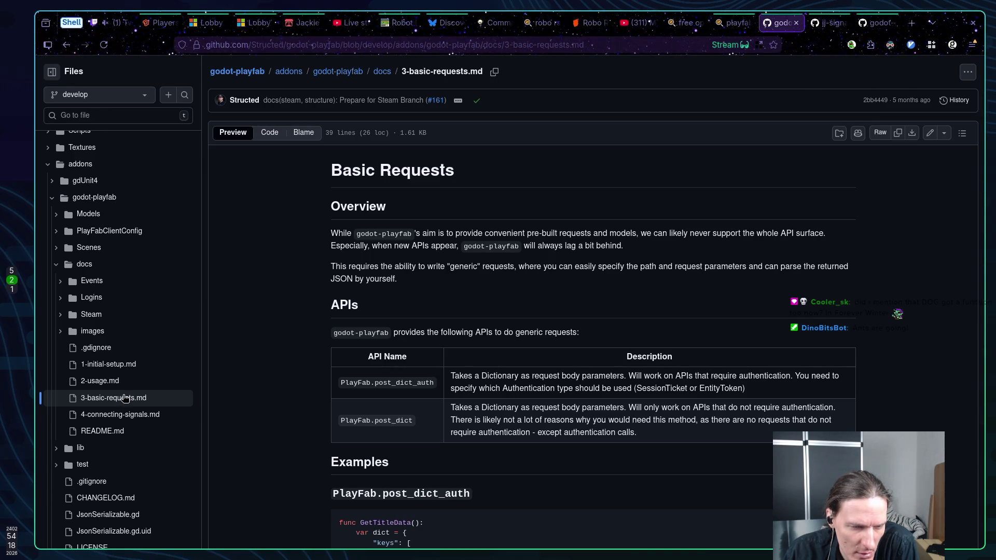
left_click(92, 281)
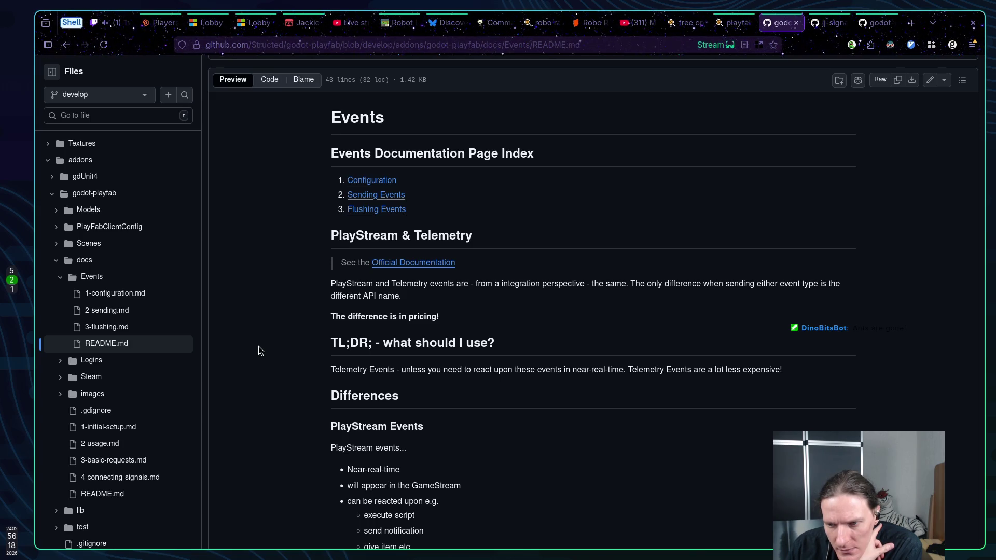
Step: Read the Events README on PlayStream versus Telemetry events, then go to the docs Feature Overview
scroll(258, 346, "down", 3)
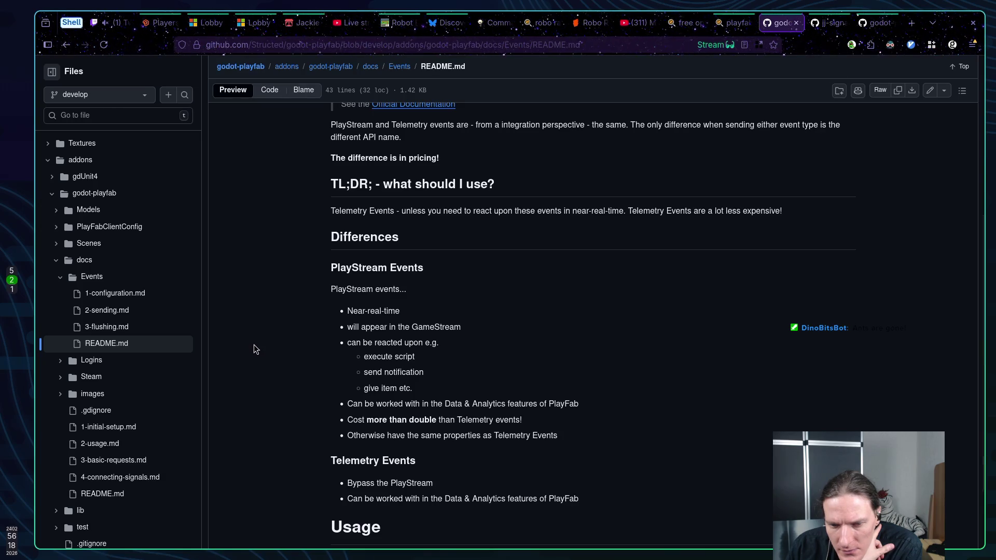
scroll(254, 344, "down", 2)
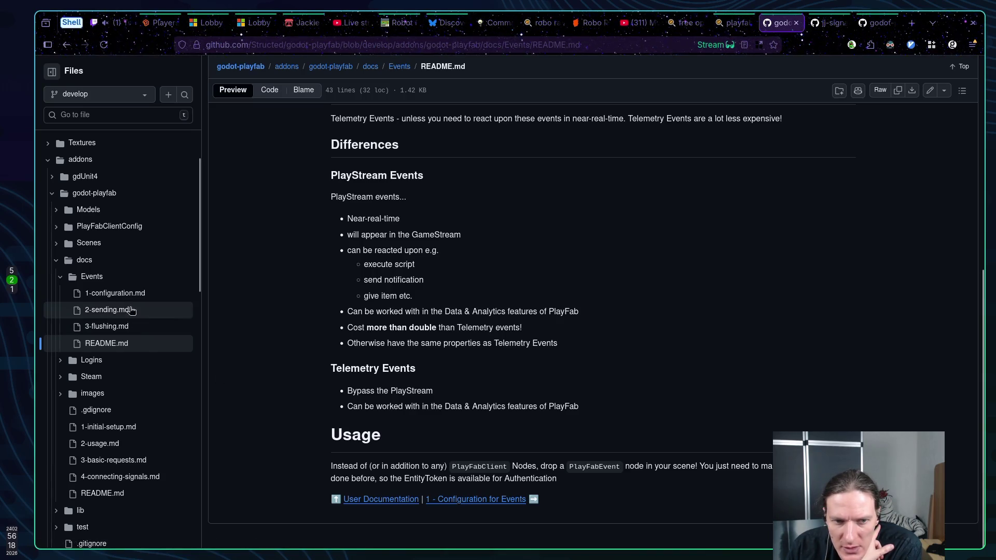
left_click(394, 499)
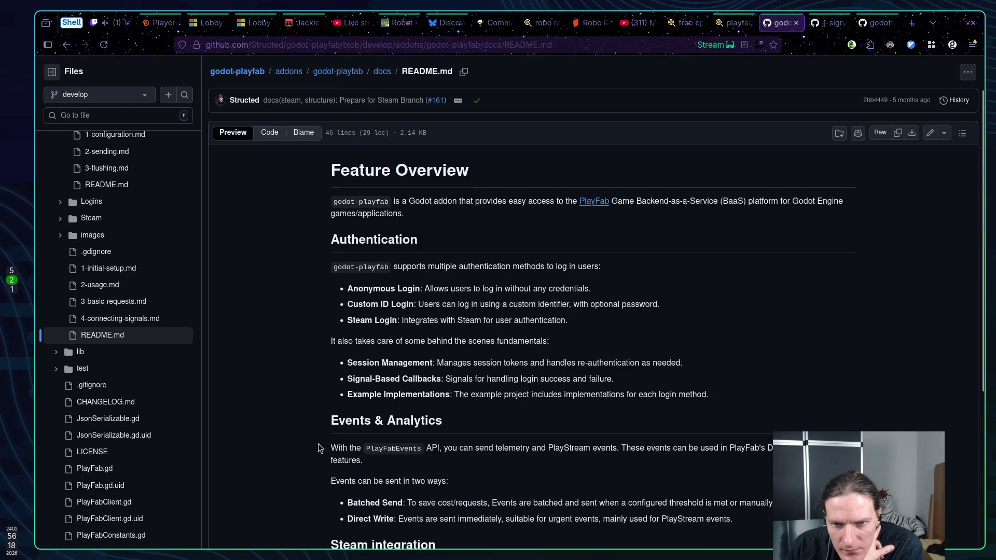
Step: Open 2-usage.md from the Feature Overview and follow its 'basic requests' link to 3-basic-requests.md
scroll(318, 447, "down", 5)
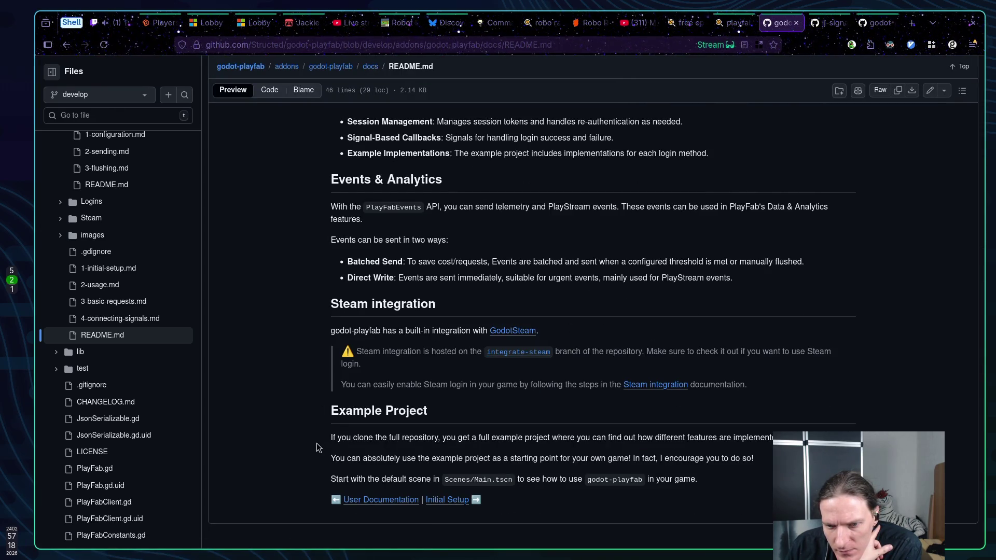
scroll(317, 443, "up", 7)
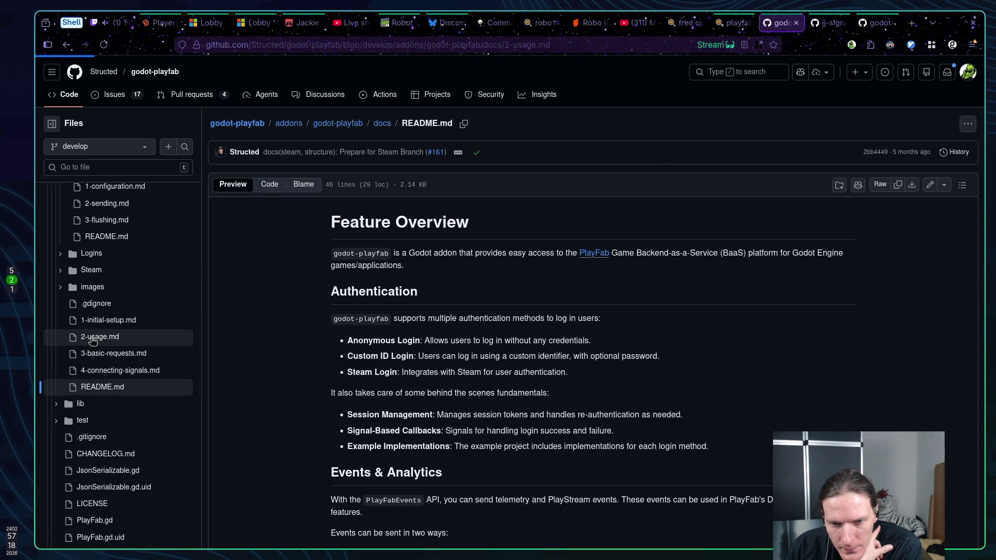
left_click(93, 338)
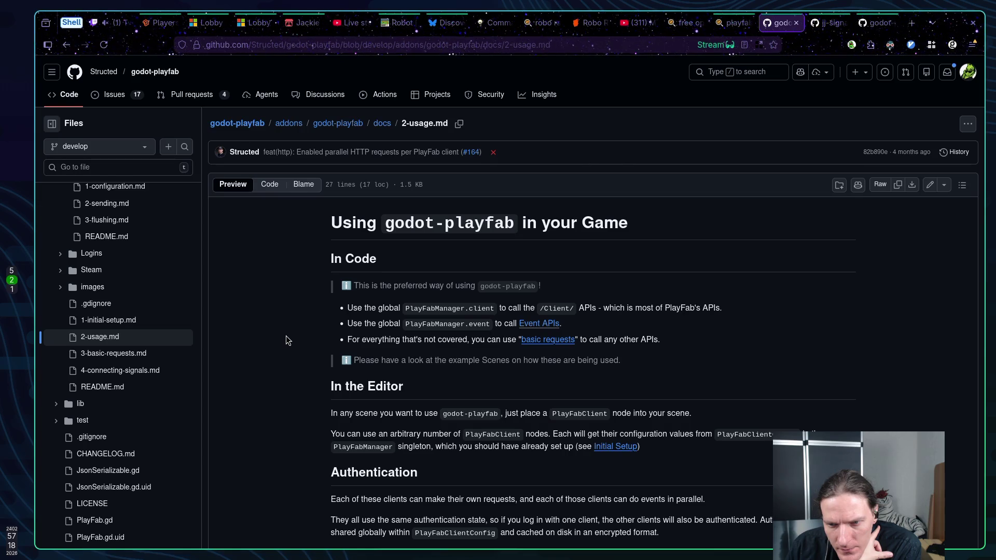
scroll(285, 335, "down", 2)
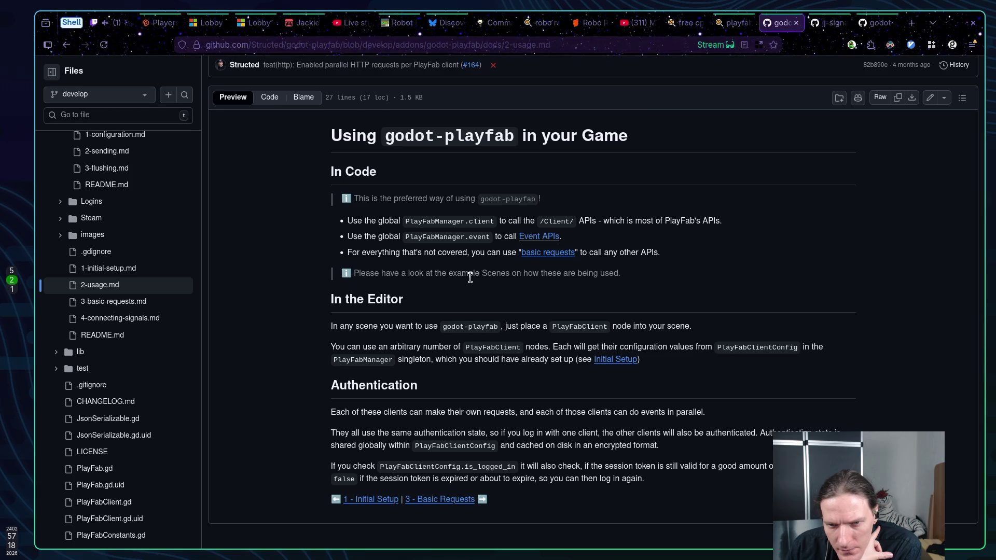
left_click(549, 254)
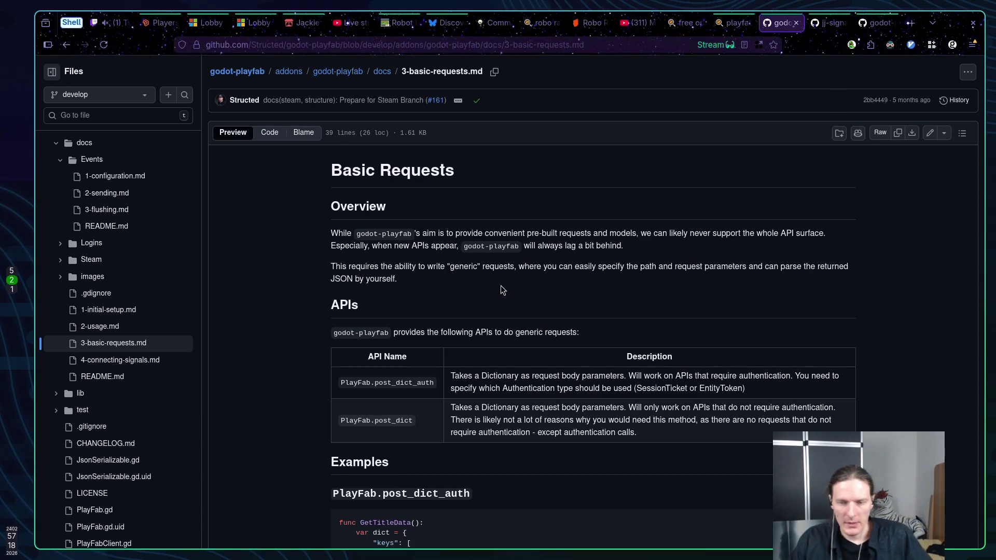
key("super+1")
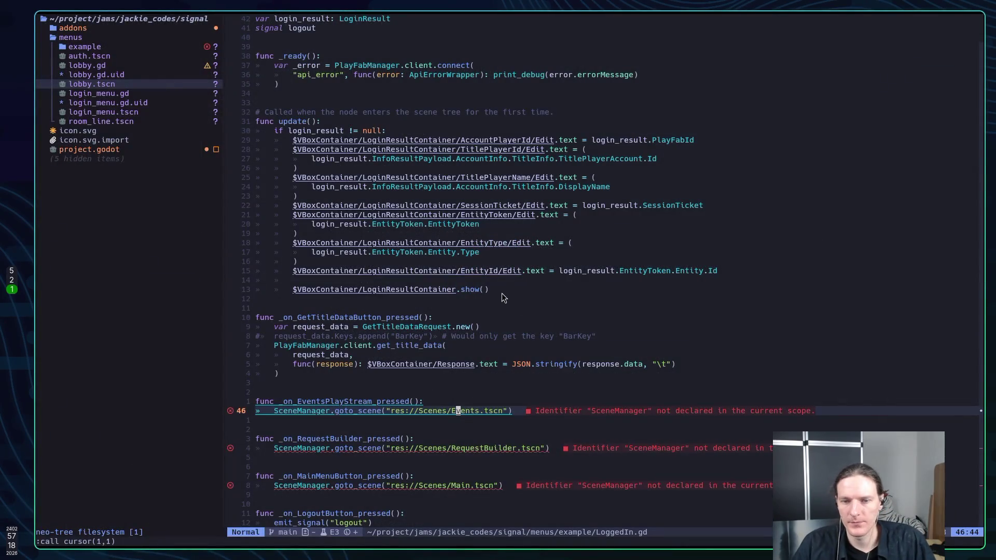
Step: Cycle through the workspaces to bring the Godot editor to the front
key("super+2")
key("super+3")
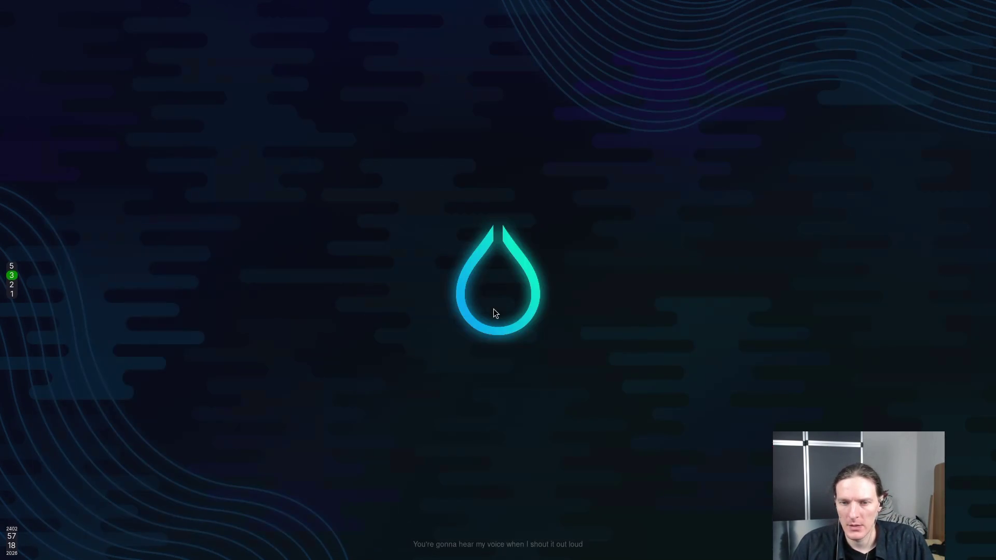
key("super+5")
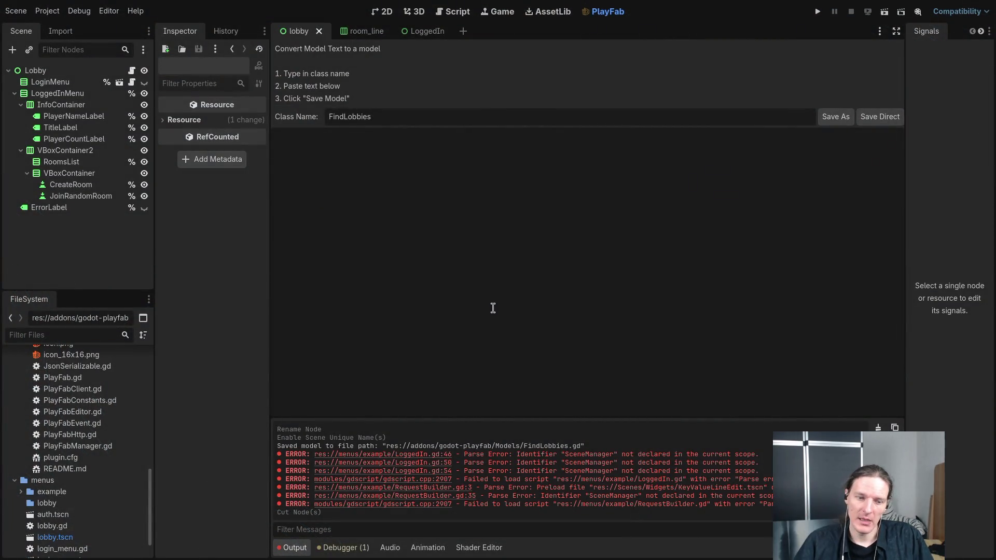
key("super+2")
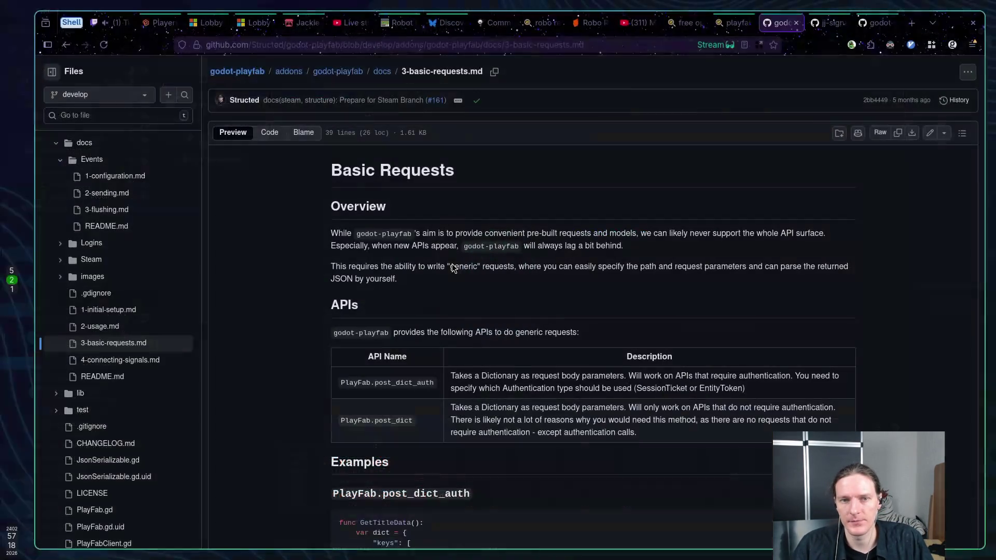
key("super+1")
key("super+5")
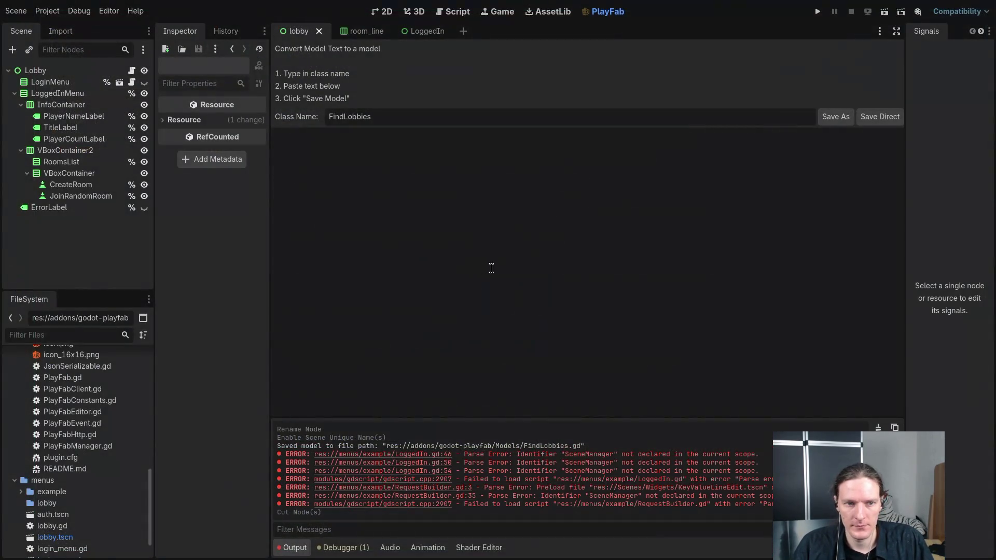
scroll(76, 410, "down", 10)
key("super+2")
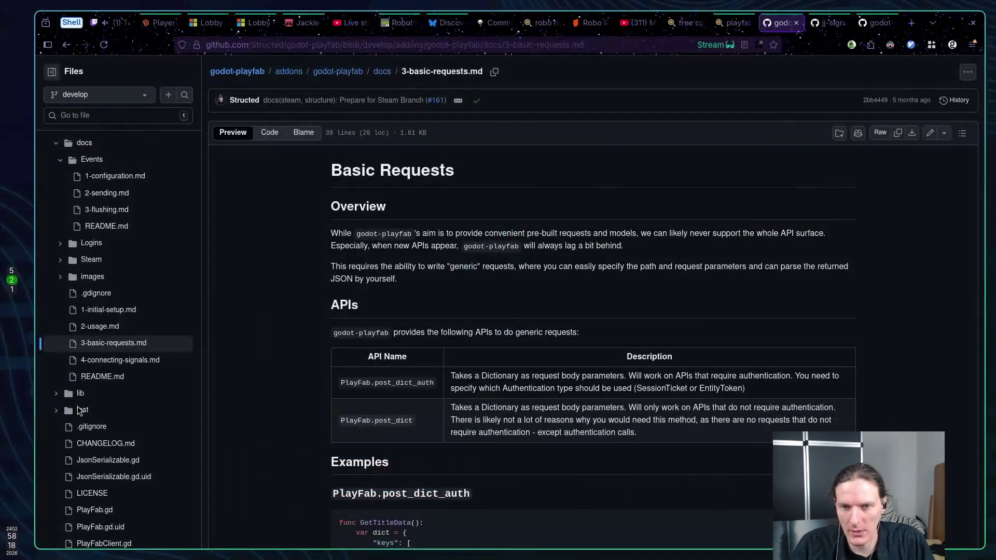
key("super+1")
key("super+5")
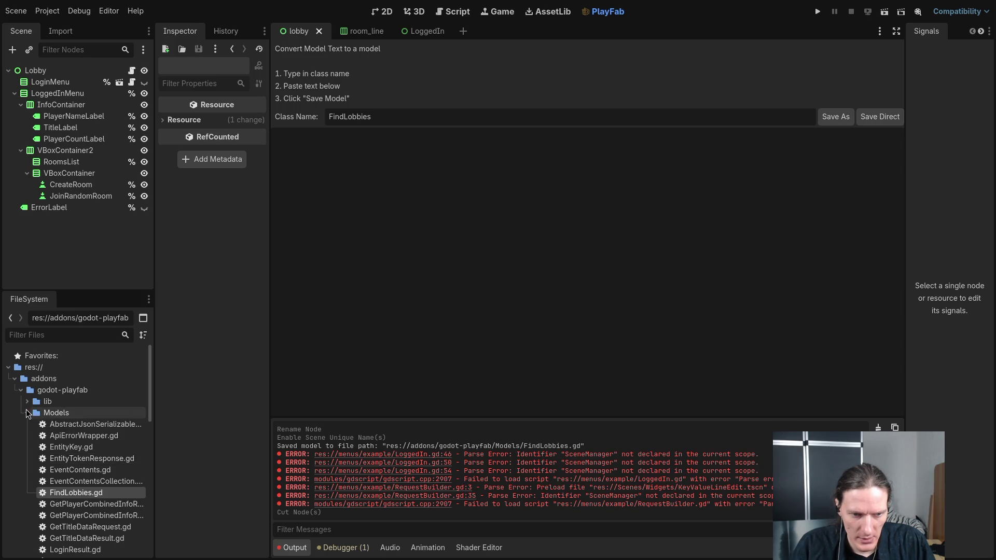
Step: Delete FindLobbies.gd from the addon's Models folder in the FileSystem dock
right_click(75, 494)
left_click(147, 485)
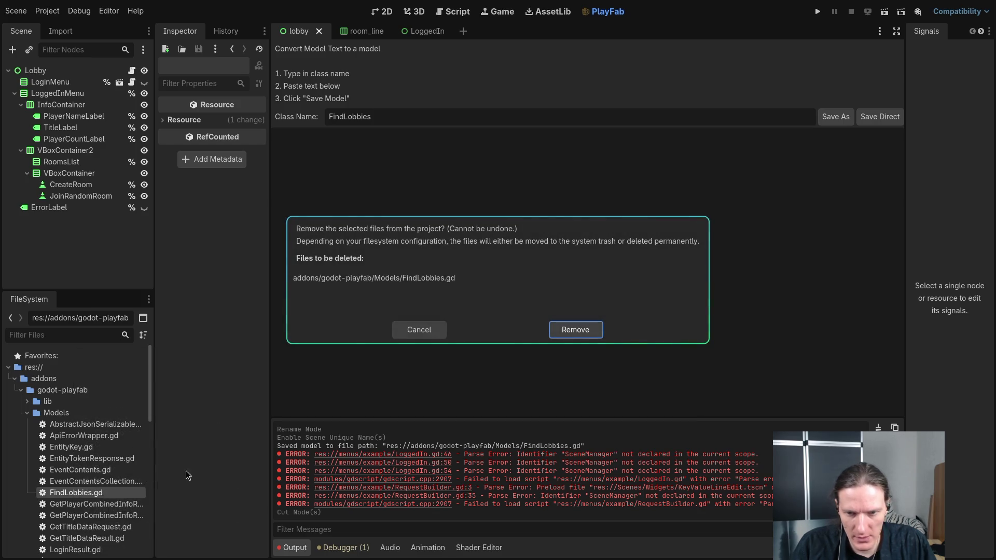
left_click(596, 330)
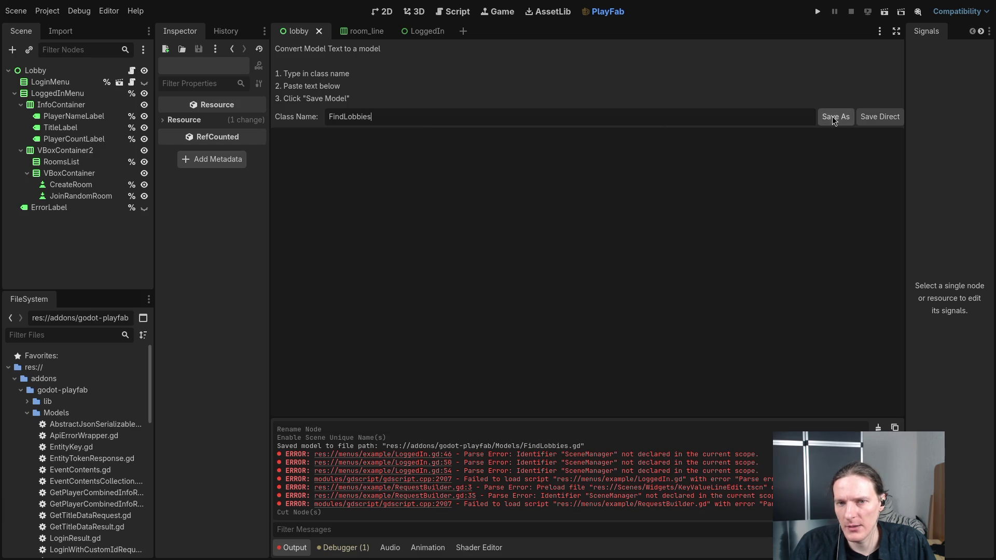
key("alt+Tab")
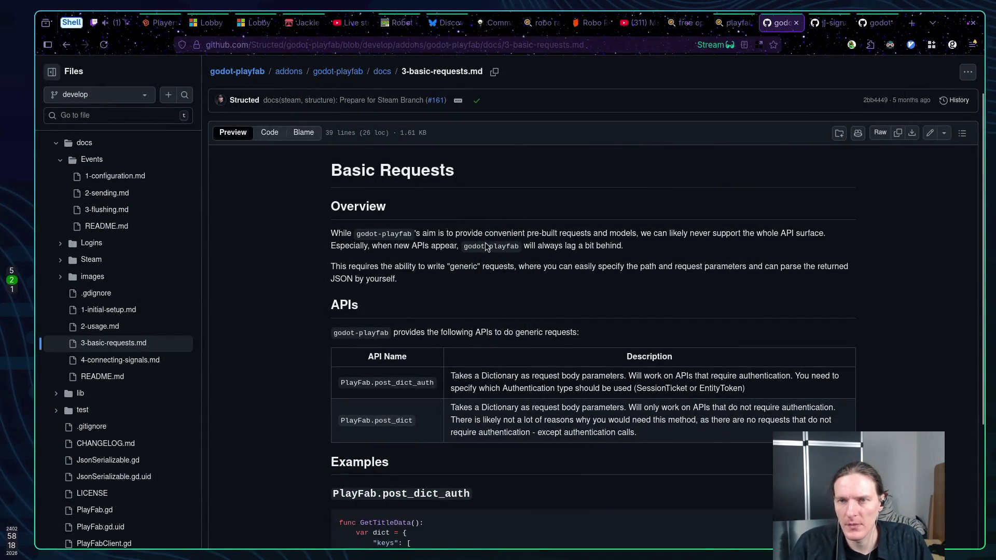
Step: On the Find Lobbies reference, select the Request Body rows CustomTags through Pagination
left_click(253, 22)
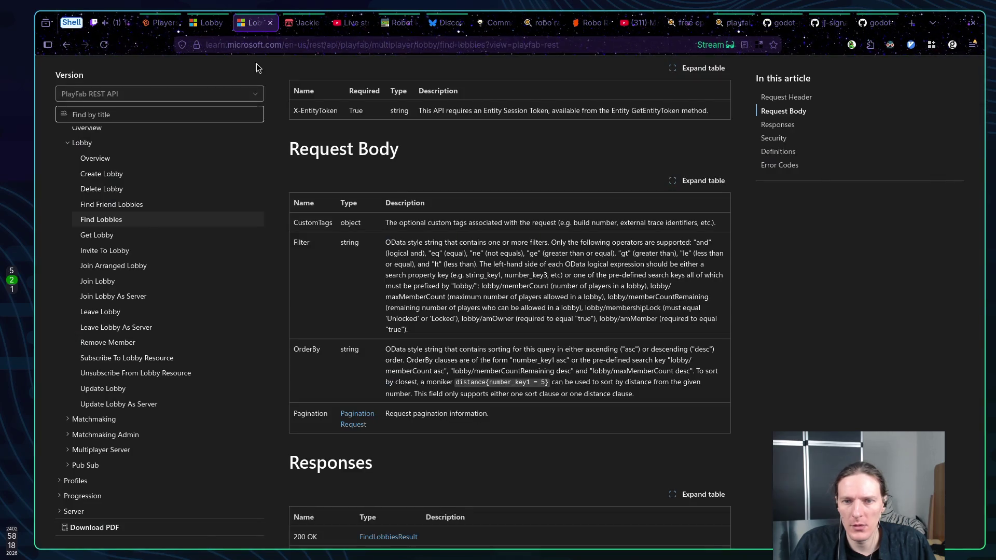
mouse_move(292, 223)
left_mouse_down()
mouse_move(332, 261)
mouse_move(495, 347)
mouse_move(560, 418)
left_mouse_up()
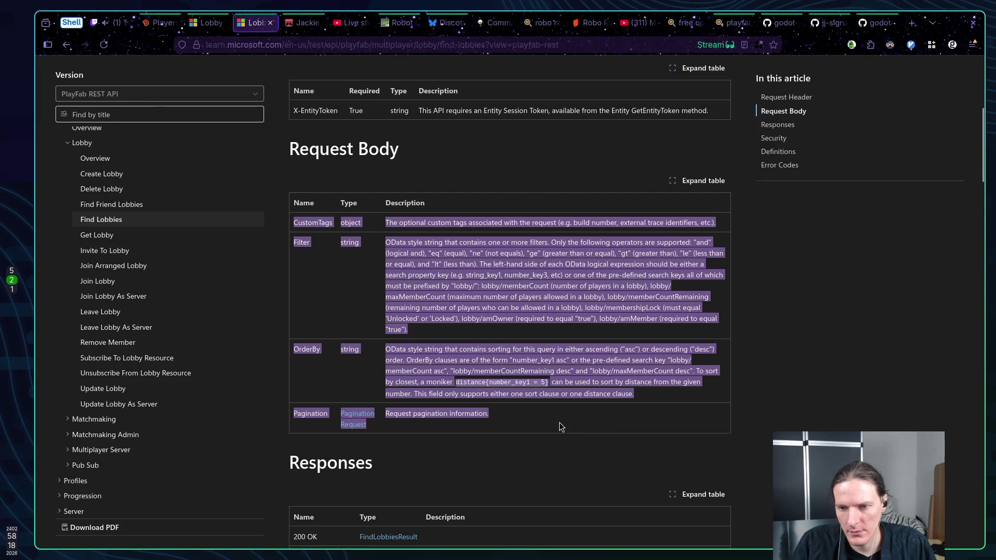
key("ctrl+Tab")
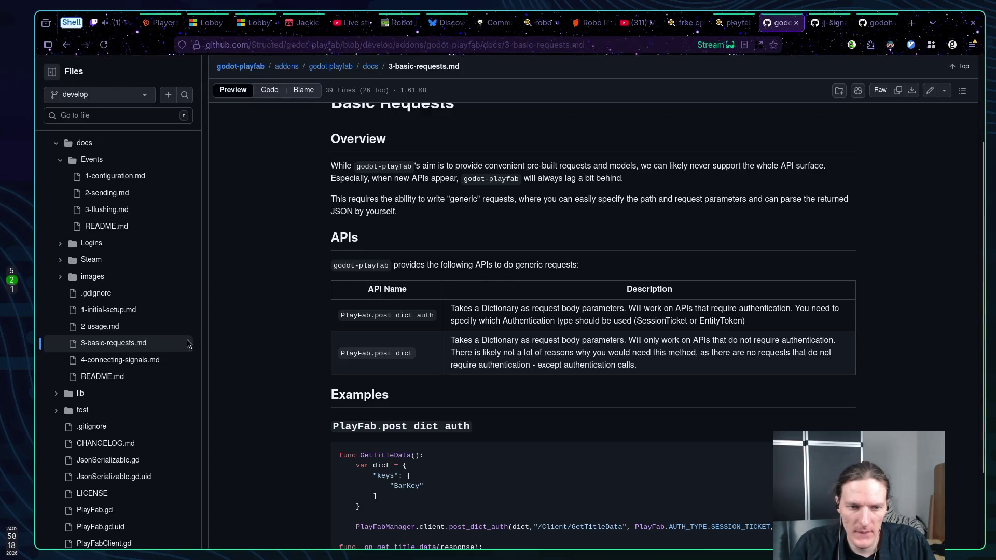
Step: Open 1-initial-setup.md, then docs/README.md, and scroll to 'Using the Model Creator'
left_click(109, 310)
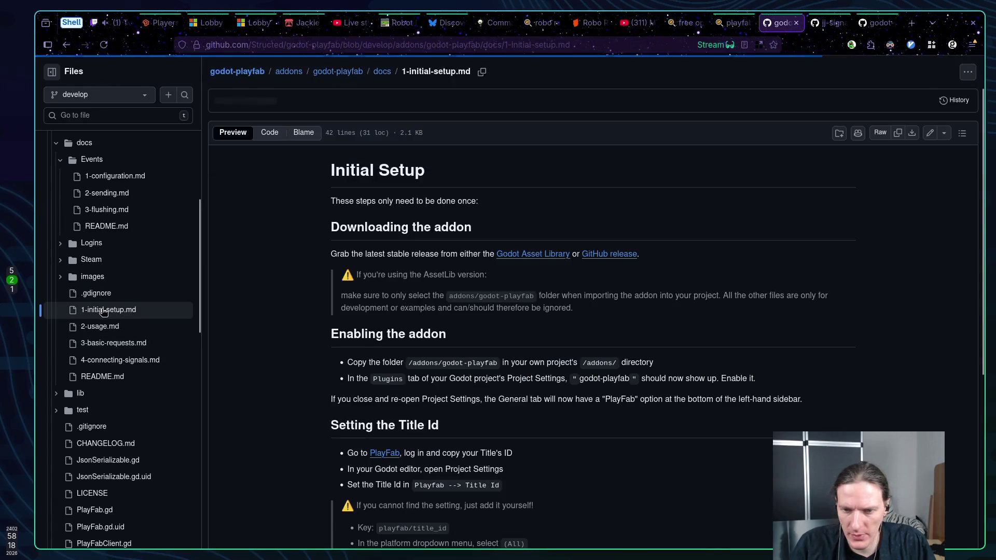
scroll(318, 344, "down", 5)
scroll(83, 428, "down", 5)
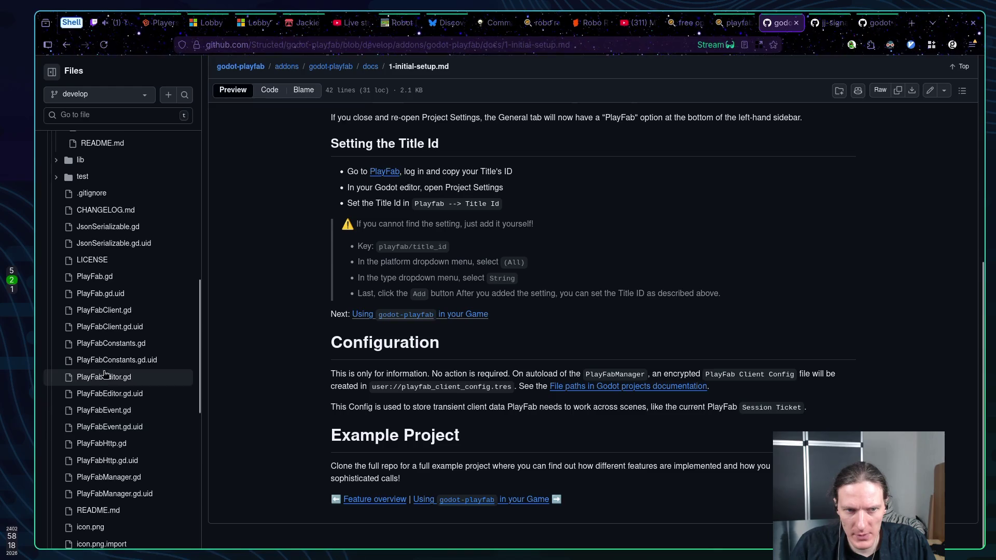
scroll(85, 373, "down", 7)
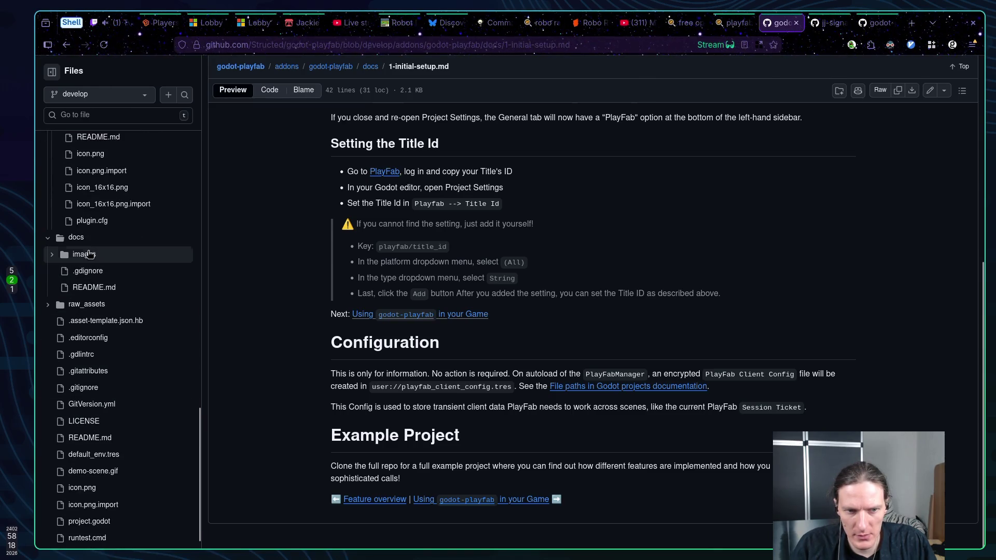
left_click(81, 289)
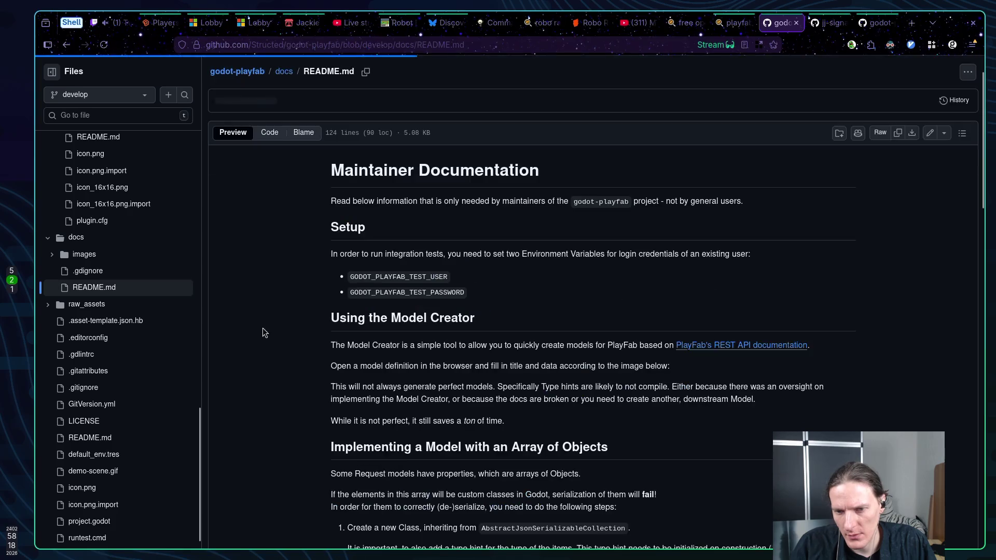
scroll(285, 328, "down", 5)
scroll(285, 328, "up", 1)
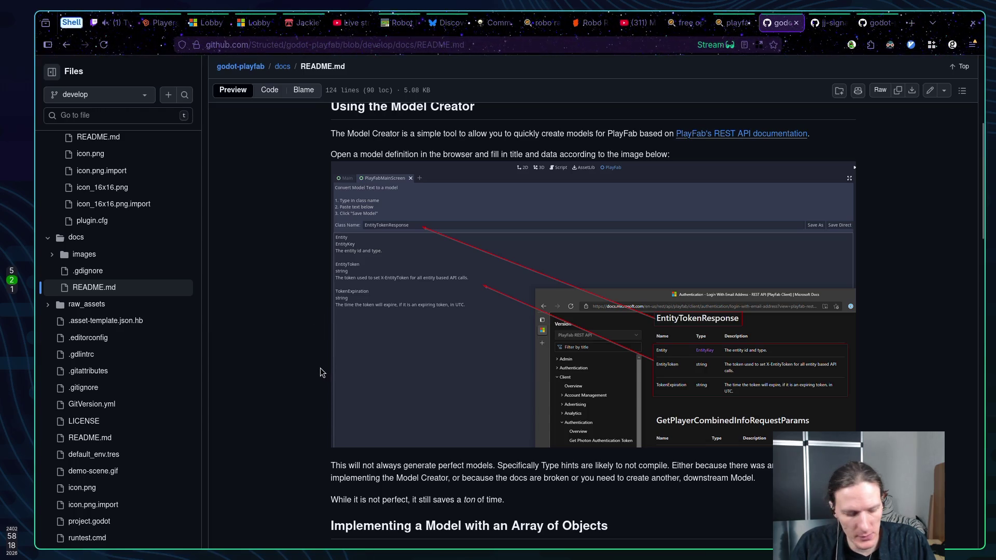
key("alt+Tab")
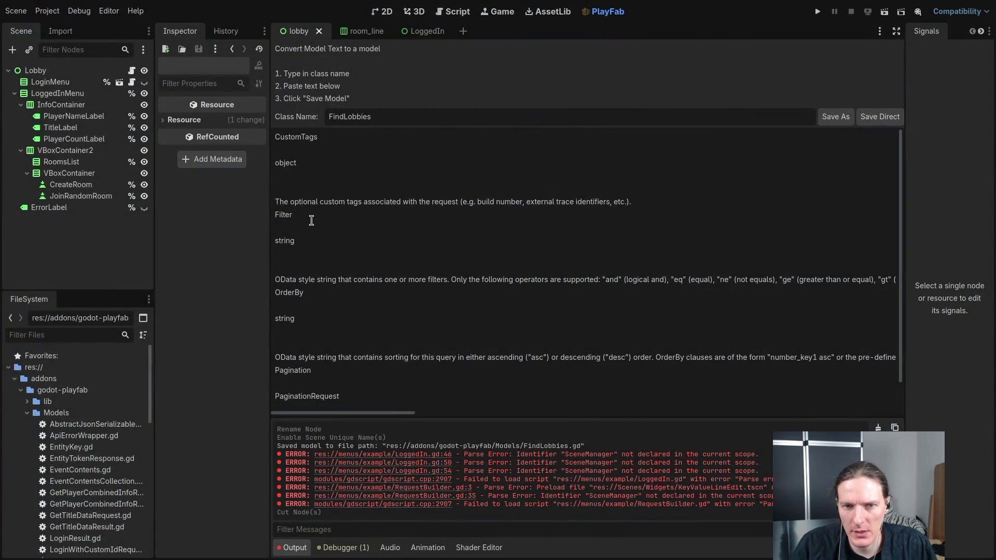
Step: Remove the stray blank lines inside the CustomTags, Filter and OrderBy entries of the model text
left_click(306, 150)
key("BackSpace")
key("BackSpace")
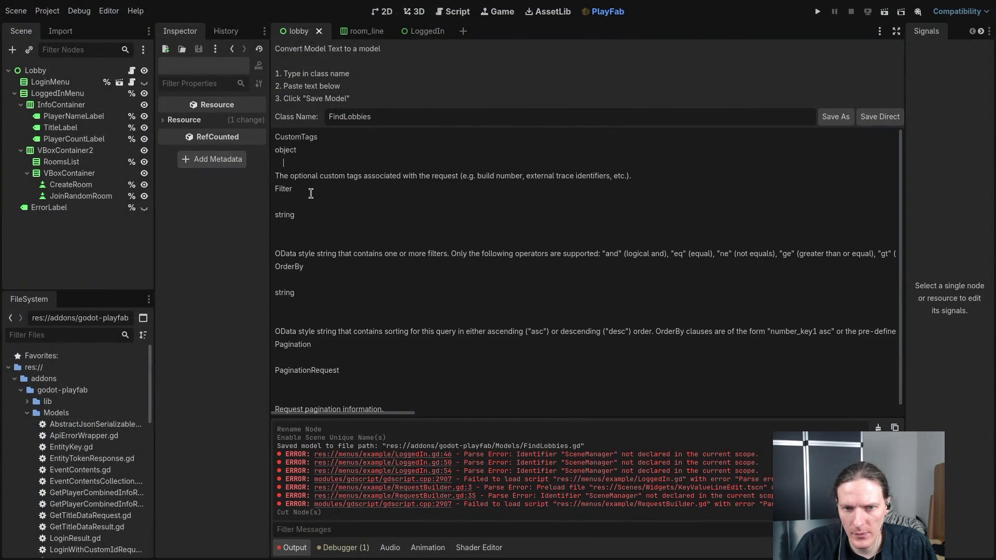
left_click(309, 202)
key("BackSpace")
key("BackSpace")
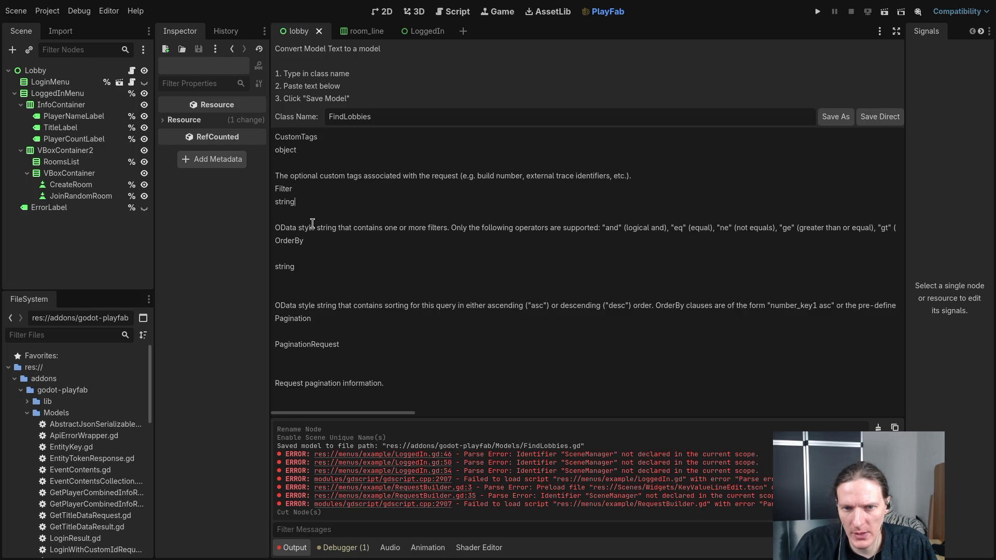
left_click(318, 251)
key("BackSpace")
left_click(324, 267)
key("BackSpace")
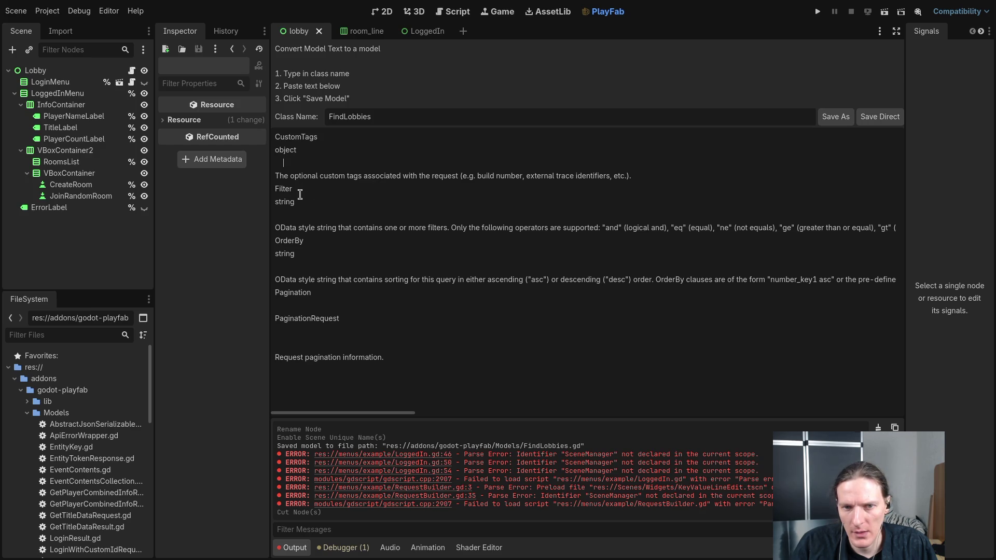
key("BackSpace")
Step: Separate the Filter, OrderBy and Pagination blocks with blank lines, then save FindLobbies.gd
left_click(276, 176)
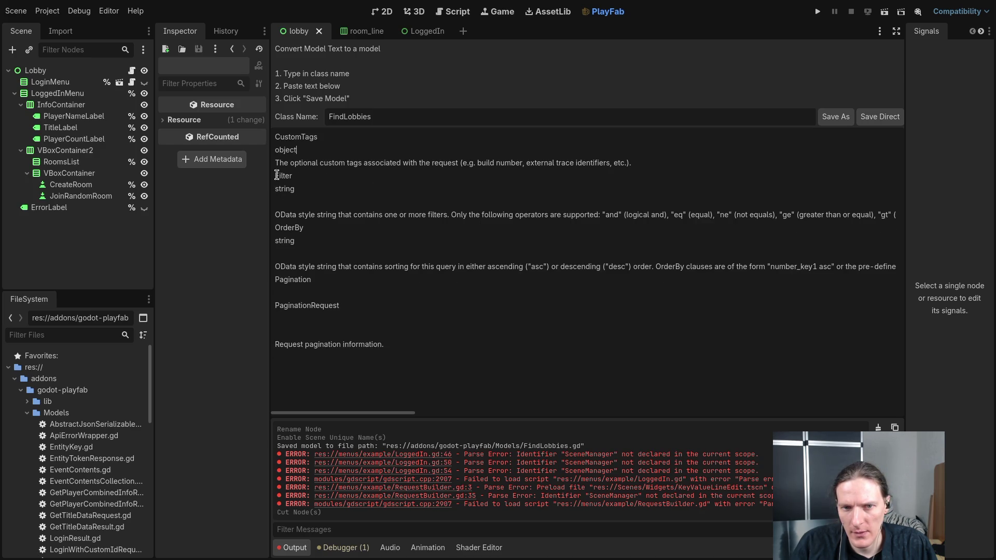
key("Return")
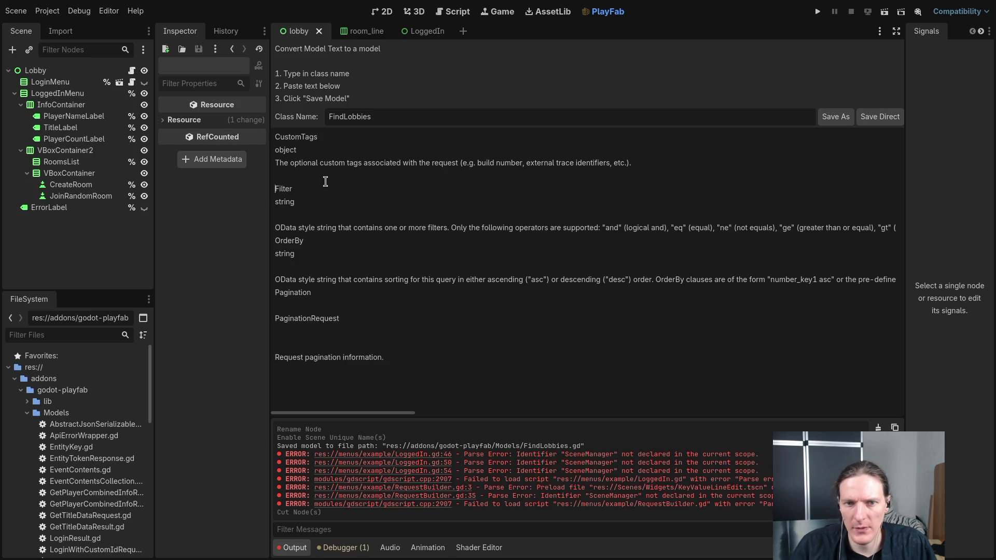
key("BackSpace")
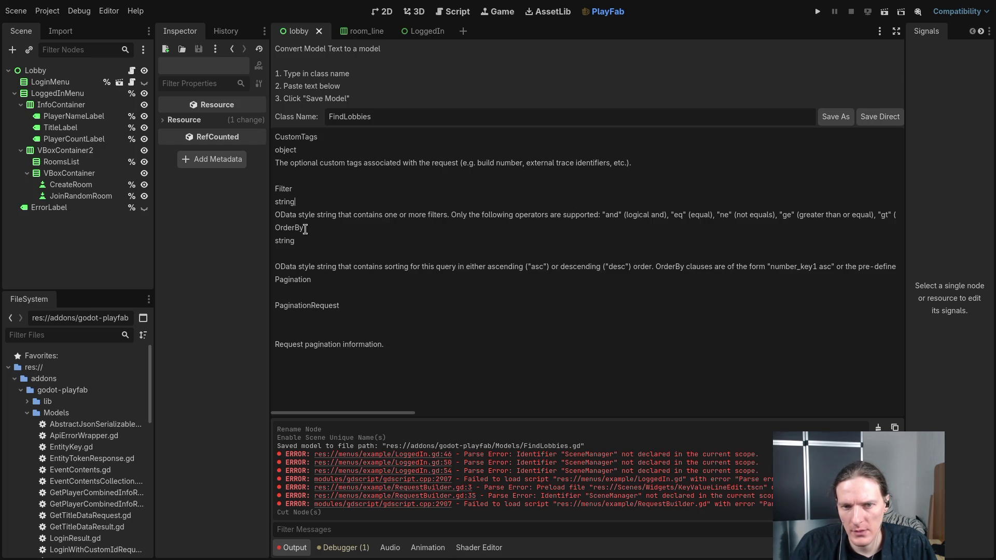
left_click(276, 232)
key("Return")
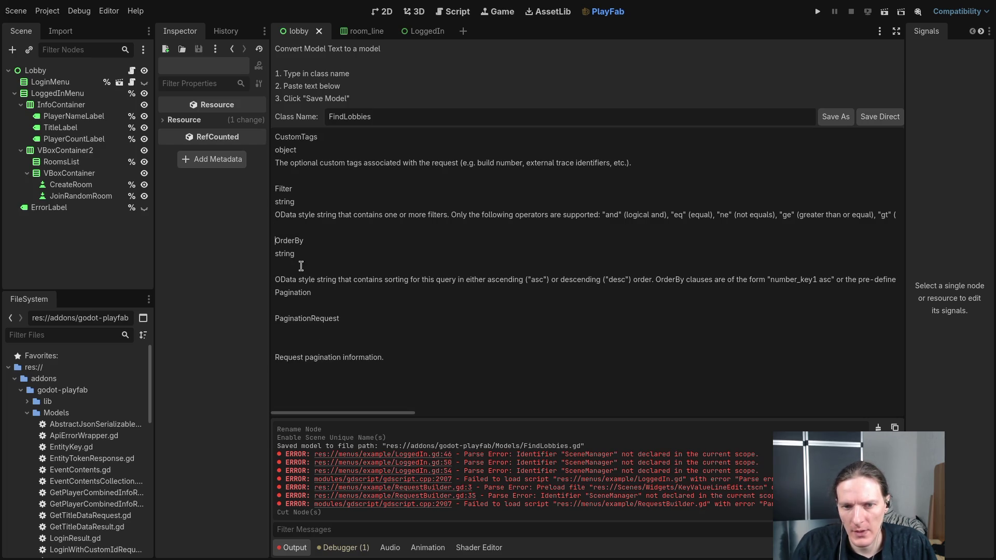
key("BackSpace")
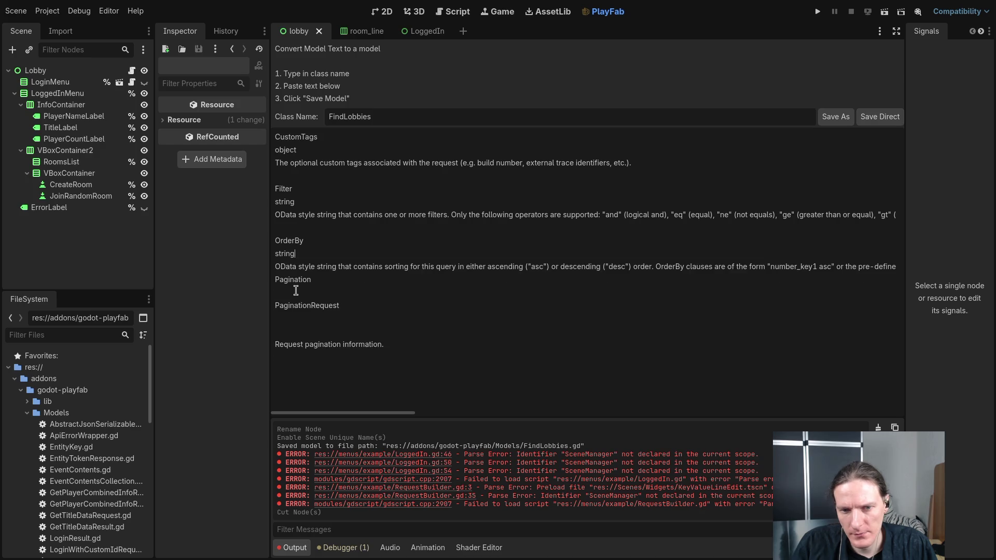
left_click(275, 280)
key("Return")
left_click(303, 306)
key("BackSpace")
left_click(301, 334)
key("BackSpace")
key("BackSpace")
left_click(416, 331)
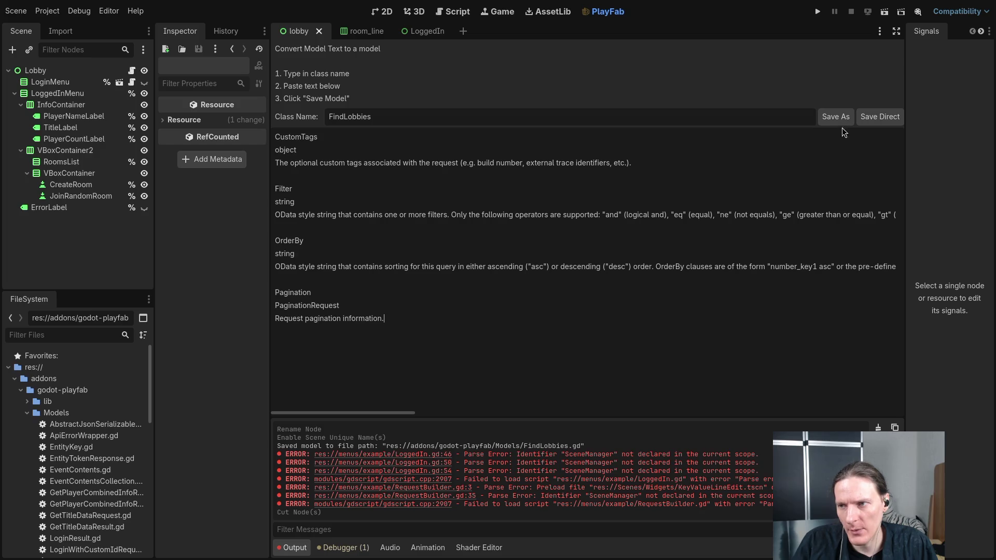
left_click(876, 120)
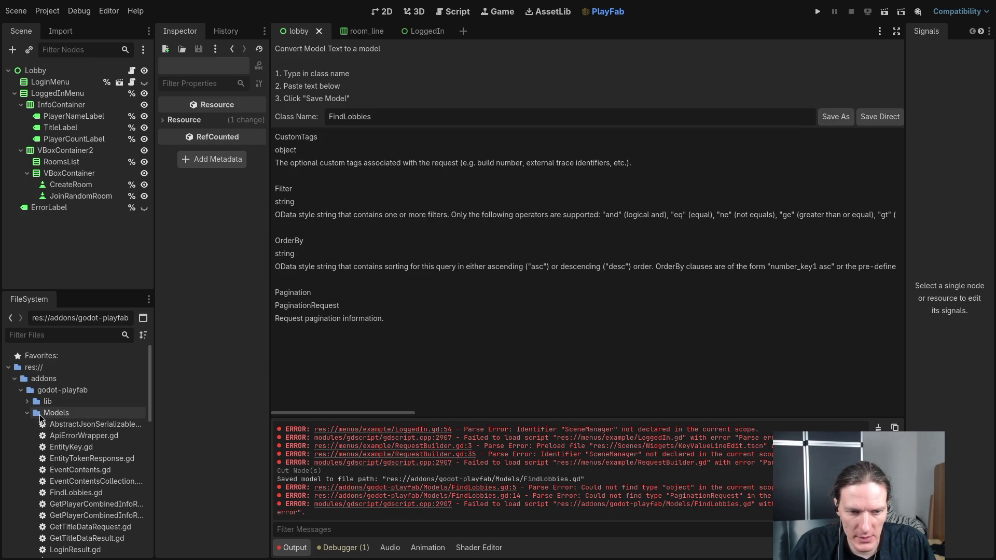
Step: Remove FindLobbies.gd from addons/godot-playfab Models through the FileSystem dock's Delete option
key("super+1")
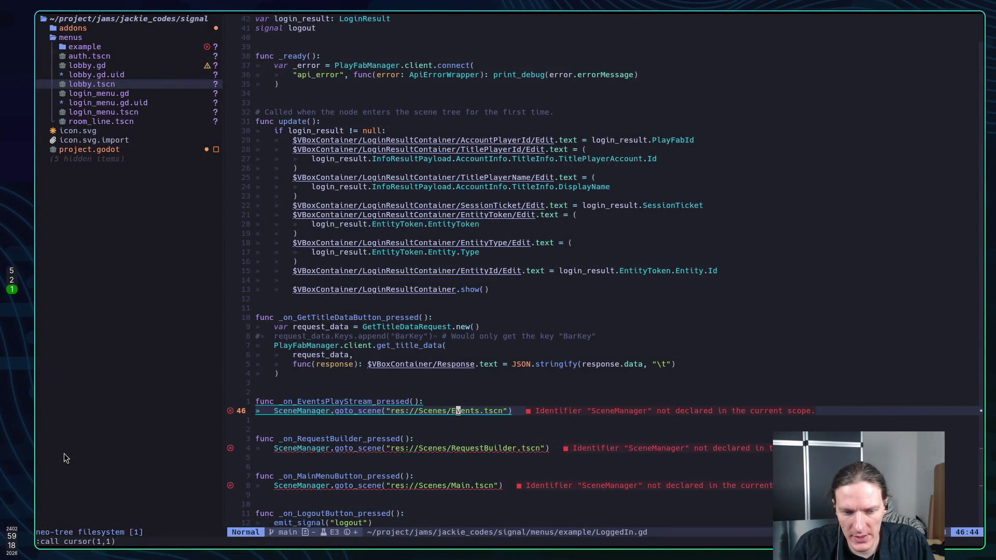
key("super+2")
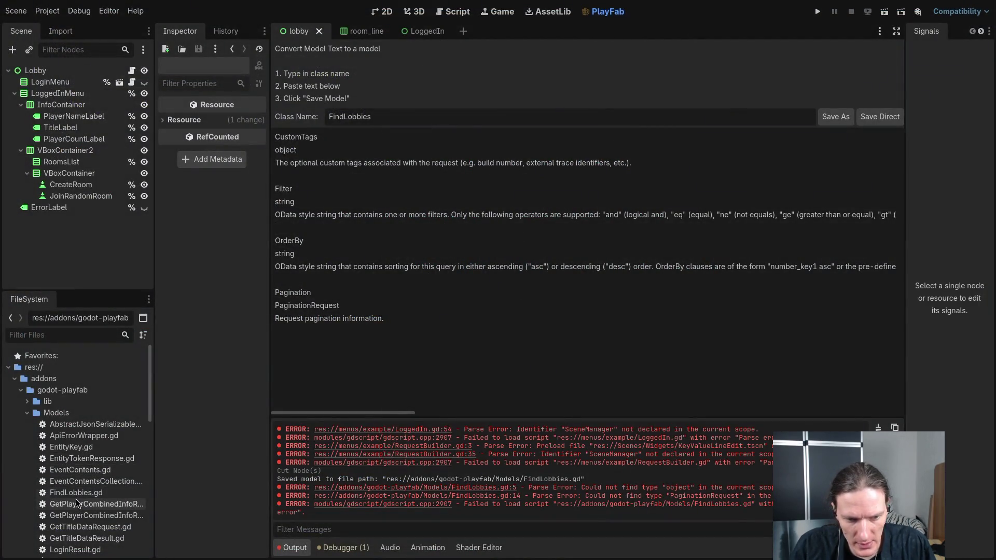
right_click(76, 494)
left_click(110, 493)
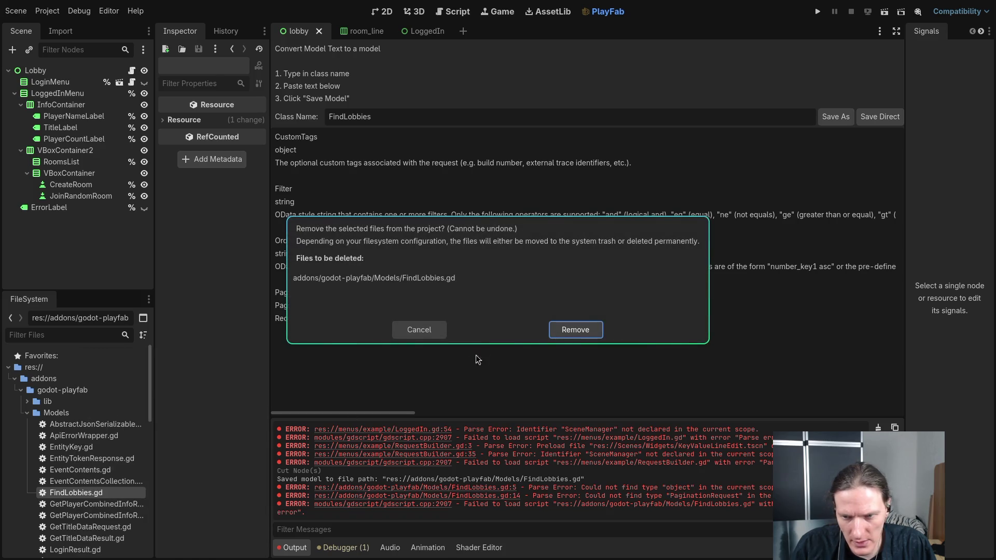
left_click(585, 332)
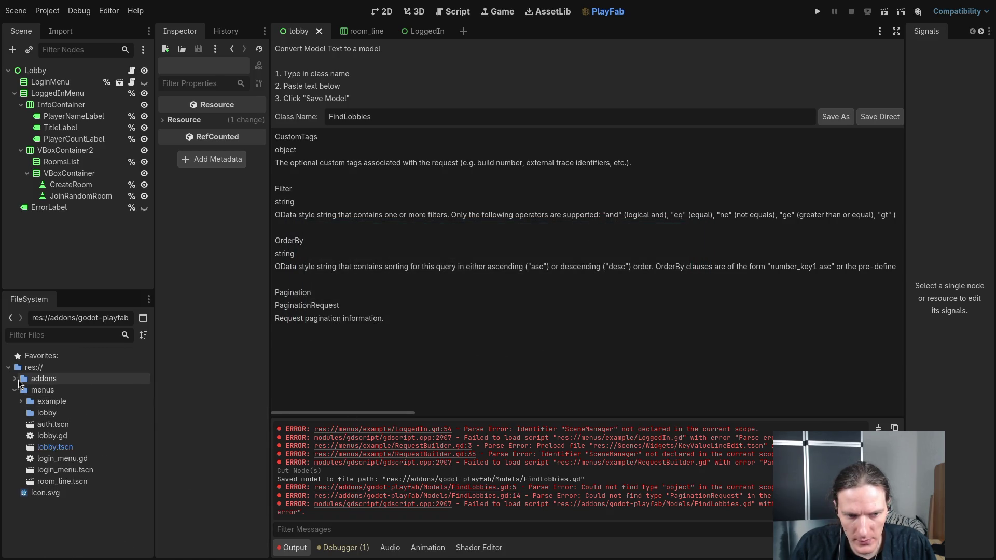
left_click(435, 359)
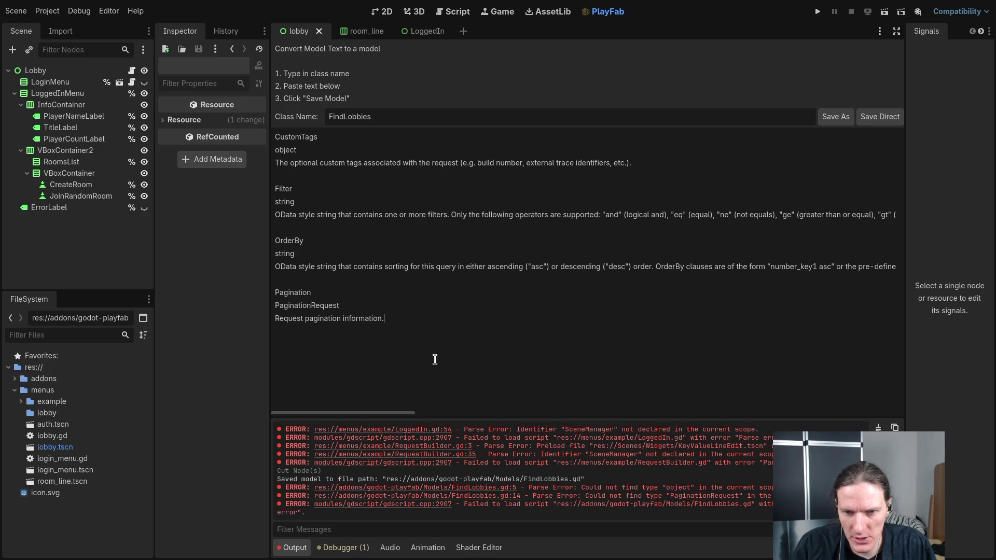
Step: Save the FindLobbies model as res://menus/lobby/FindLobbies.gd, creating its place under menus
left_click(835, 117)
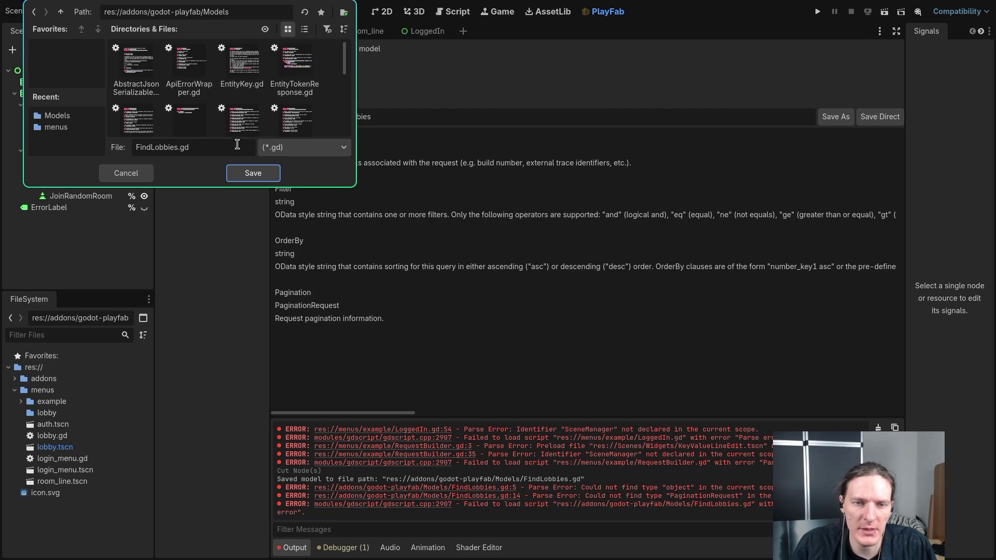
left_click(61, 12)
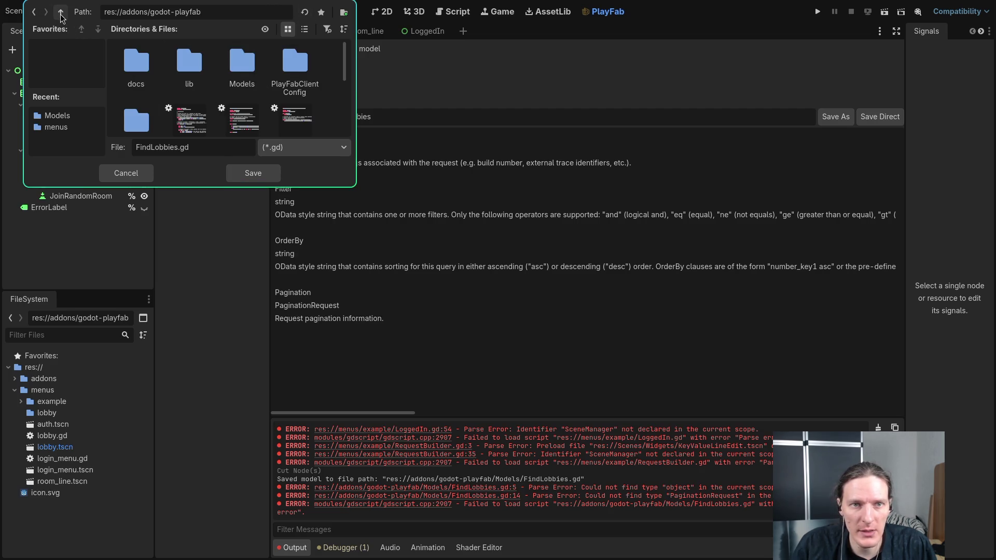
left_click(60, 12)
left_click(60, 13)
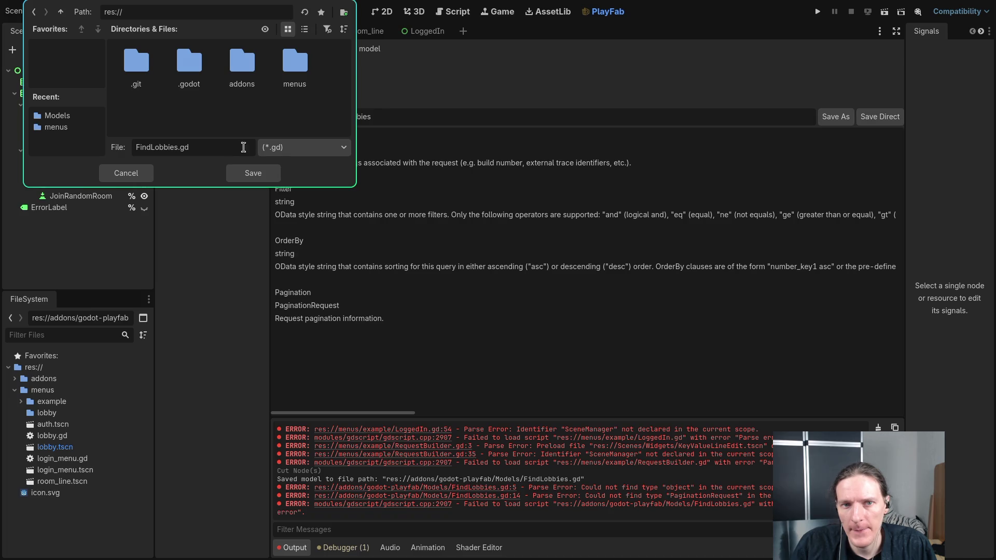
double_click(292, 67)
double_click(193, 73)
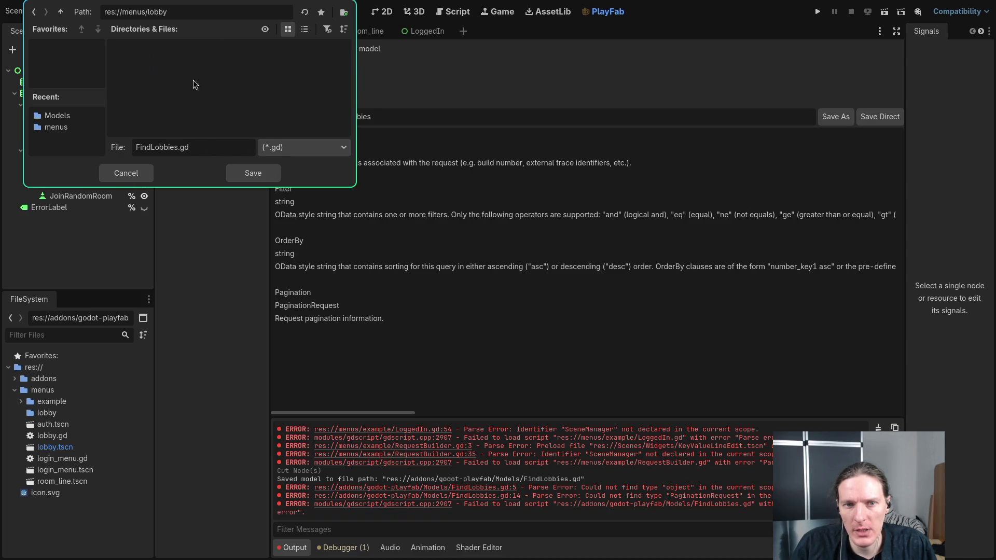
left_click(253, 173)
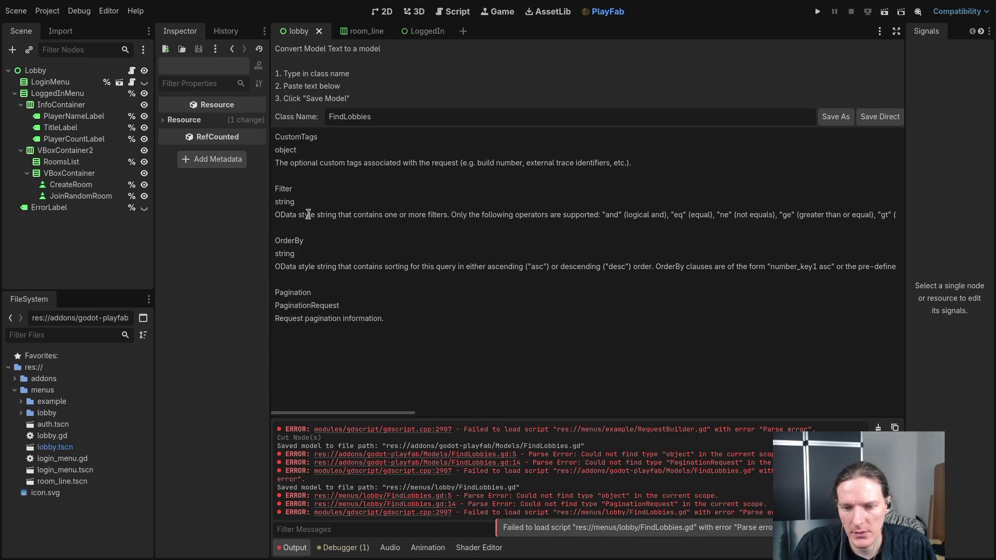
key("super+1")
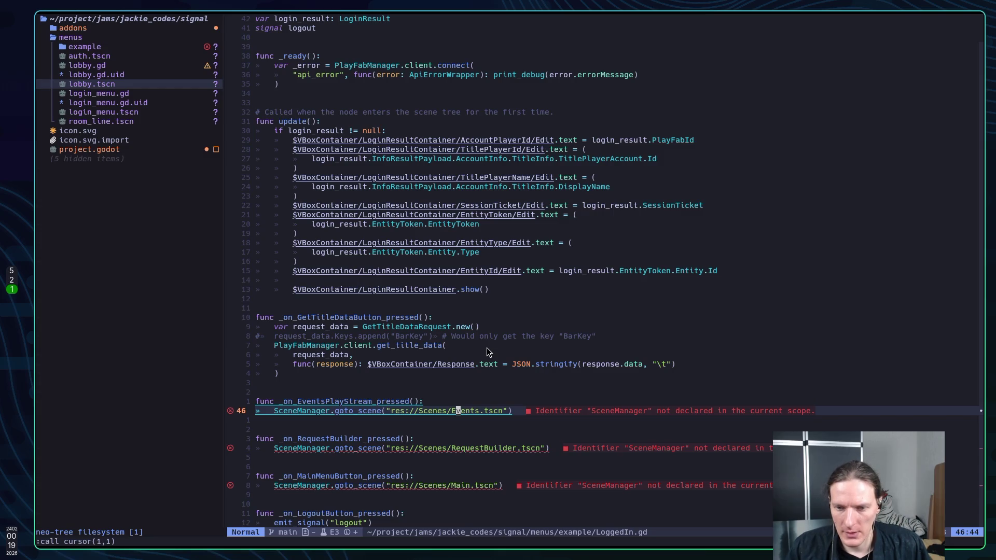
Step: Pick the stale FindLobbies.gd buffer from the buffer list and close it with :q
key("space")
key("space")
type("fin")
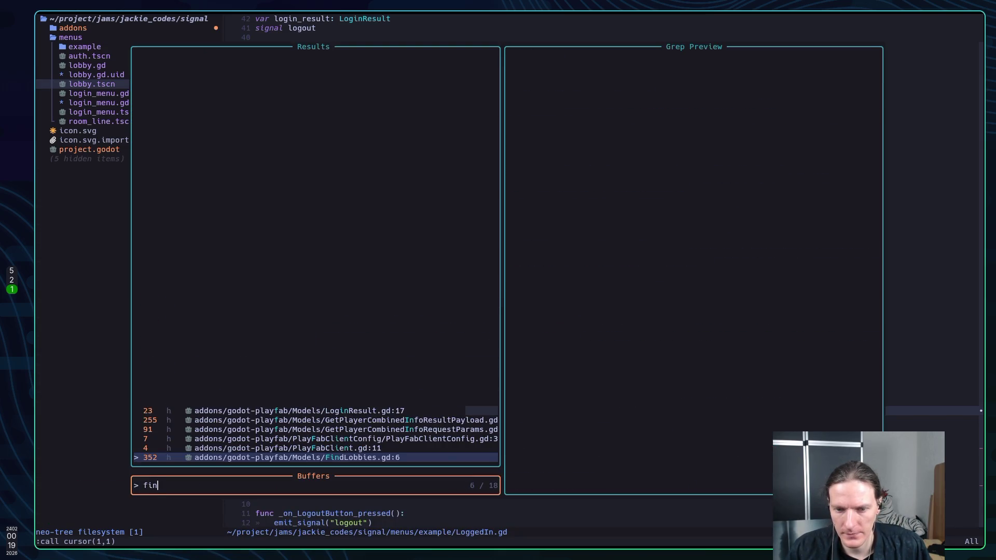
key("Return")
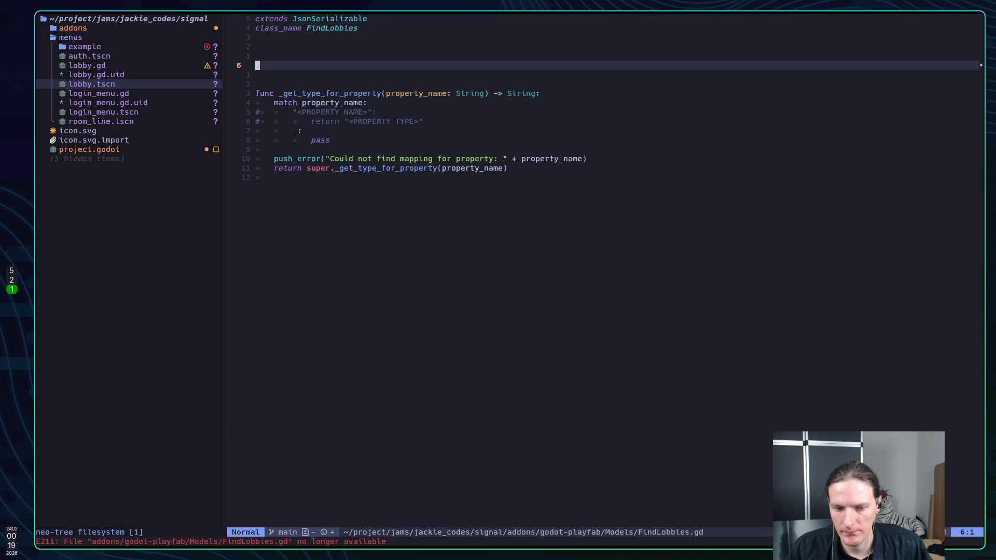
key("j")
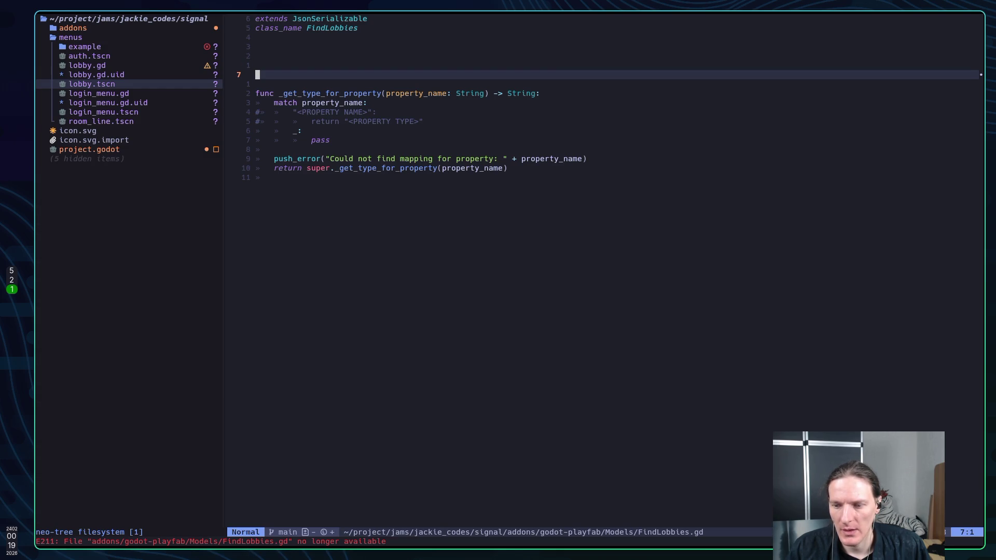
key("k")
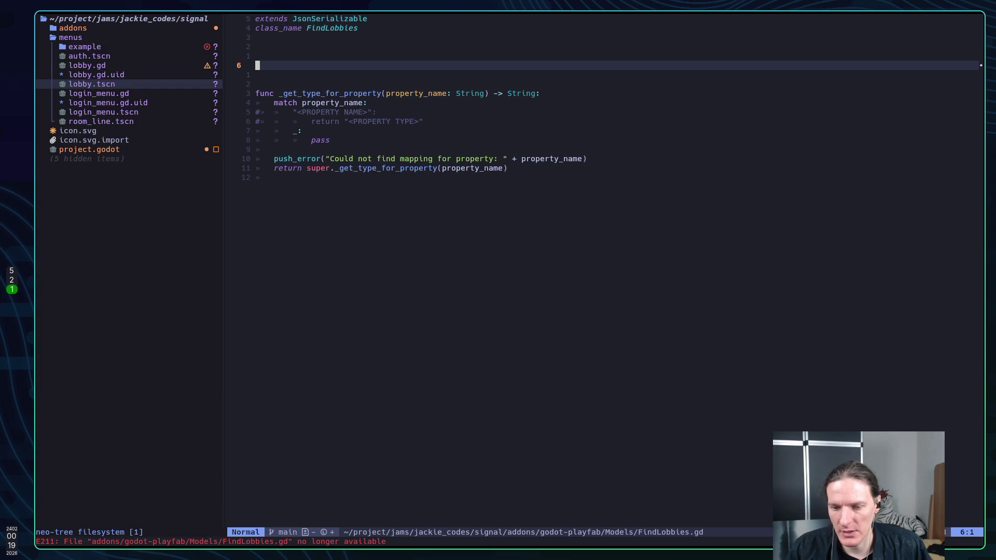
key("colon")
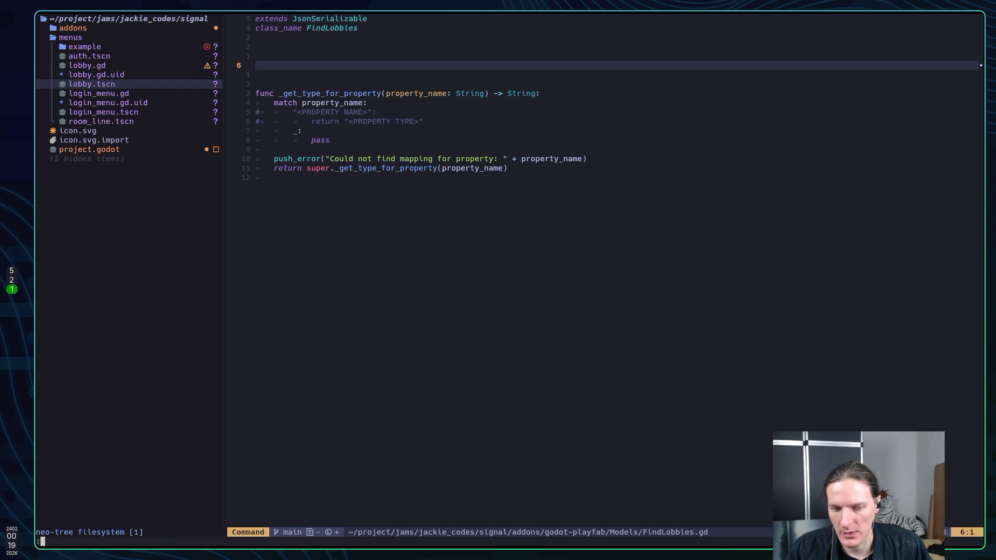
key("Escape")
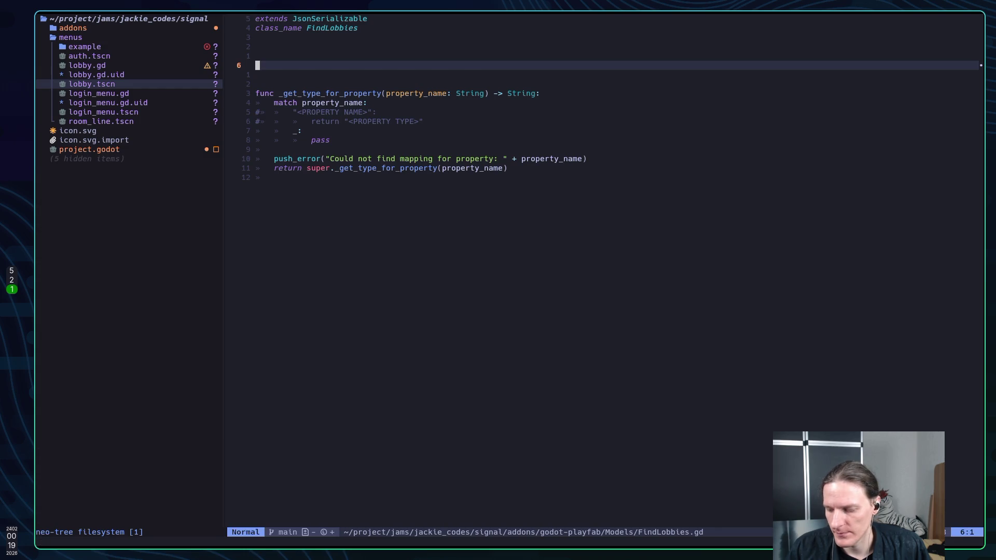
type(":q")
key("Return")
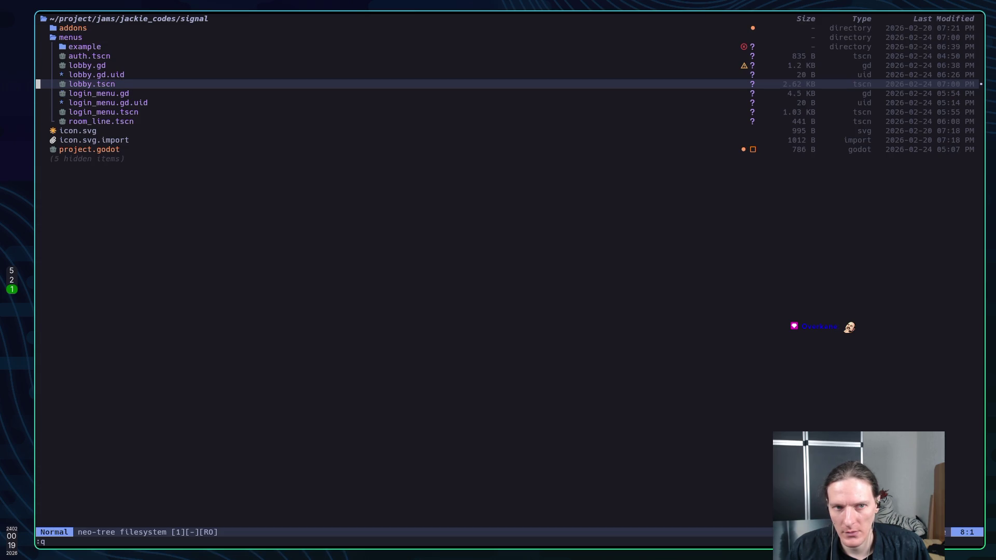
Step: Open menus/lobby/FindLobbies.gd from the neo-tree file browser
key("k")
key("k")
key("k")
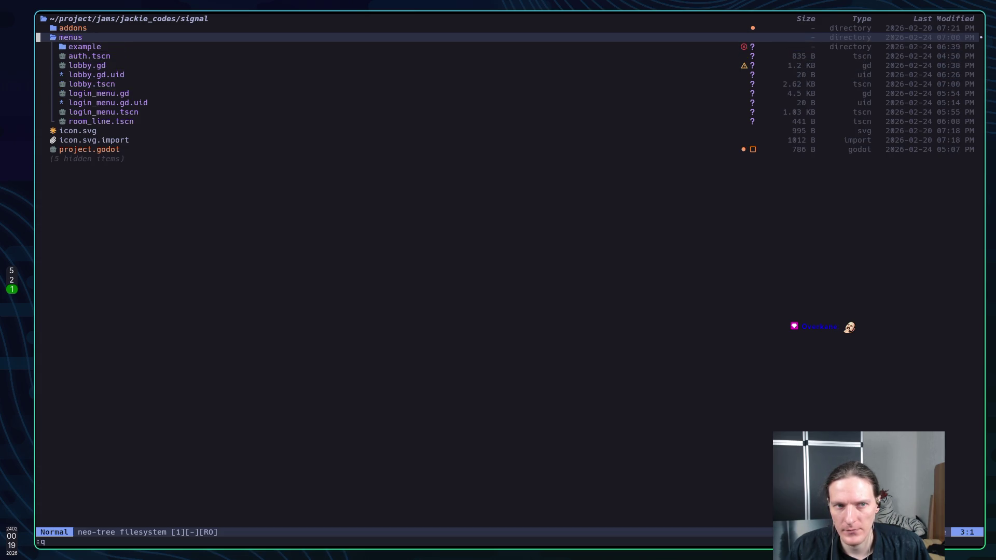
key("j")
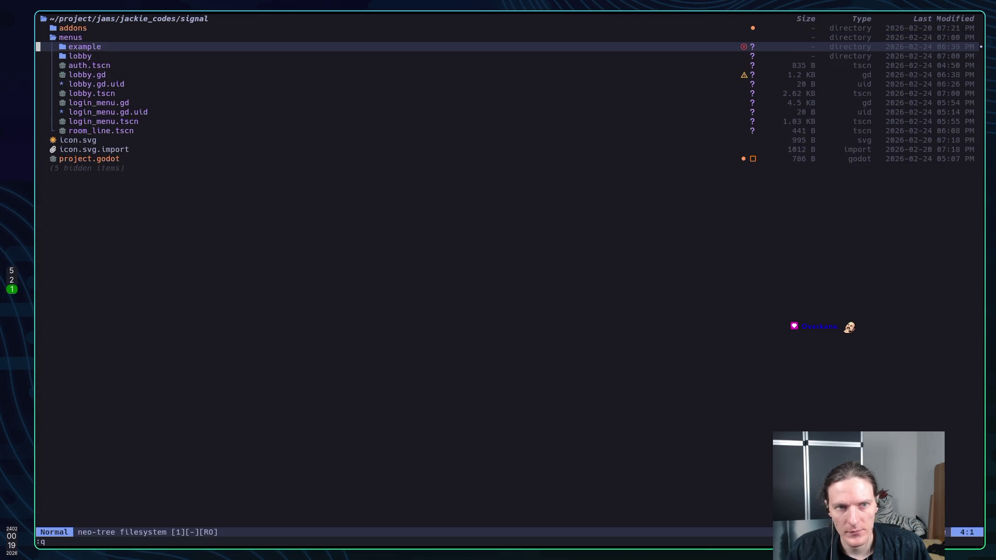
key("Return")
key("j")
key("j")
key("j")
key("j")
key("j")
key("k")
key("k")
key("k")
key("k")
key("k")
key("k")
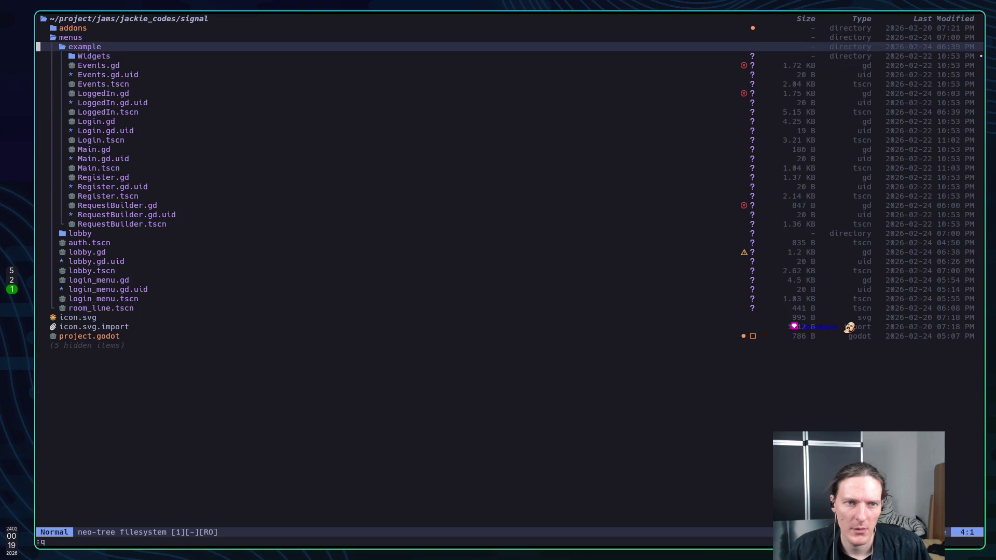
key("Return")
key("j")
key("Return")
key("j")
key("Return")
Step: Write FindLobbies.gd to disk with :w and move to CustomTags' unresolved object type
type("jj:w")
key("Return")
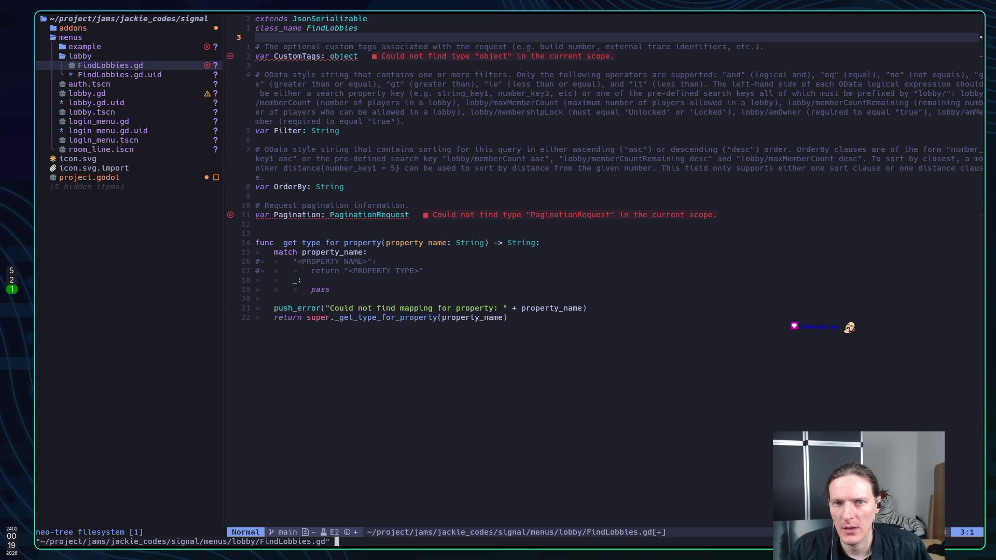
key("j")
key("j")
key("l")
key("w")
key("e")
key("w")
key("w")
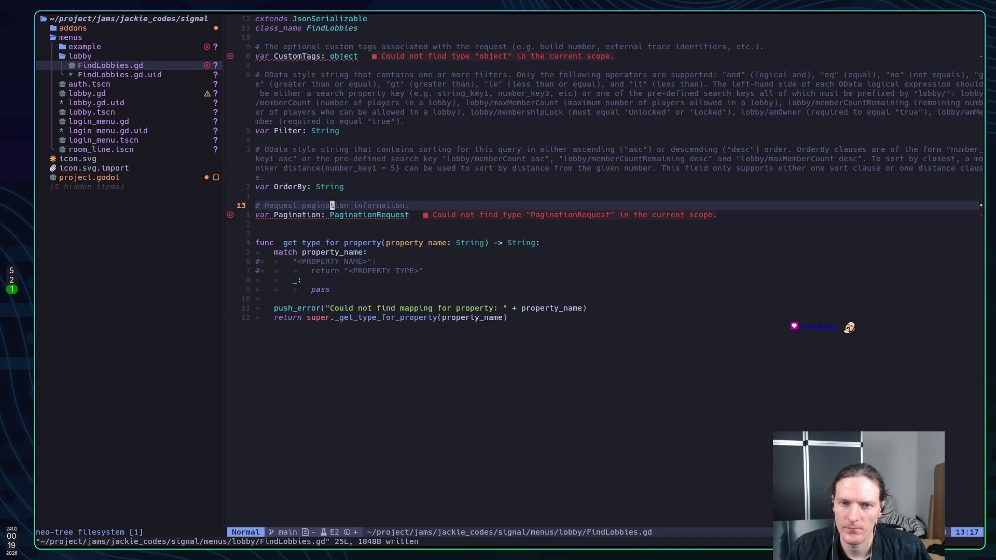
Step: Inspect the Filter, Pagination and CustomTags lines, then turn to the GitHub README
left_click(332, 75)
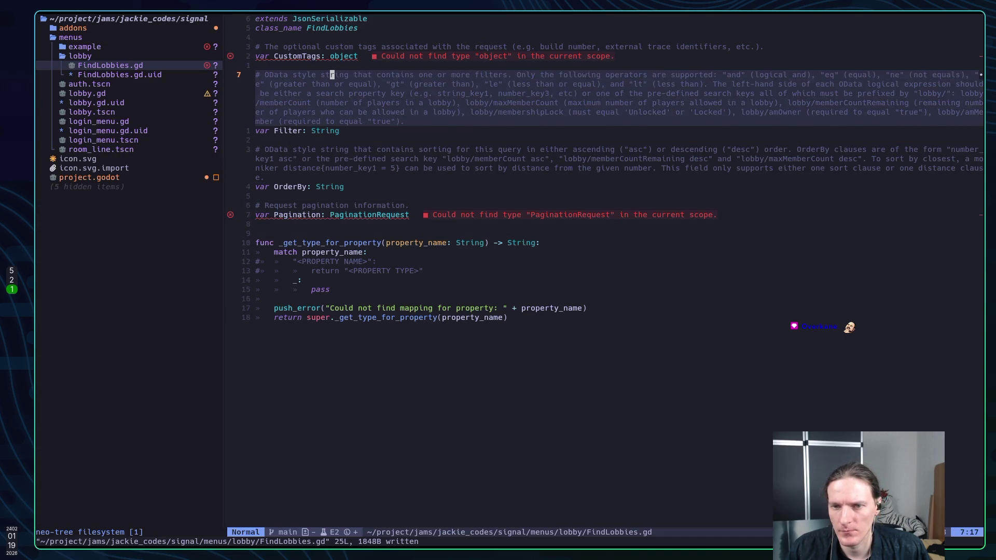
key("7")
key("j")
key("k")
key("k")
key("k")
key("j")
key("j")
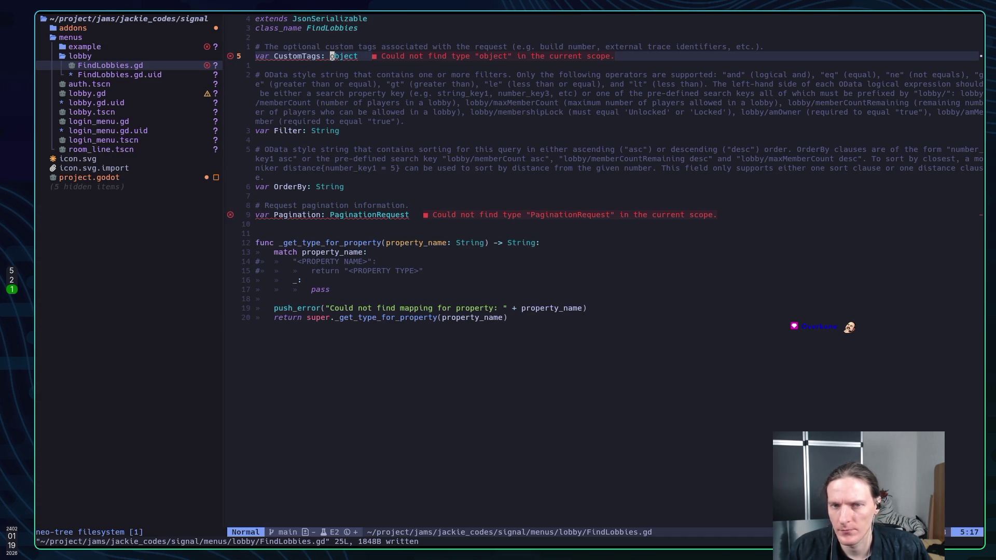
key("super+2")
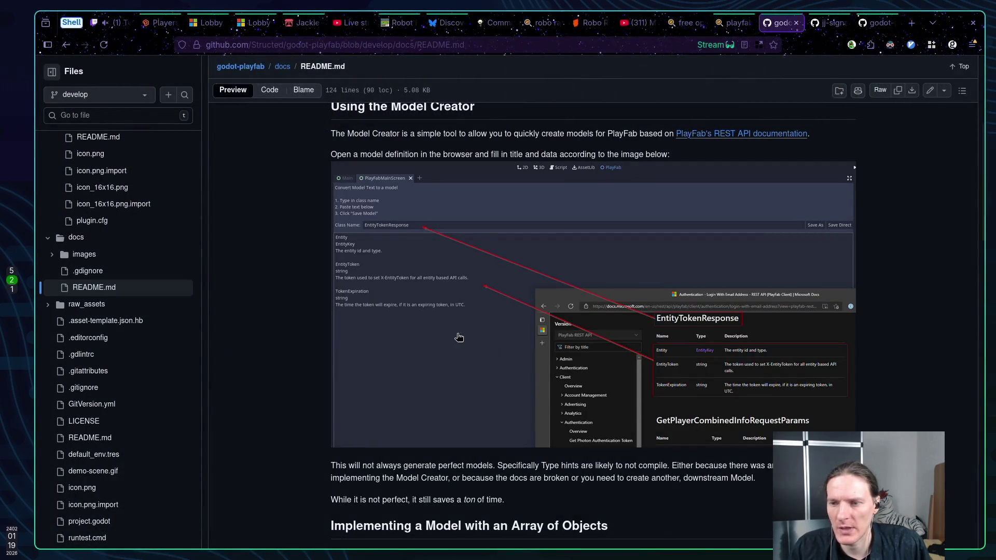
Step: Read the README's 'Implementing a Model with an Array of Objects' section
scroll(450, 287, "down", 8)
scroll(448, 285, "down", 1)
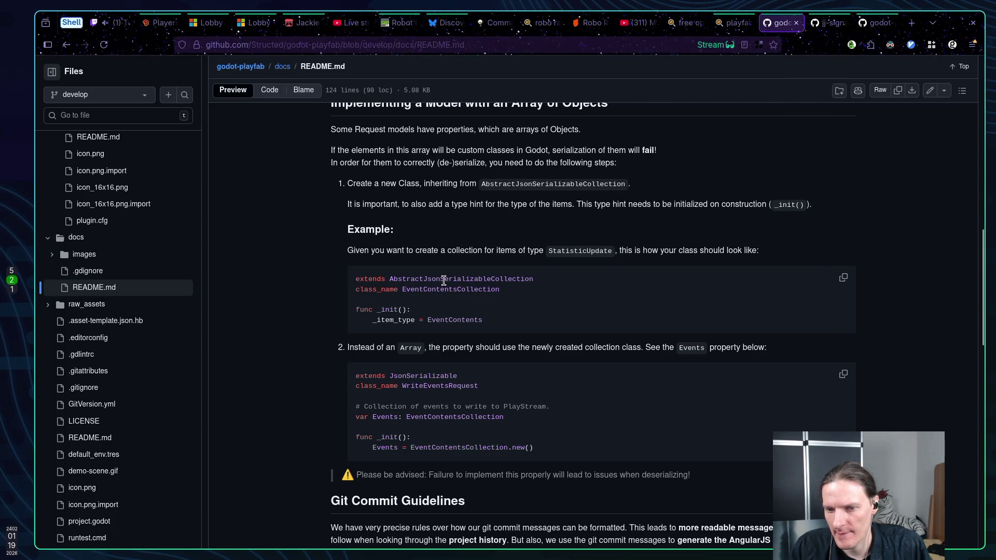
scroll(444, 281, "up", 3)
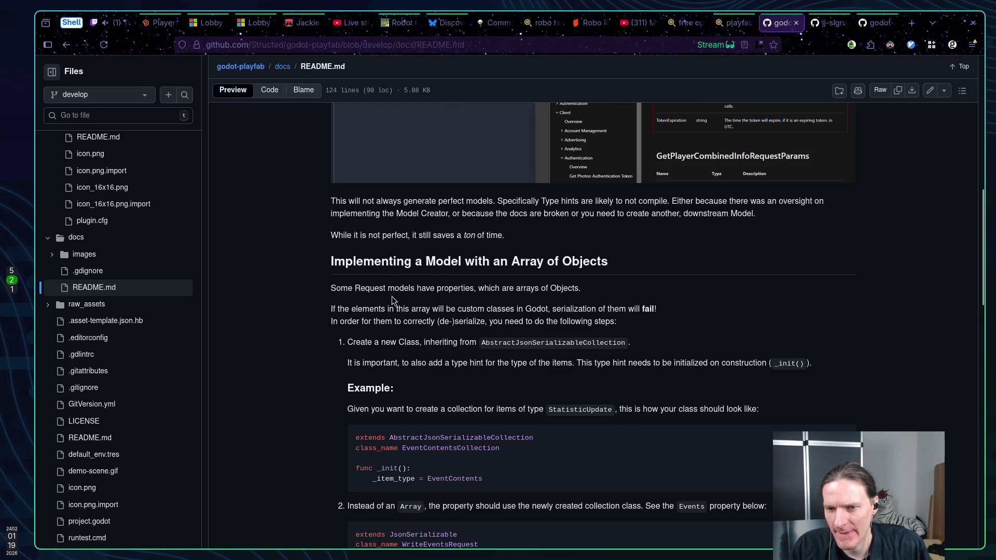
scroll(386, 287, "up", 1)
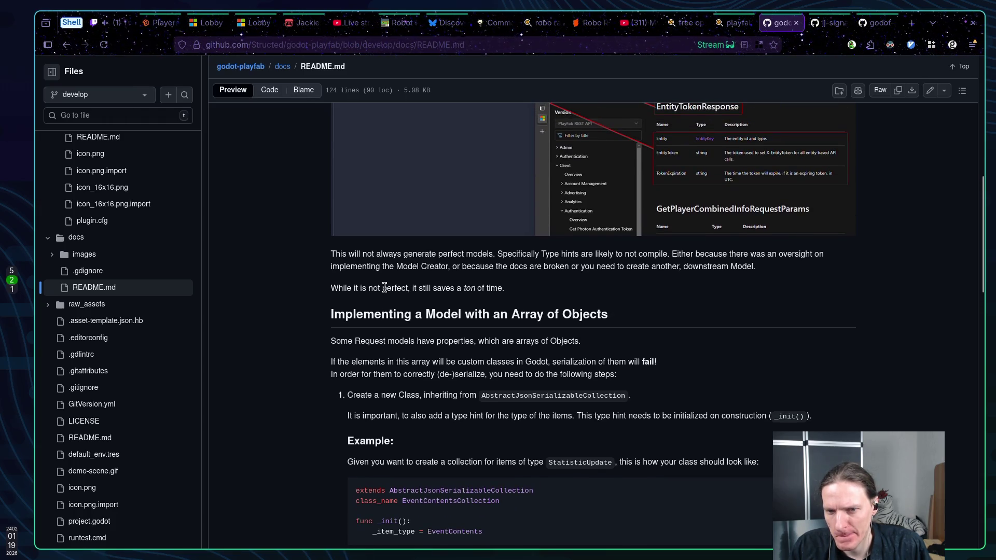
scroll(409, 340, "down", 2)
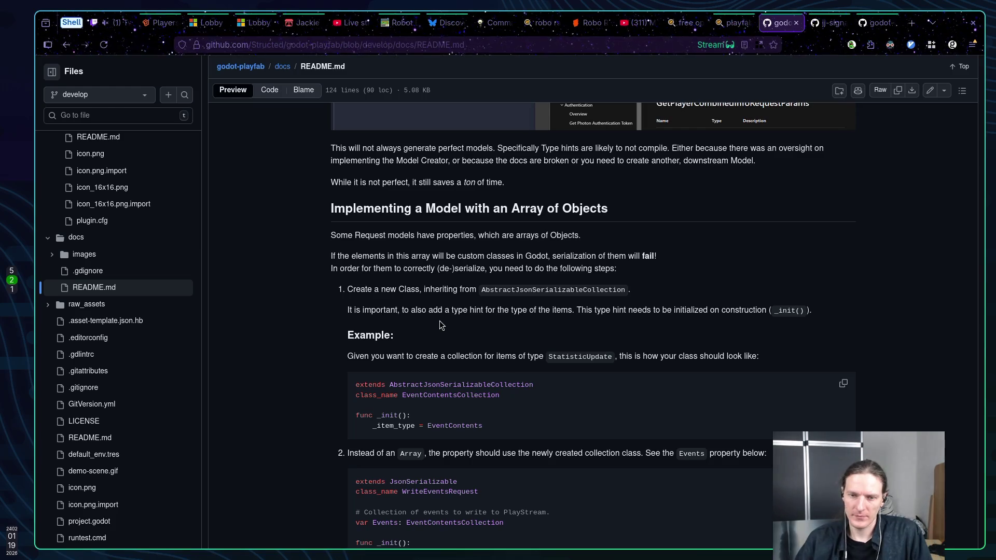
scroll(440, 320, "down", 2)
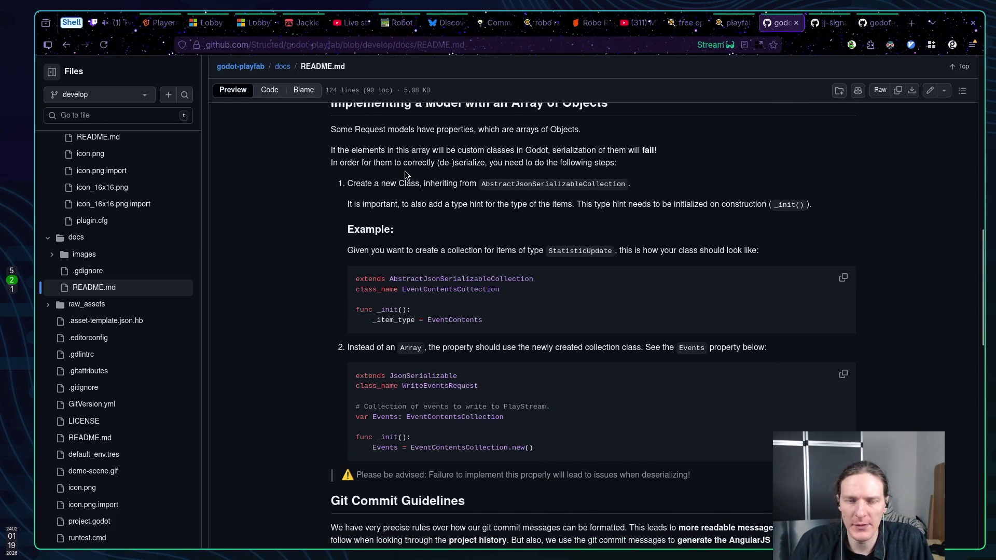
key("super+1")
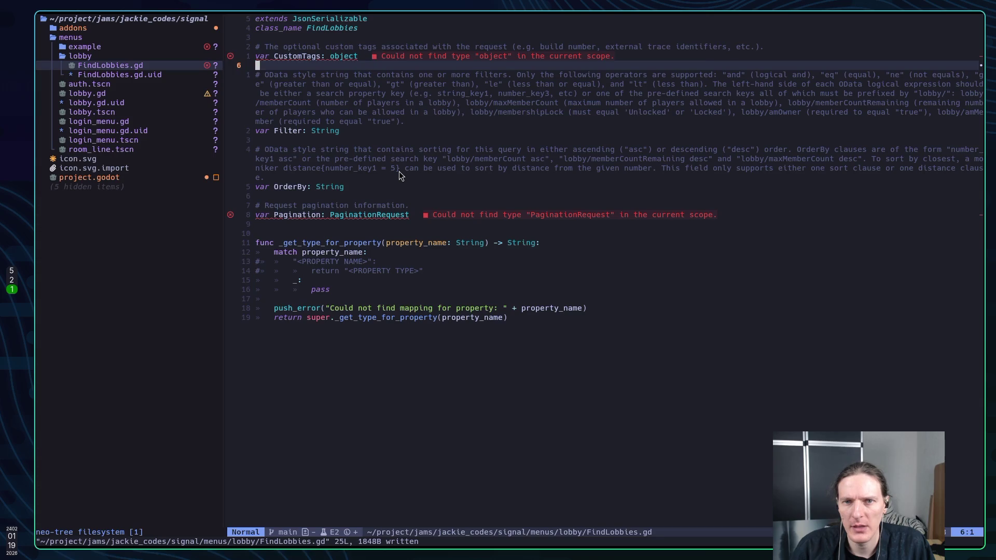
Step: Comment out the unresolved CustomTags line with gcc
key("g")
key("c")
key("c")
key("j")
key("6")
key("j")
key("6")
key("j")
key("k")
key("k")
key("k")
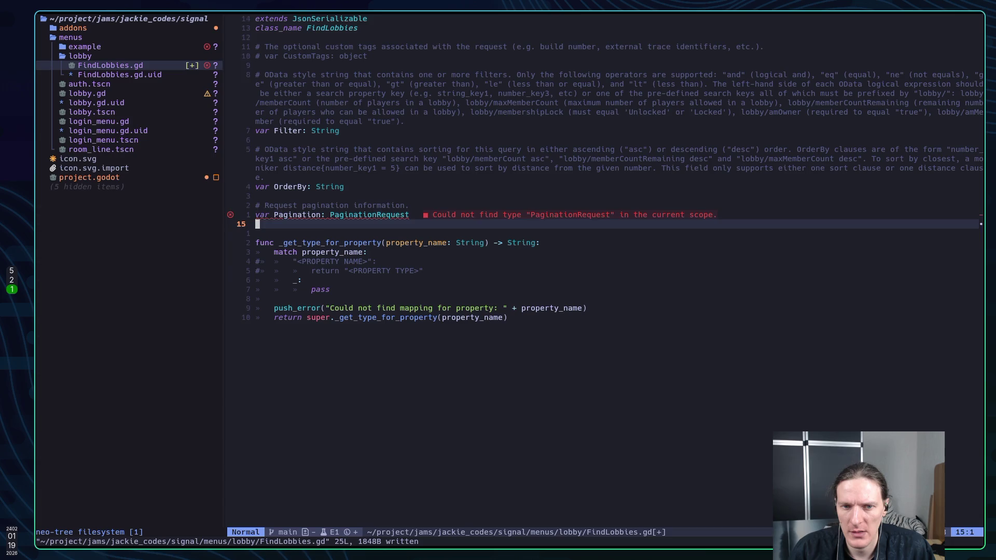
Step: Comment out the Pagination line and save all buffers with :wa
key("g")
key("c")
key("c")
type(":wa")
key("Return")
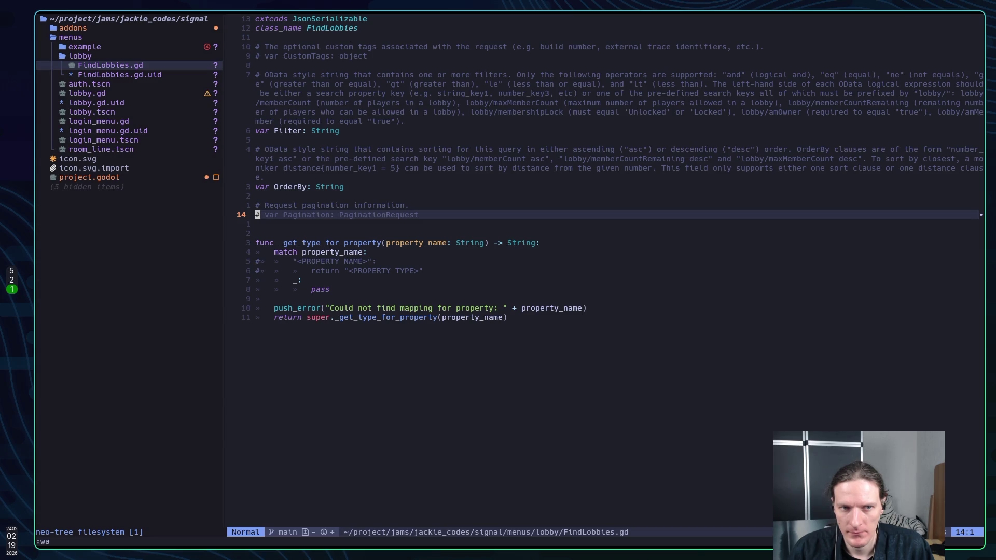
key("ctrl+h")
Step: Open lobby.gd and delete the prints(payload.TitleData) line
key("j")
key("j")
key("j")
key("k")
key("k")
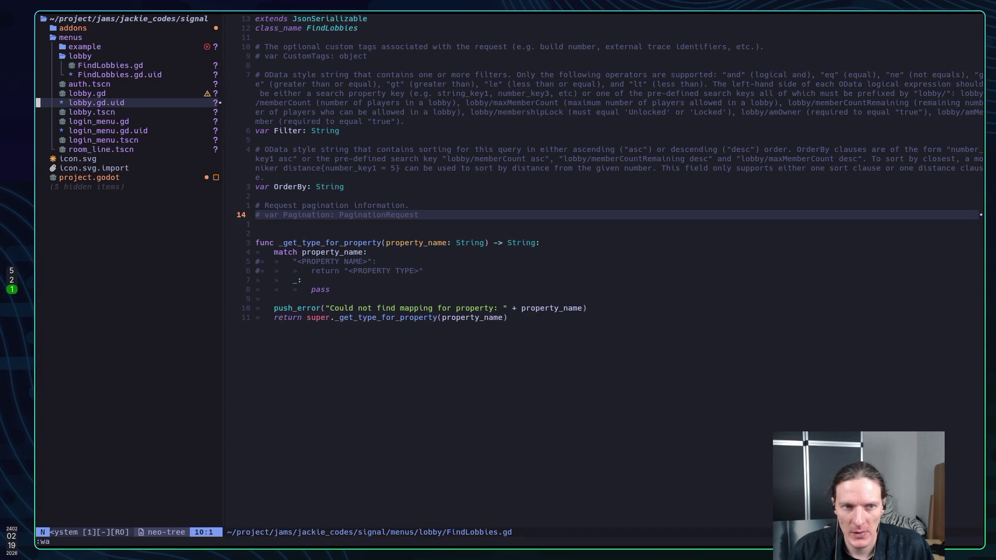
key("k")
key("Return")
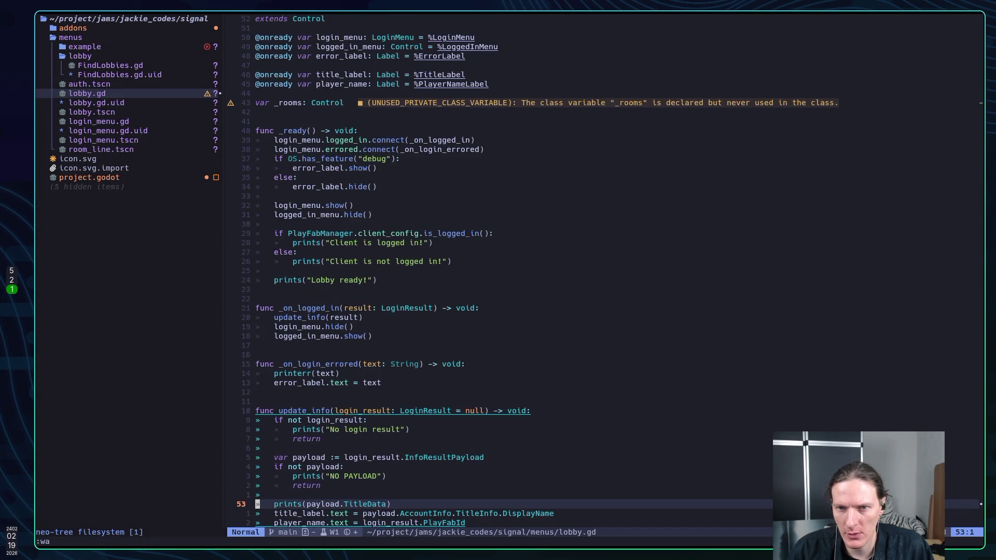
key("j")
key("j")
key("j")
key("k")
key("k")
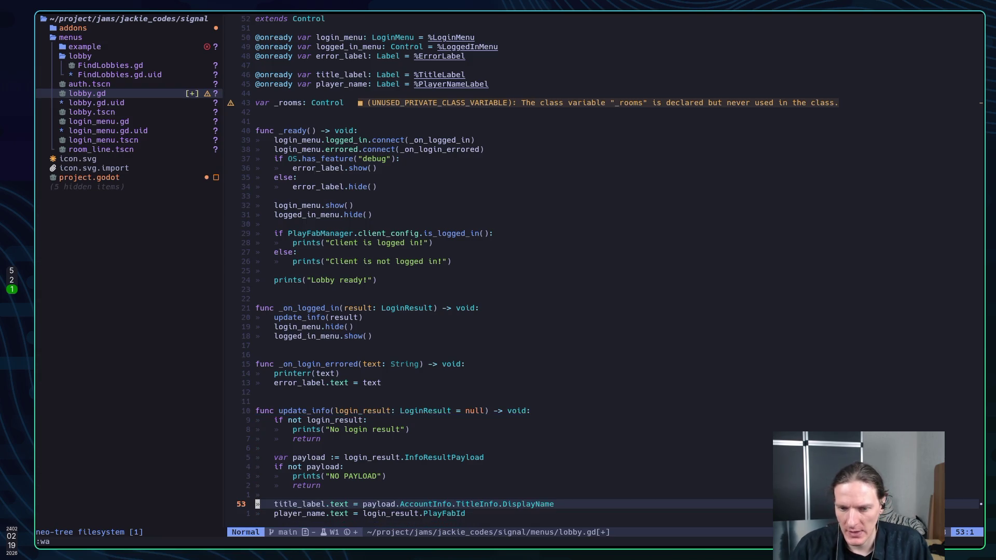
key("d")
key("d")
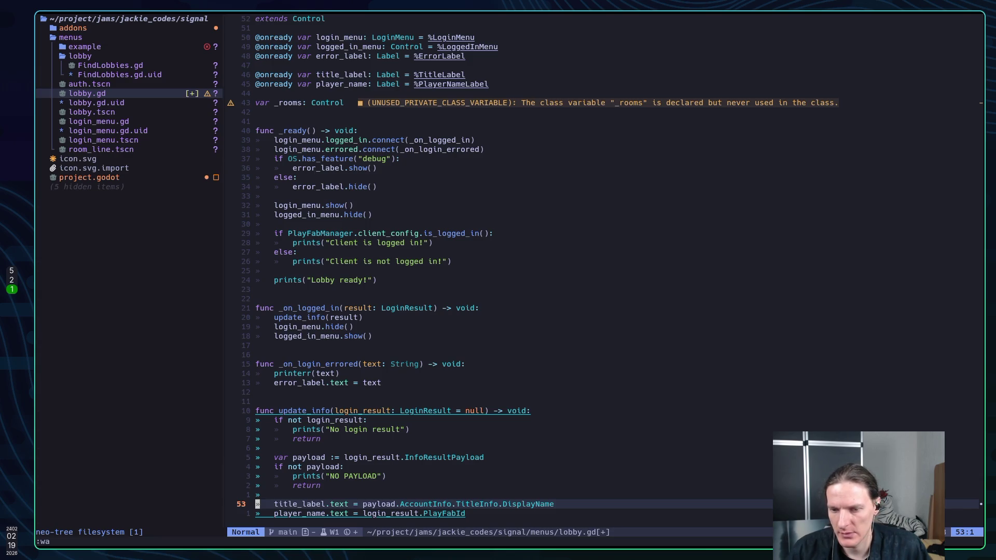
Step: Comment out the title_label assignment and save lobby.gd
key("g")
key("c")
key("c")
key("Return")
key("super+2")
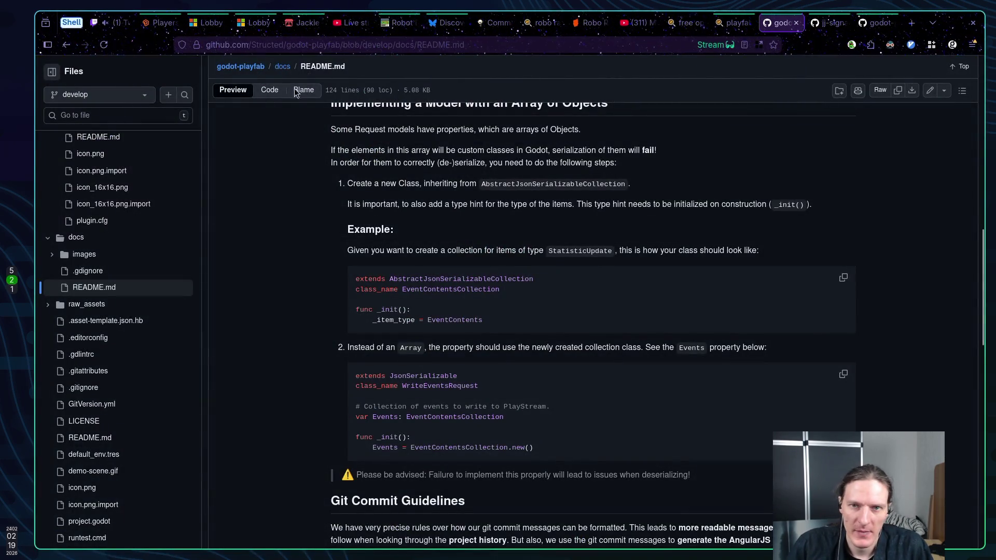
Step: Reload the PlayFab Lobby overview docs and open the Subscribe To Lobby Resource reference
left_click(208, 23)
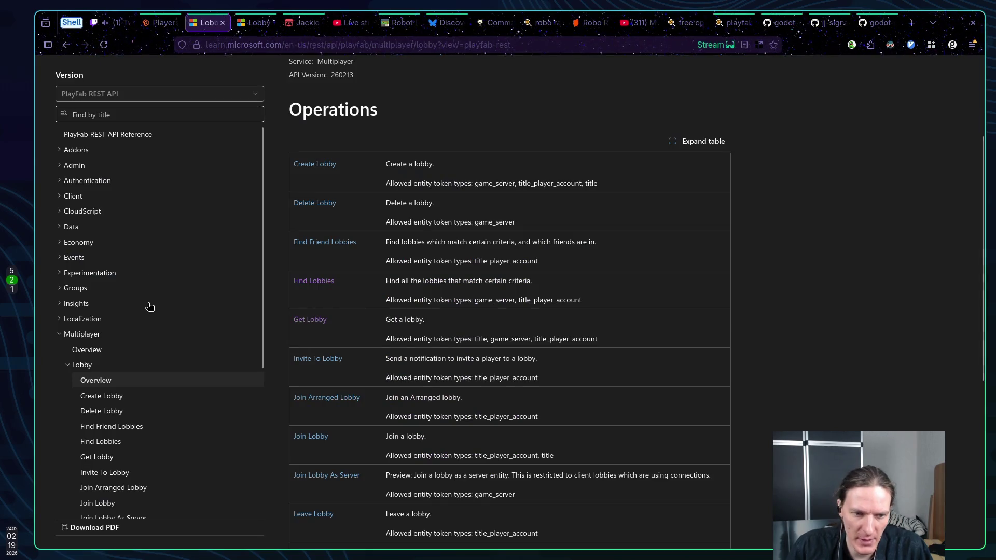
scroll(148, 355, "down", 3)
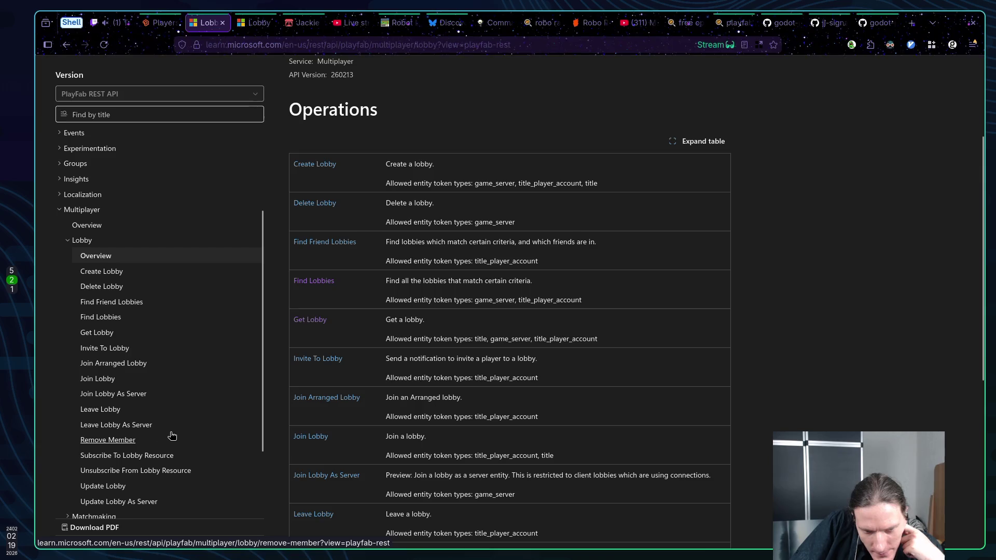
left_click(107, 260)
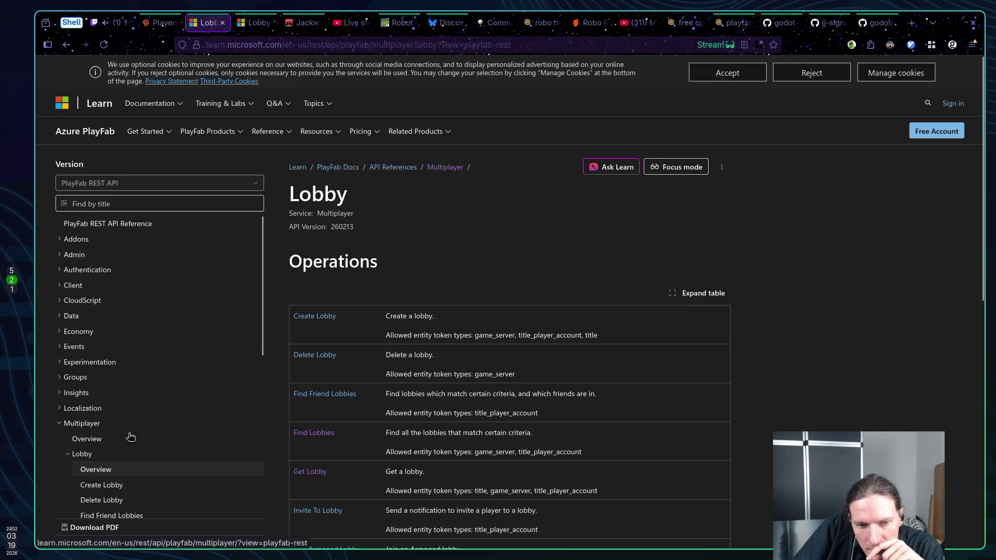
scroll(125, 438, "down", 5)
scroll(169, 443, "down", 1)
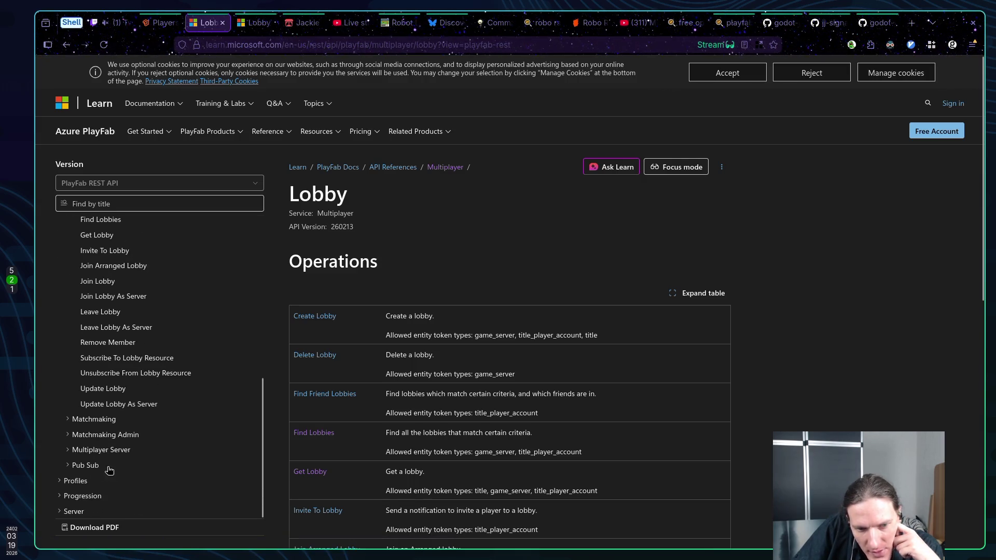
scroll(189, 460, "up", 1)
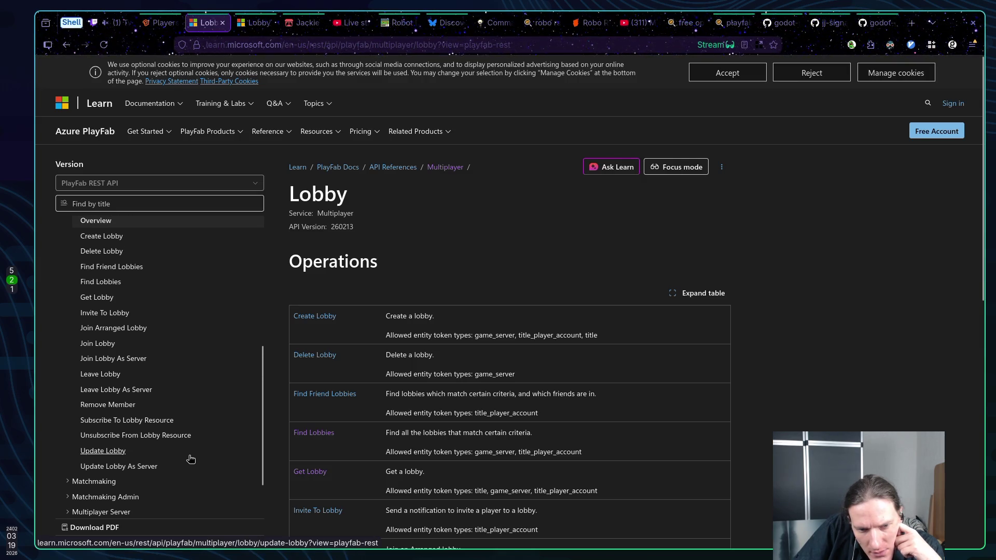
scroll(190, 458, "up", 1)
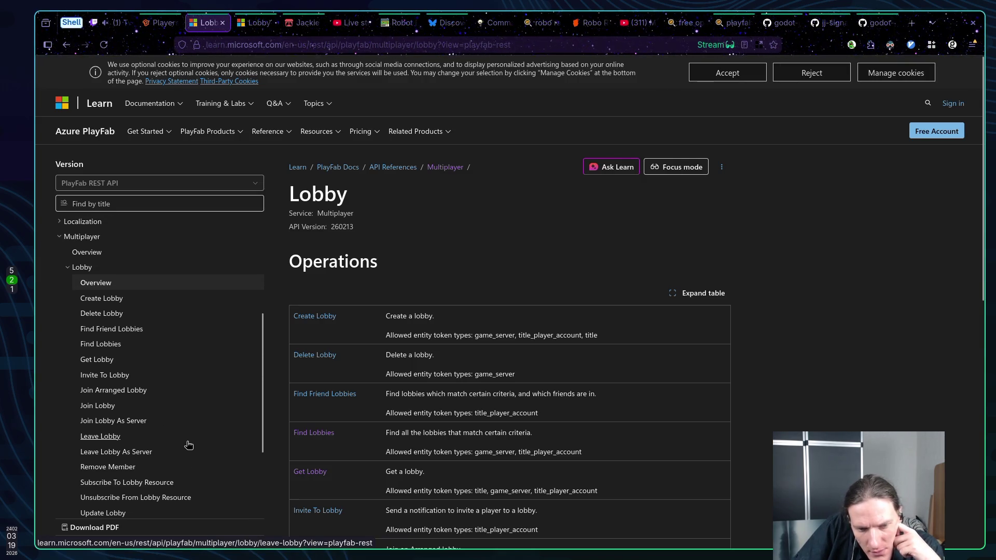
left_click(157, 482)
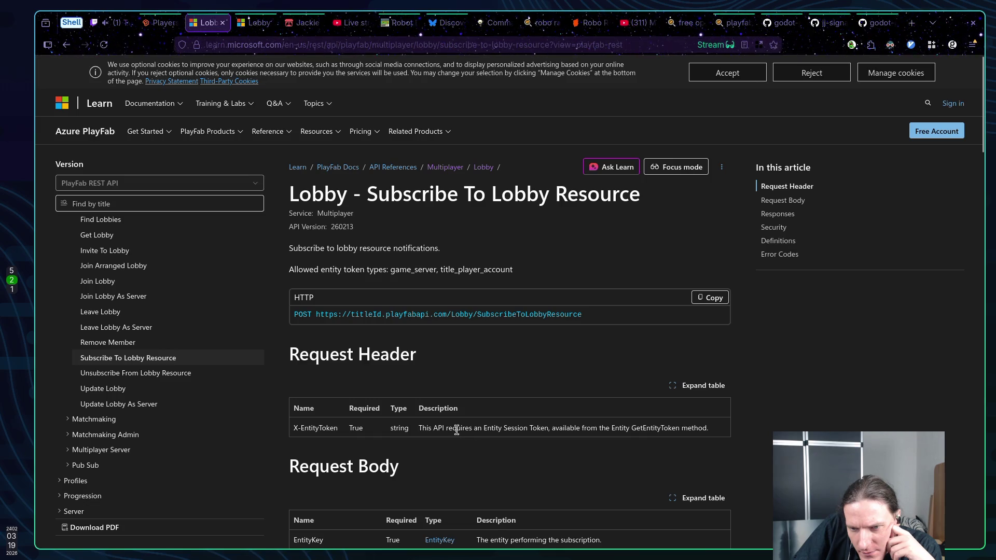
Step: Return to the Lobby overview and open the Create Lobby reference
key("alt+Left")
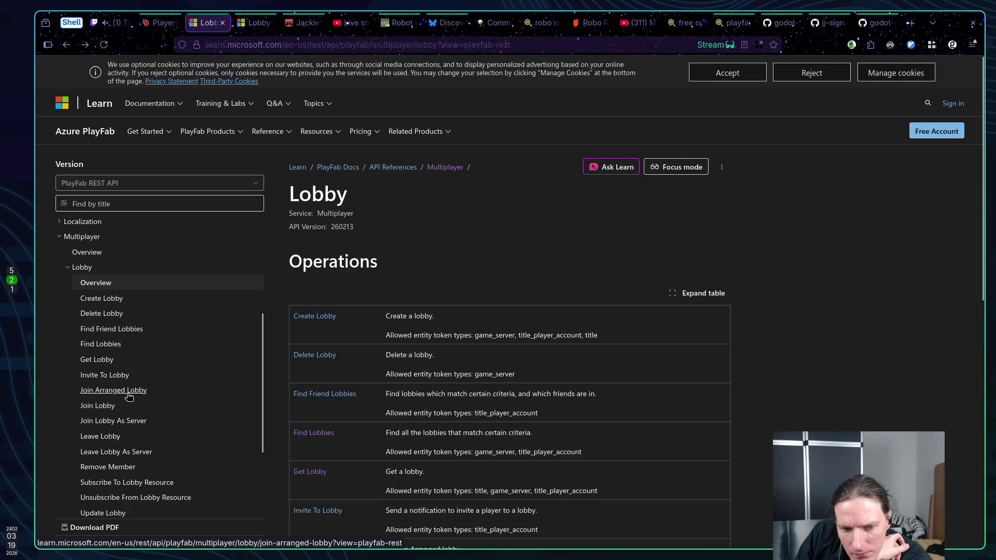
scroll(123, 385, "down", 1)
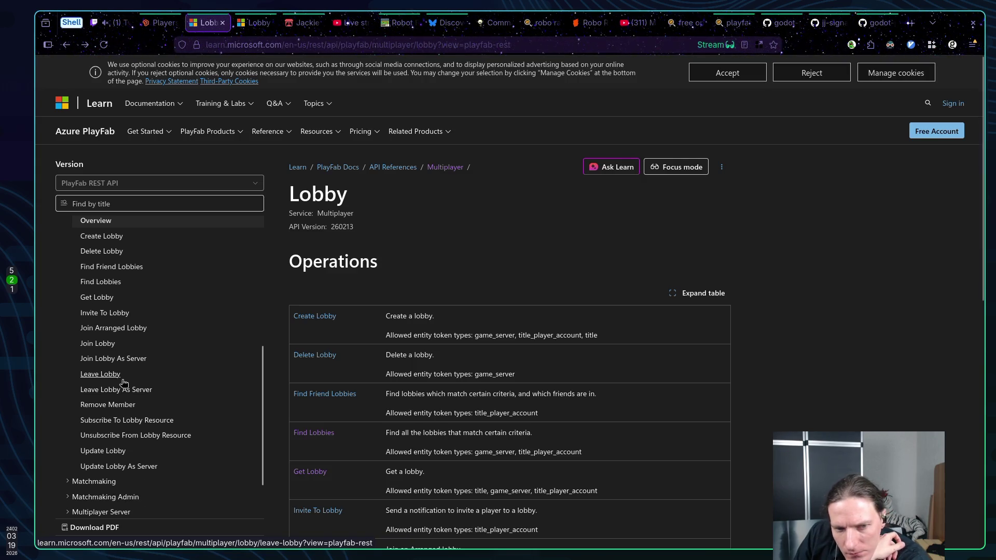
scroll(124, 385, "up", 1)
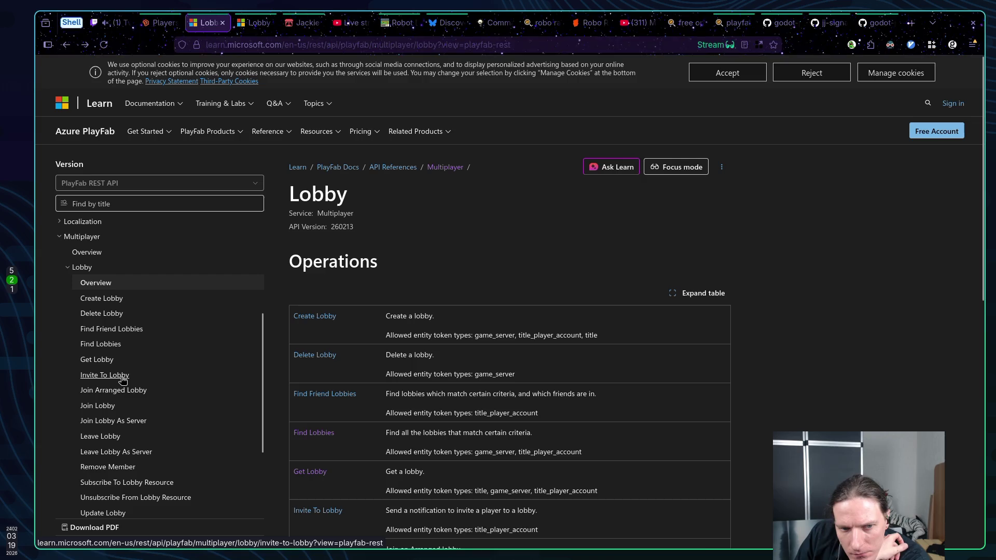
left_click(105, 303)
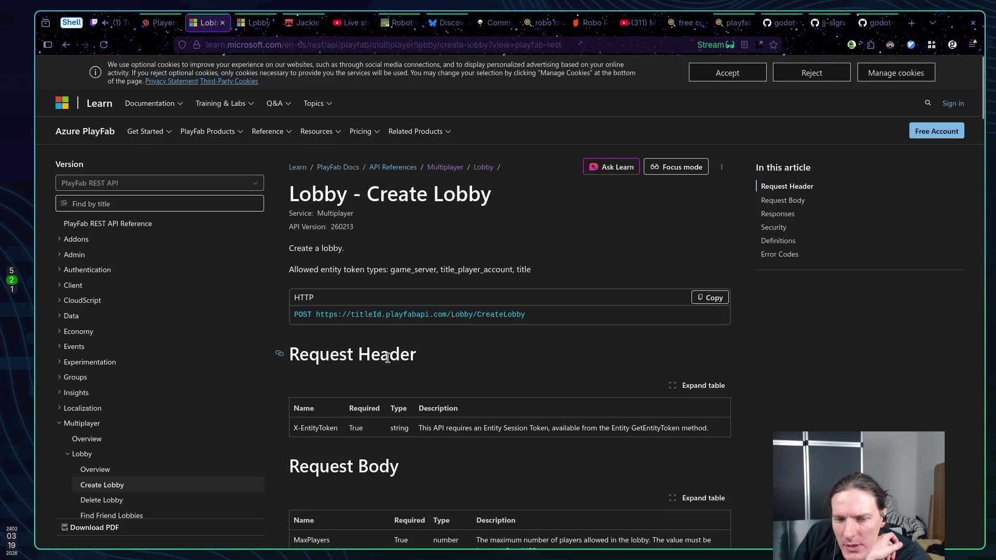
Step: Read Create Lobby's Request Body (MaxPlayers 2–128, Owner, UseConnections) down to Definitions
scroll(385, 358, "down", 2)
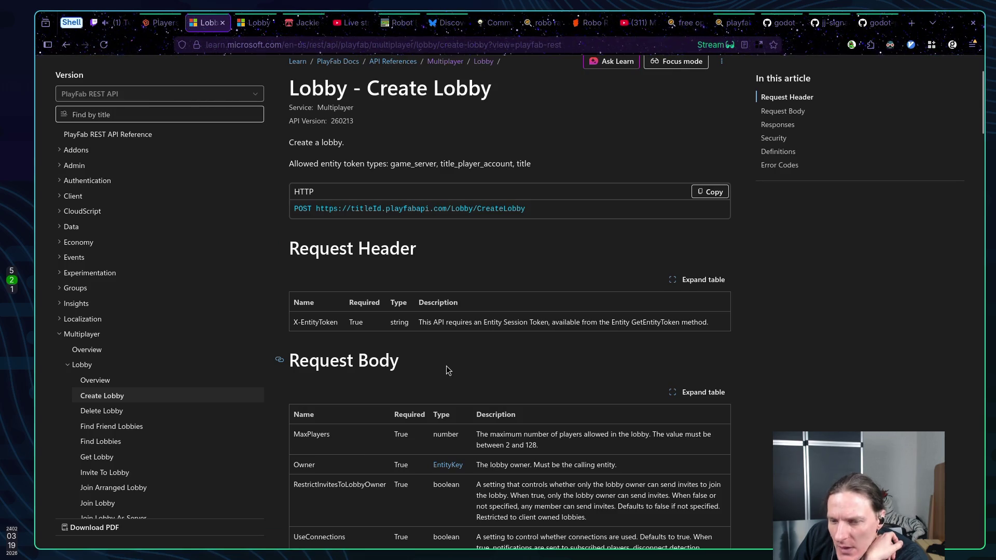
scroll(493, 363, "down", 1)
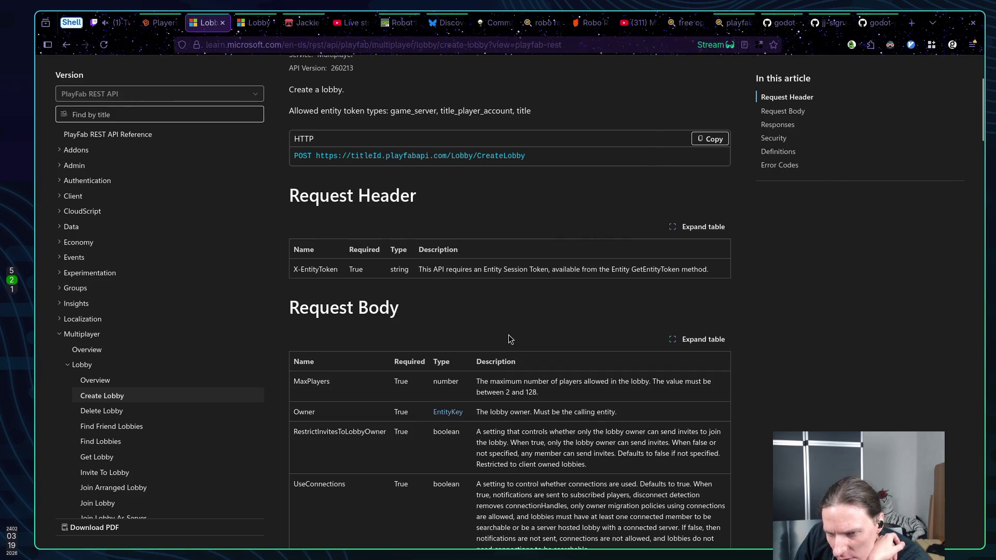
scroll(522, 335, "down", 1)
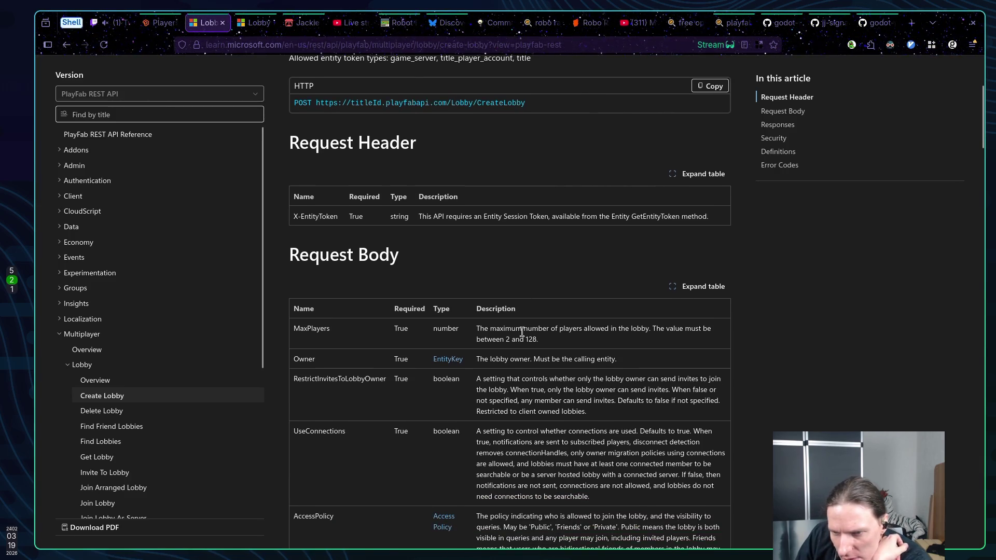
scroll(533, 330, "down", 1)
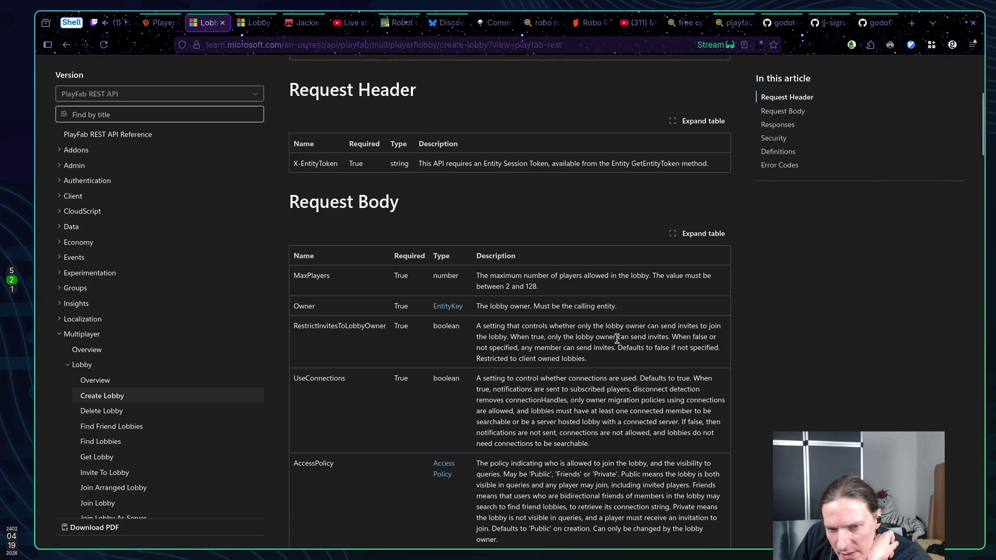
scroll(577, 357, "down", 1)
scroll(577, 357, "down", 4)
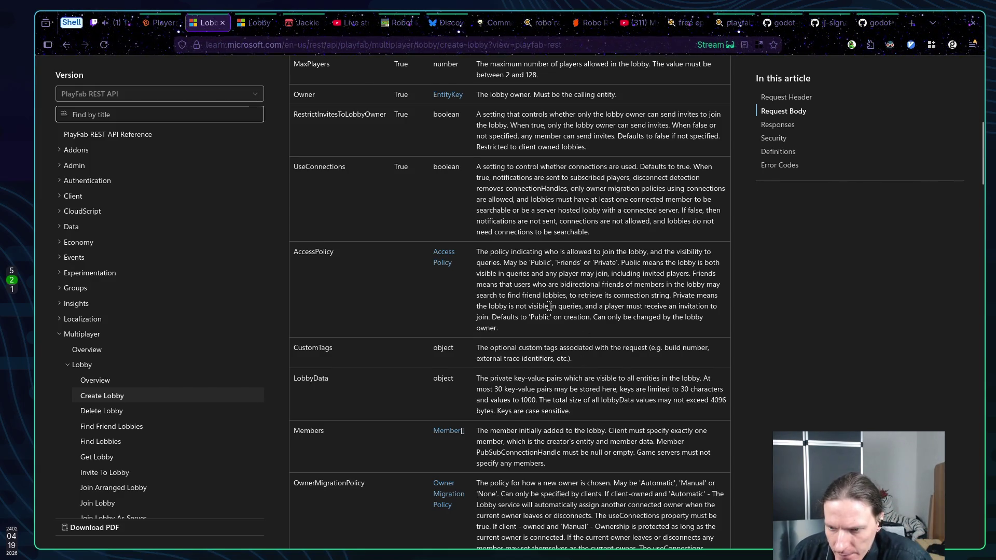
scroll(550, 306, "down", 1)
scroll(550, 301, "down", 4)
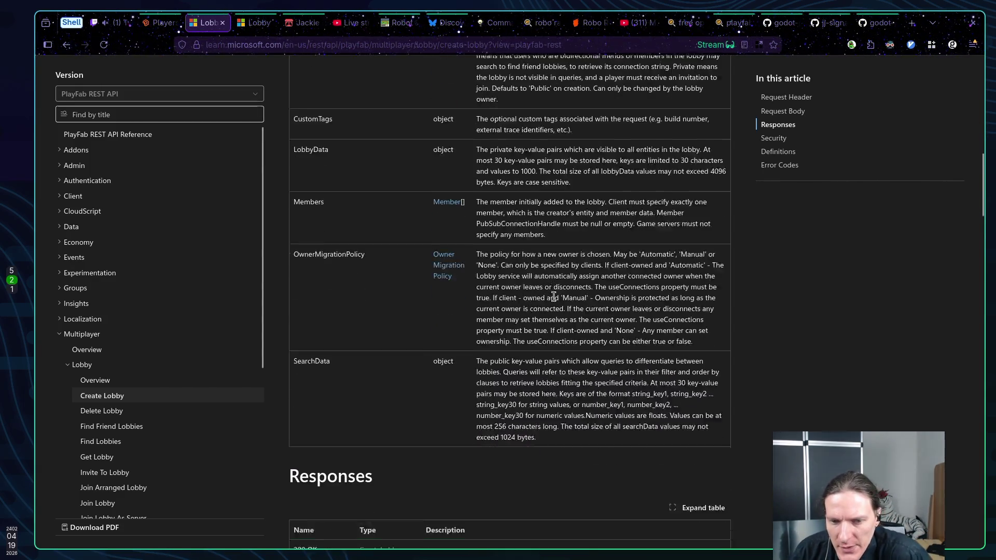
scroll(553, 296, "down", 3)
scroll(558, 302, "down", 4)
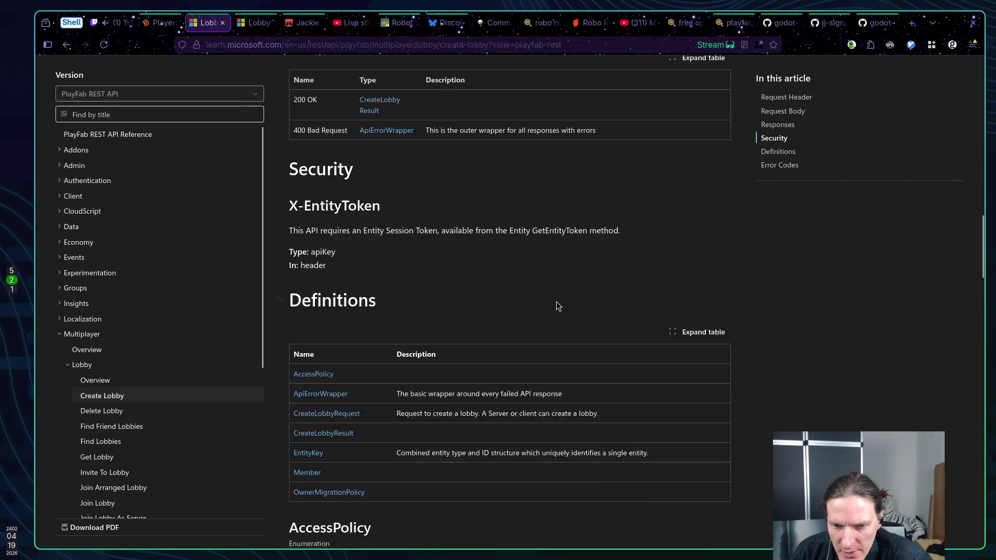
scroll(551, 301, "down", 1)
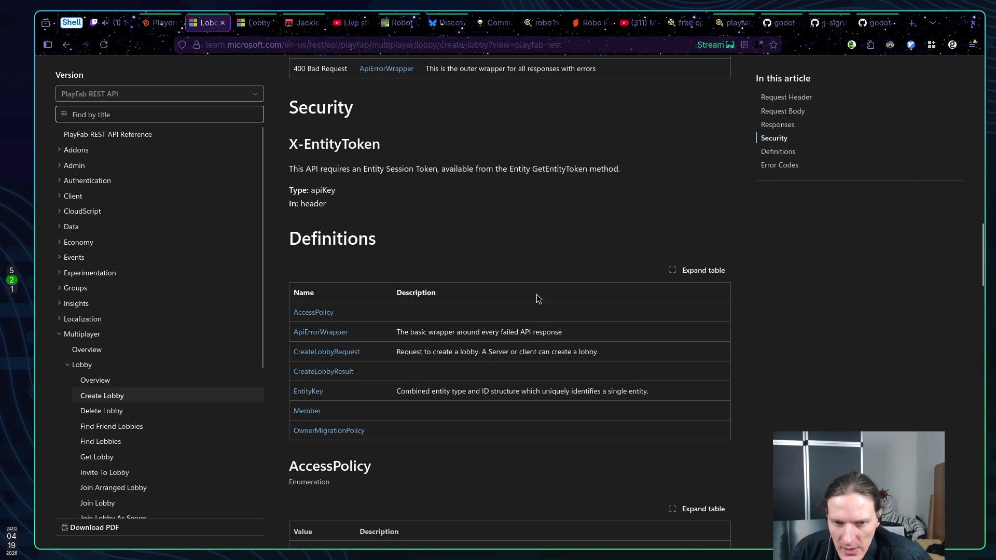
Step: Return to the Lobby overview and expand the Client section of the API navigation
key("alt+Left")
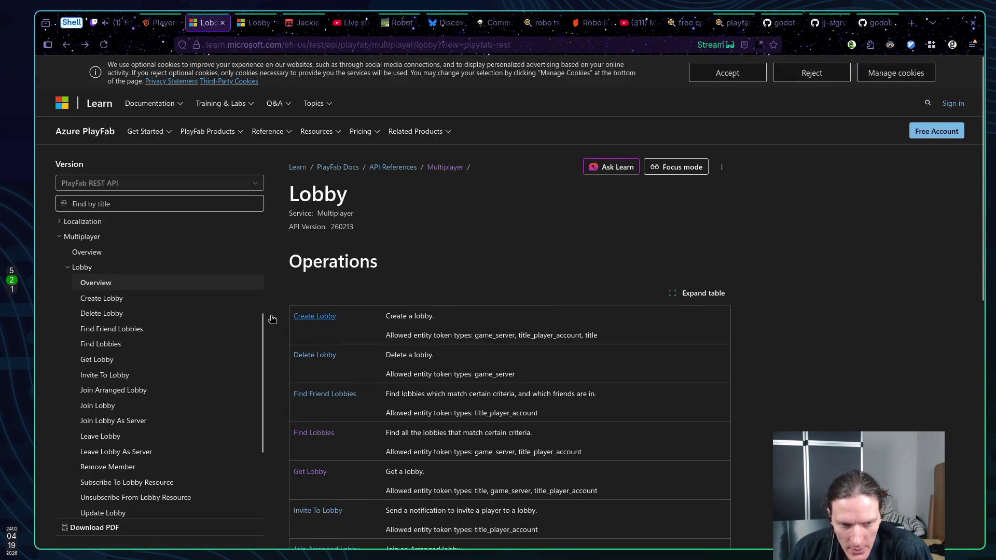
scroll(213, 317, "up", 2)
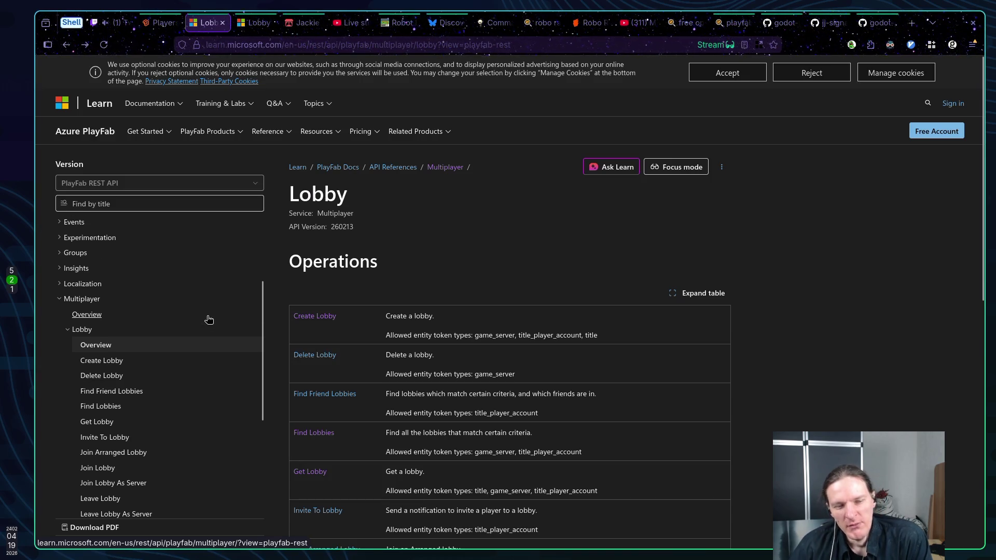
scroll(189, 328, "up", 3)
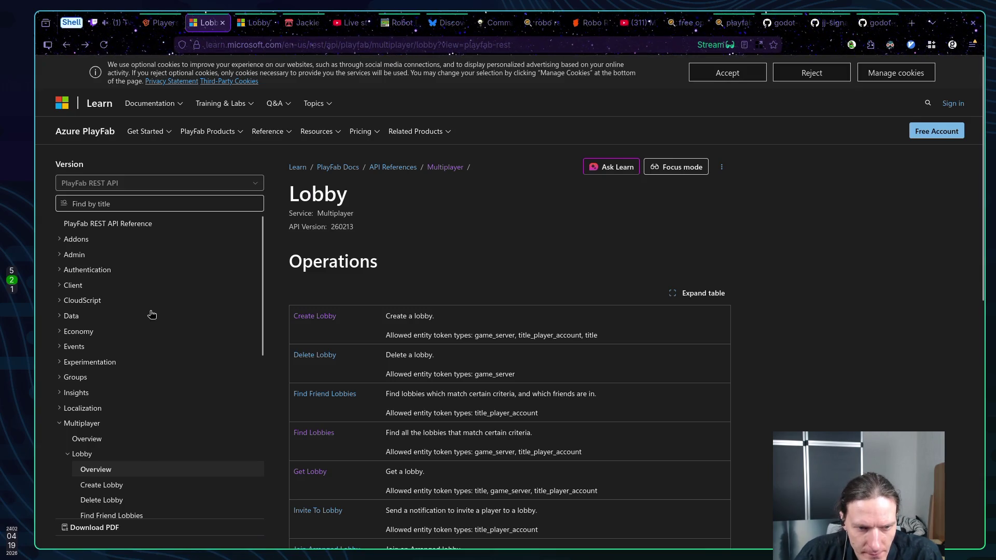
left_click(70, 287)
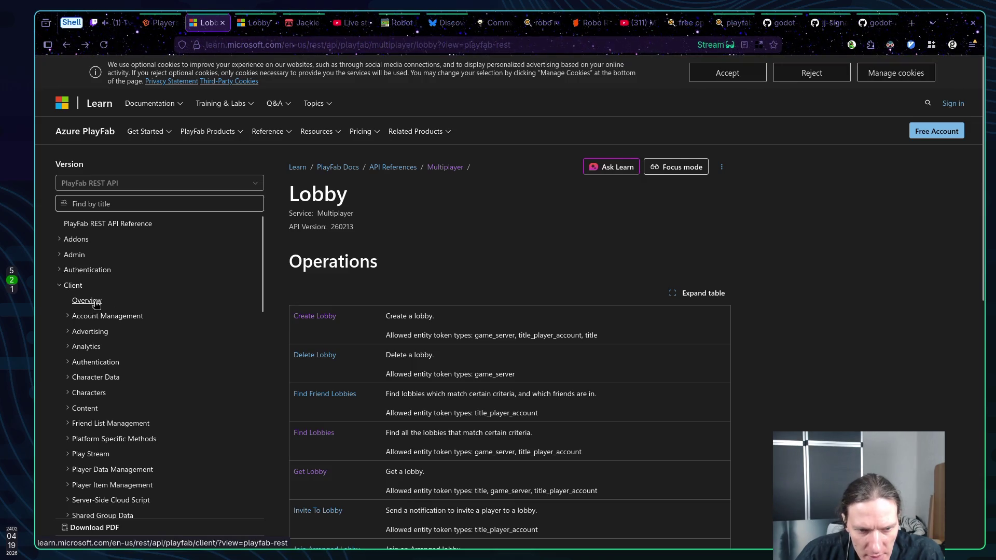
scroll(155, 315, "down", 2)
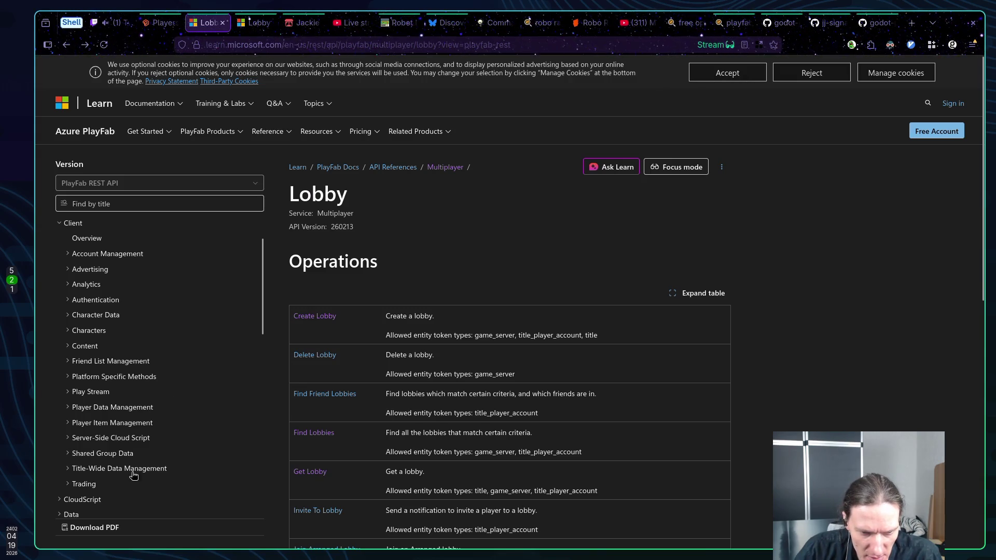
scroll(96, 470, "up", 2)
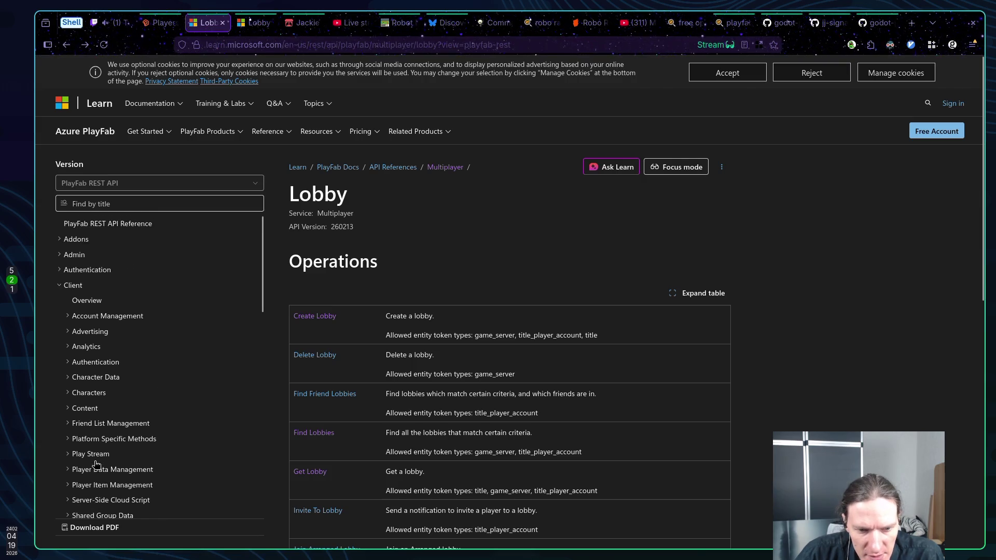
Step: Expand and then collapse Client Account Management and the Client section
left_click(68, 317)
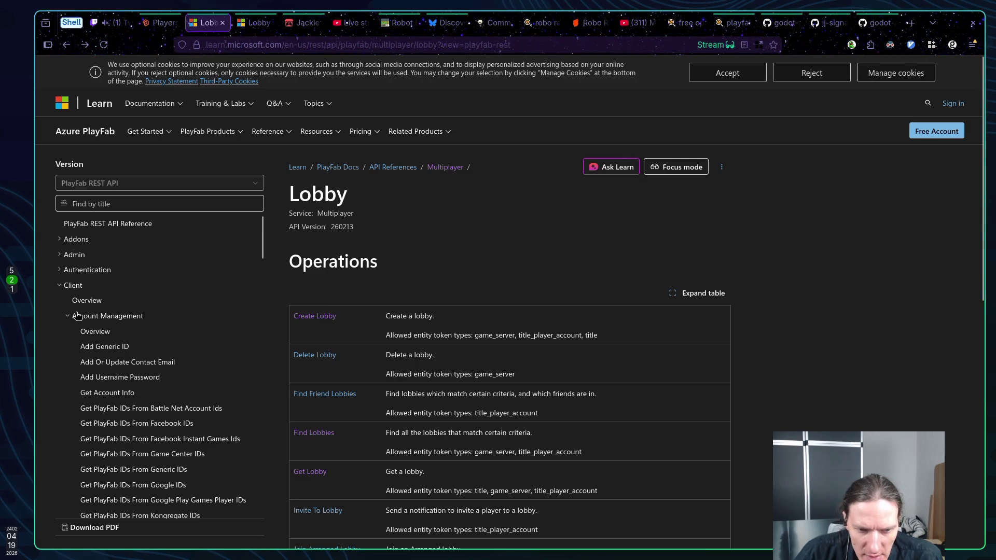
left_click(76, 315)
left_click(66, 286)
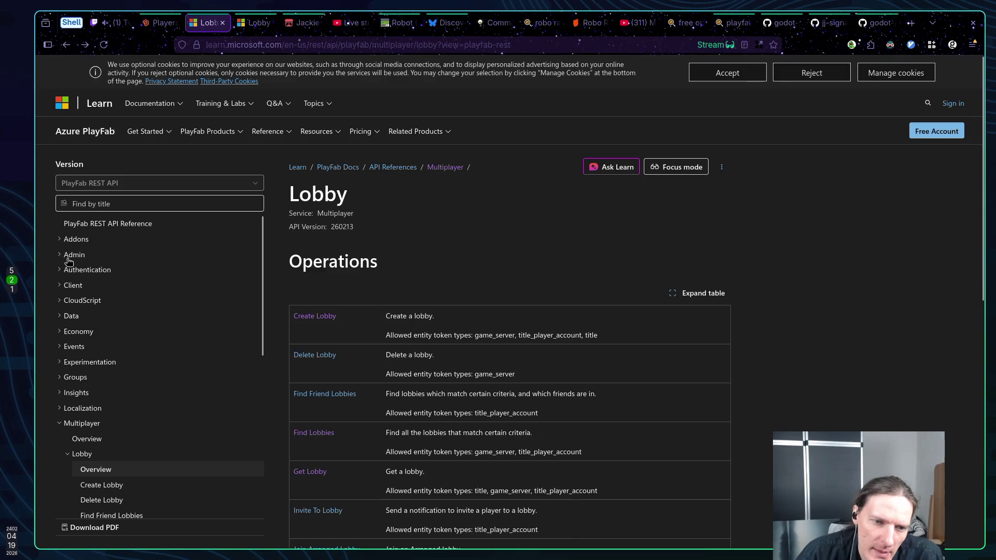
left_click(90, 206)
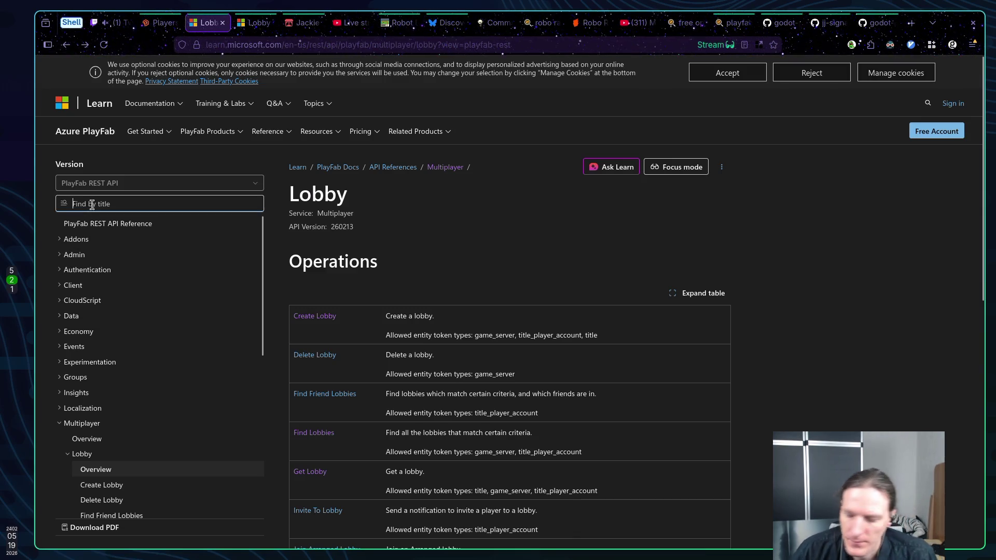
Step: Filter the API reference titles by 'Count', then by 'Player'
type("Count")
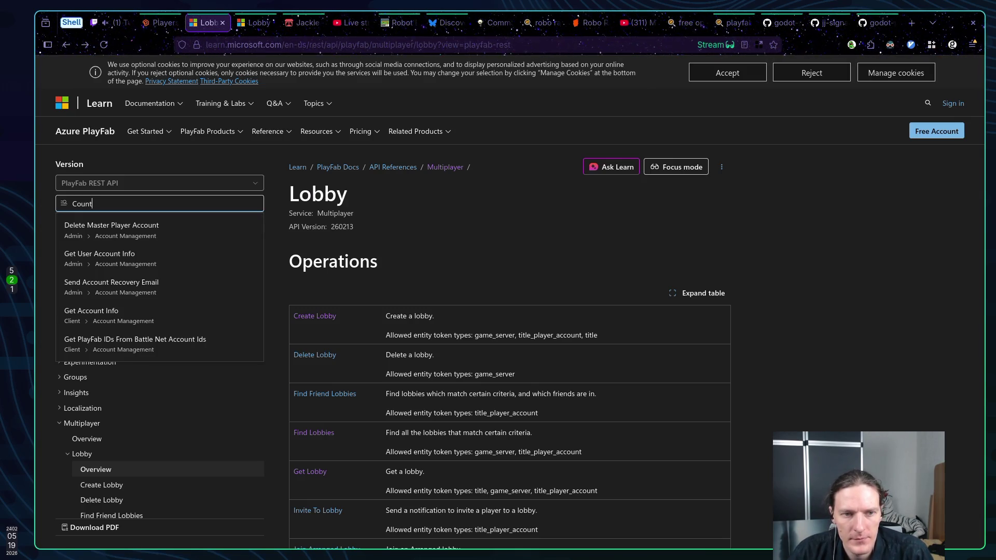
type("Player")
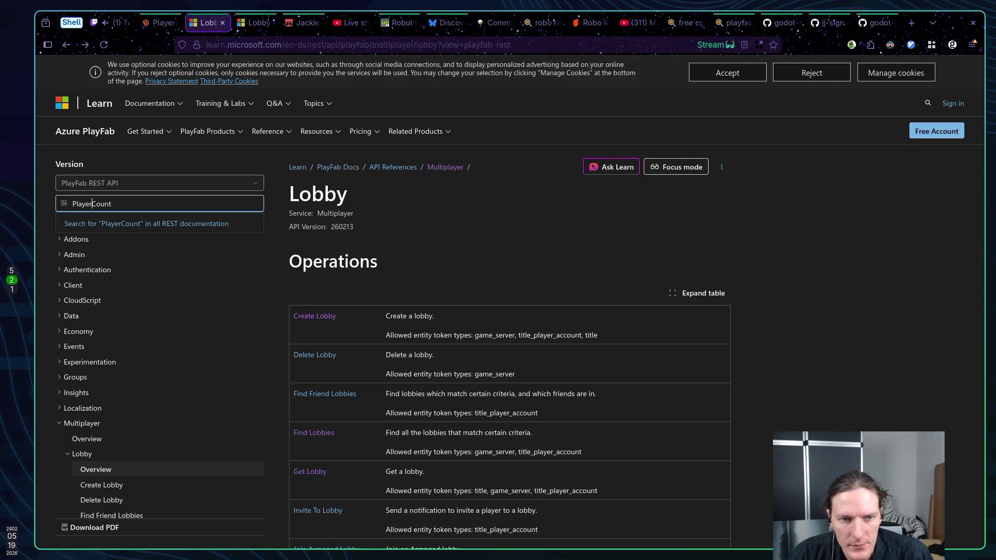
key("BackSpace")
key("BackSpace")
key("BackSpace")
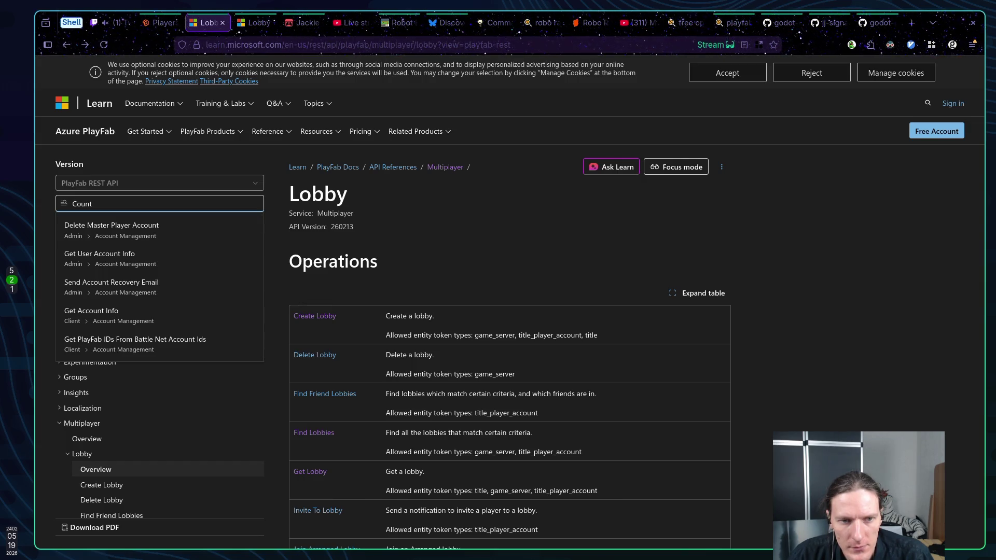
key("ctrl+a")
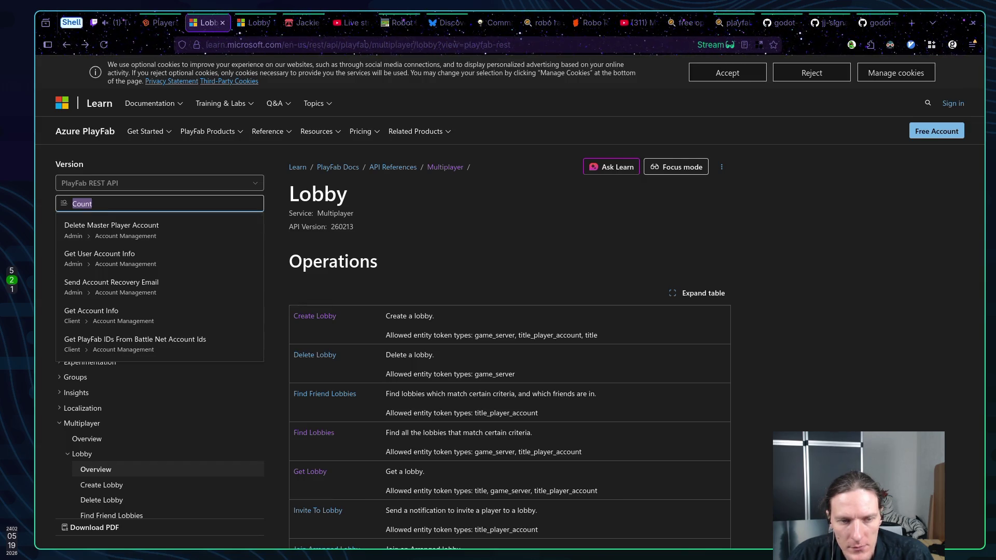
type("Player ")
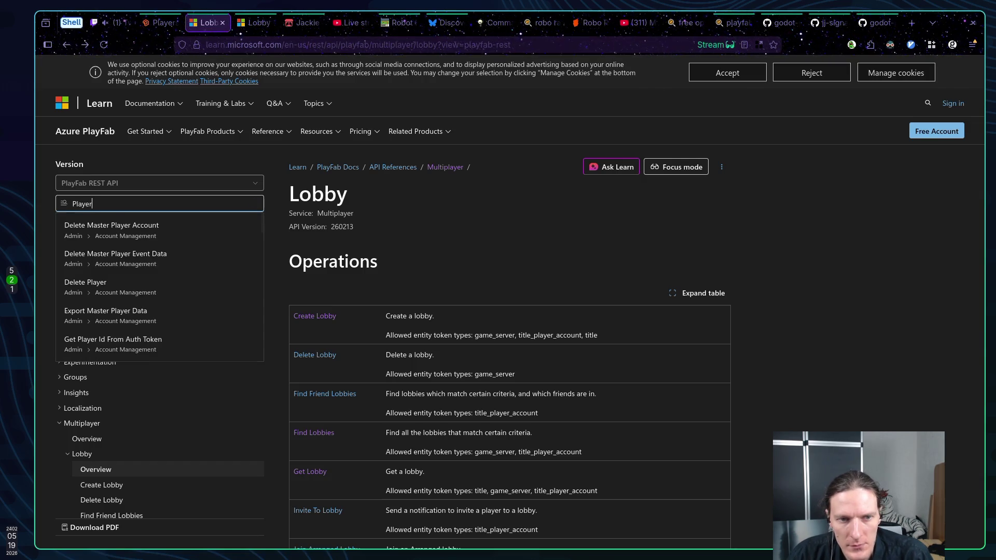
type("new")
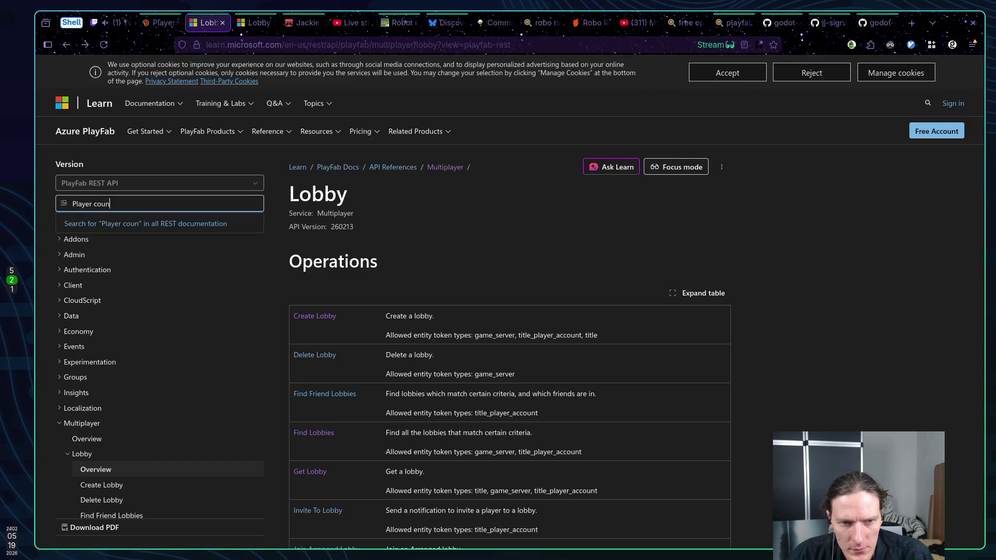
key("BackSpace")
key("BackSpace")
key("BackSpace")
Step: Try 'Total' and then 'Online' as title filters, then dismiss the suggestions
key("ctrl+a")
type("Total")
key("BackSpace")
key("BackSpace")
key("BackSpace")
type("Online")
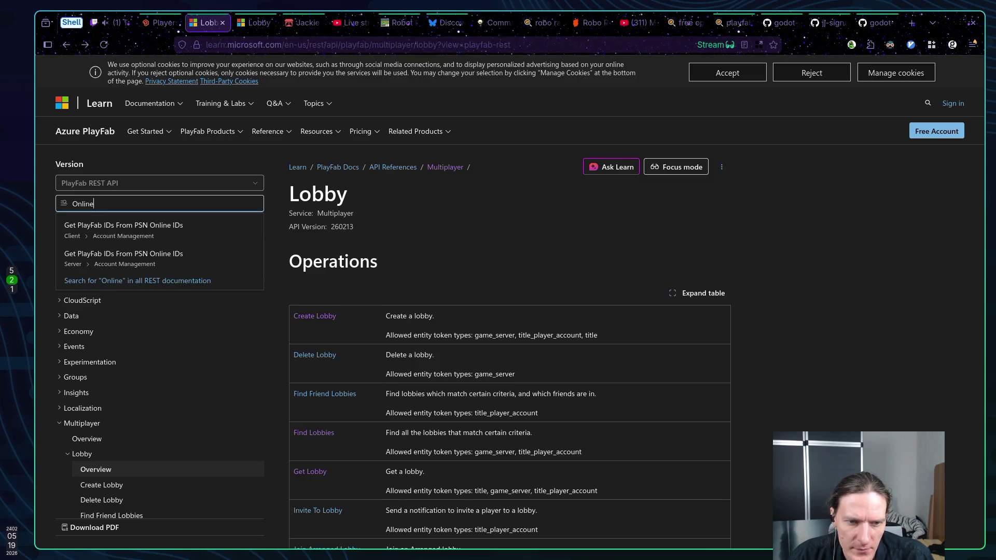
key("Escape")
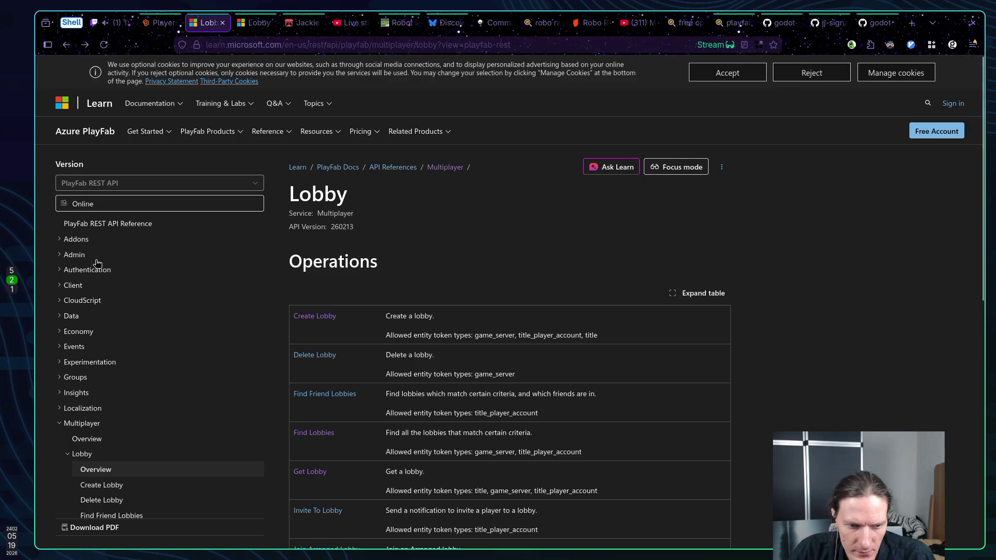
Step: Search Kagi for 'playfab total player online' and check its Quick Answer for a total-online metric
left_click(879, 22)
left_click(916, 24)
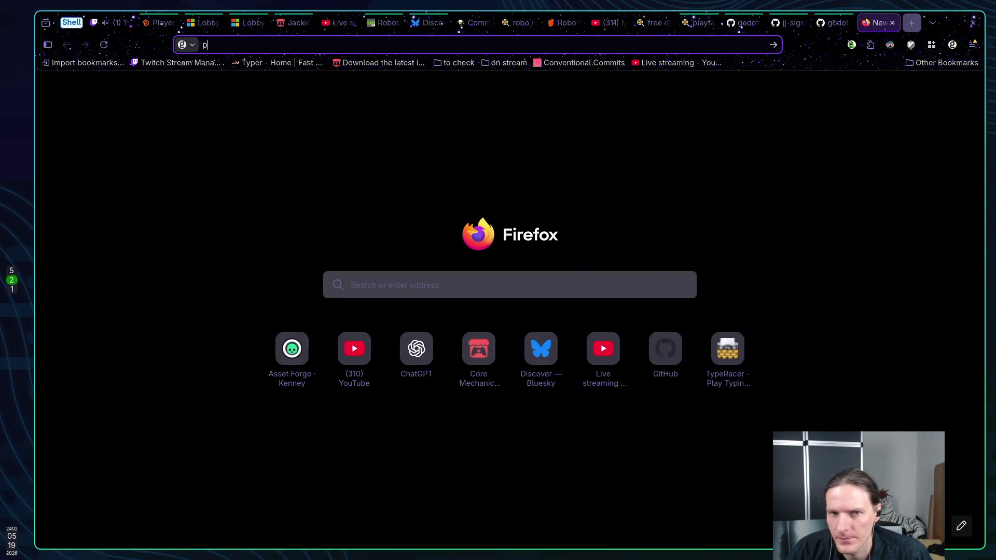
type("playfab ")
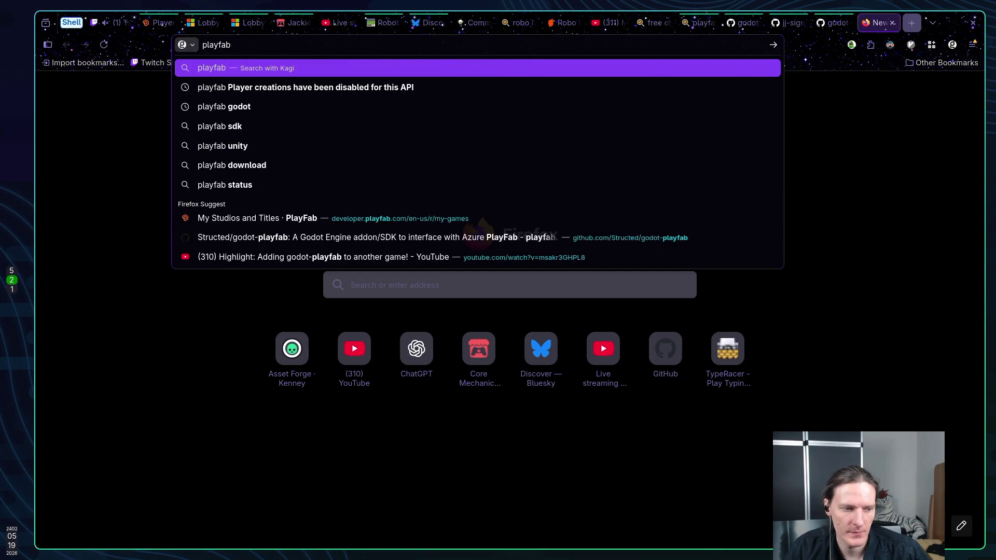
type("total player online")
key("Return")
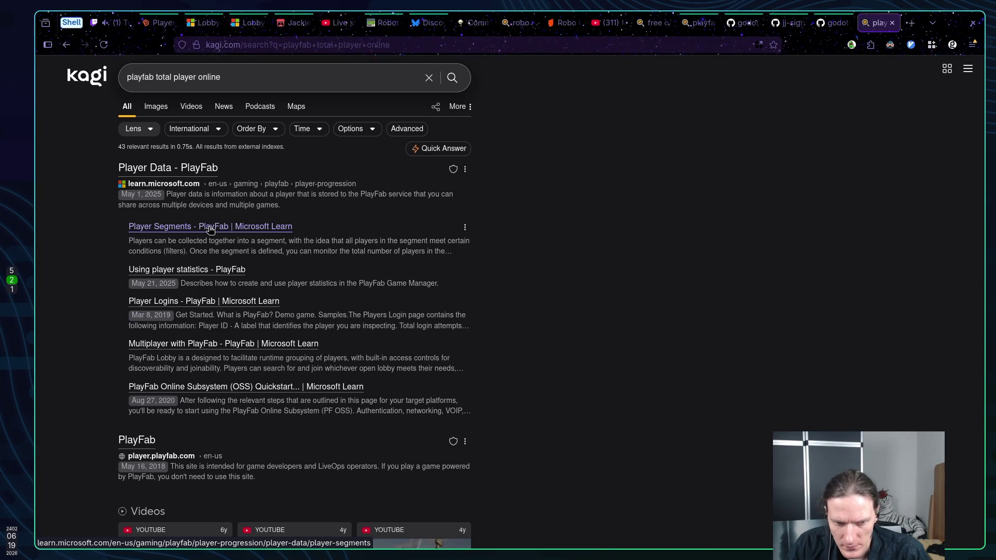
scroll(515, 262, "down", 8)
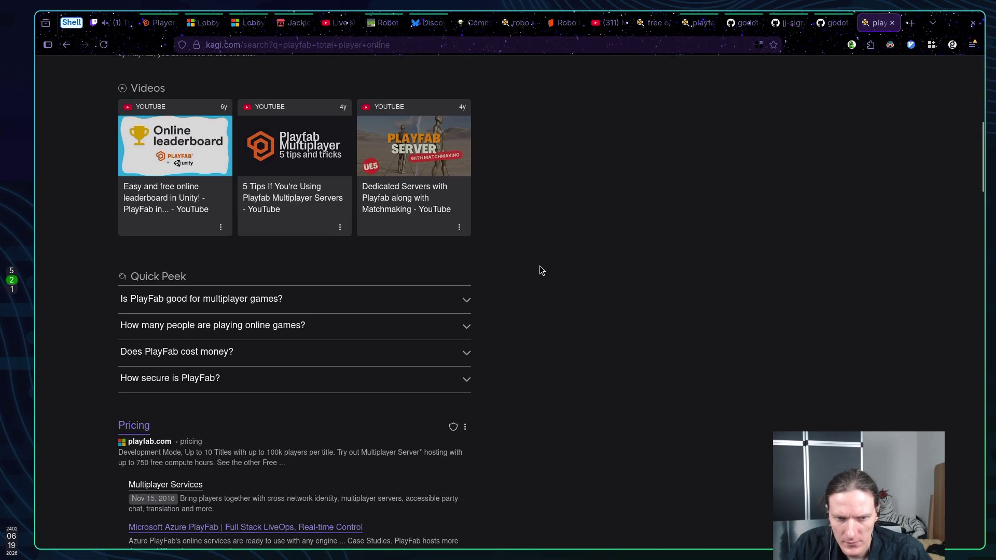
scroll(539, 267, "down", 3)
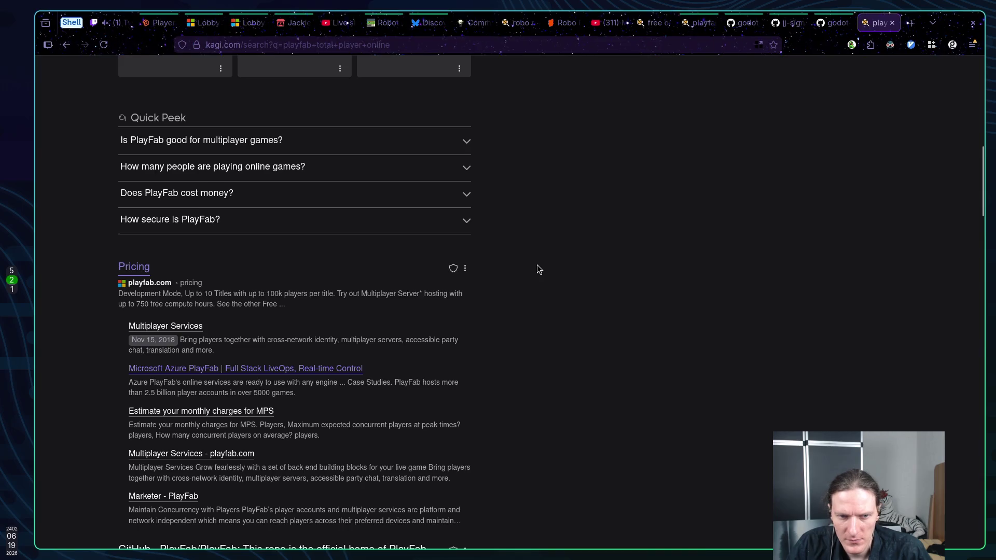
scroll(537, 267, "down", 5)
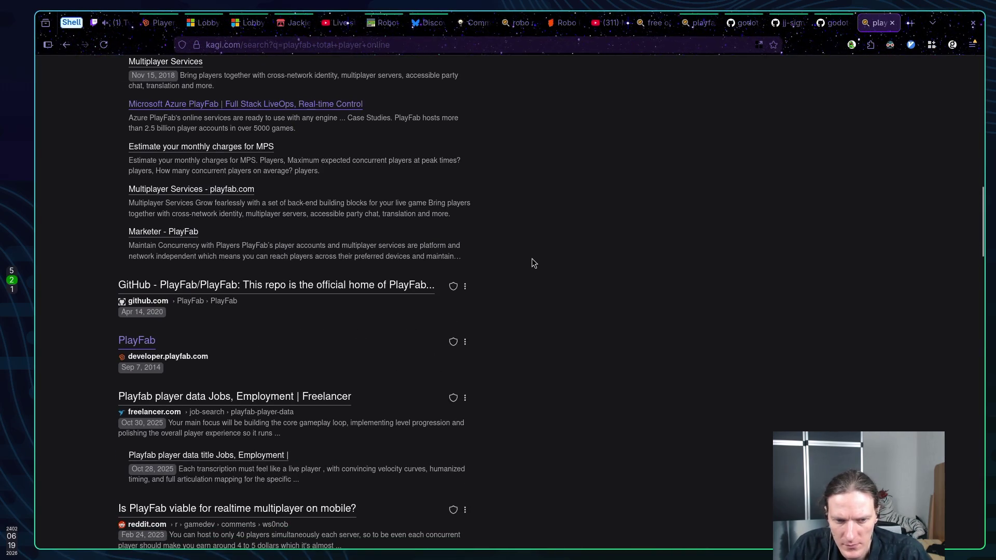
scroll(530, 263, "up", 20)
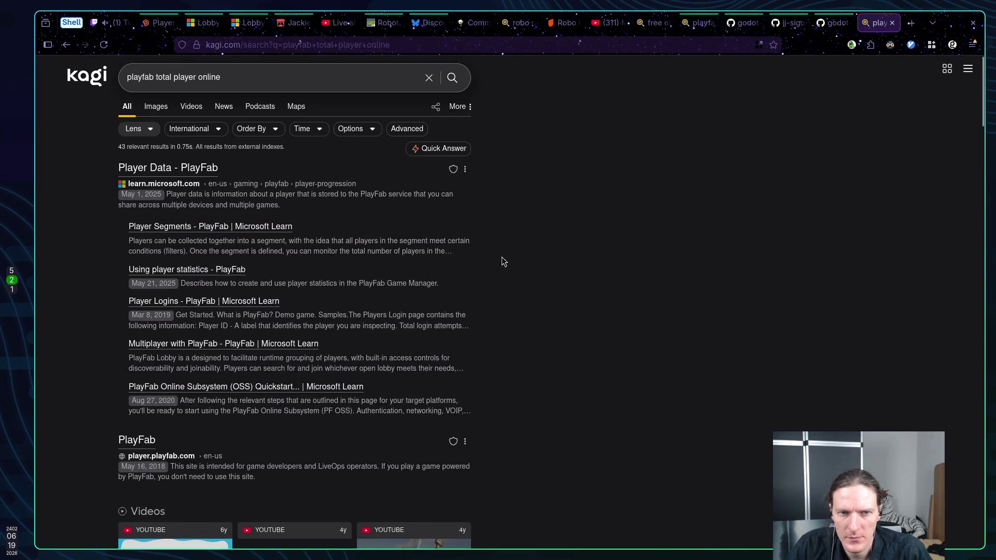
left_click(430, 150)
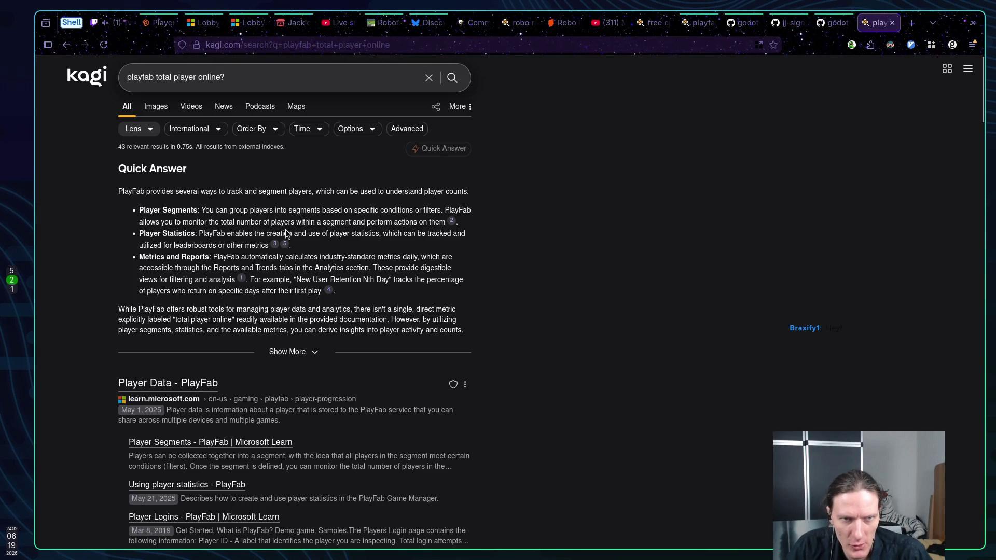
left_click(119, 26)
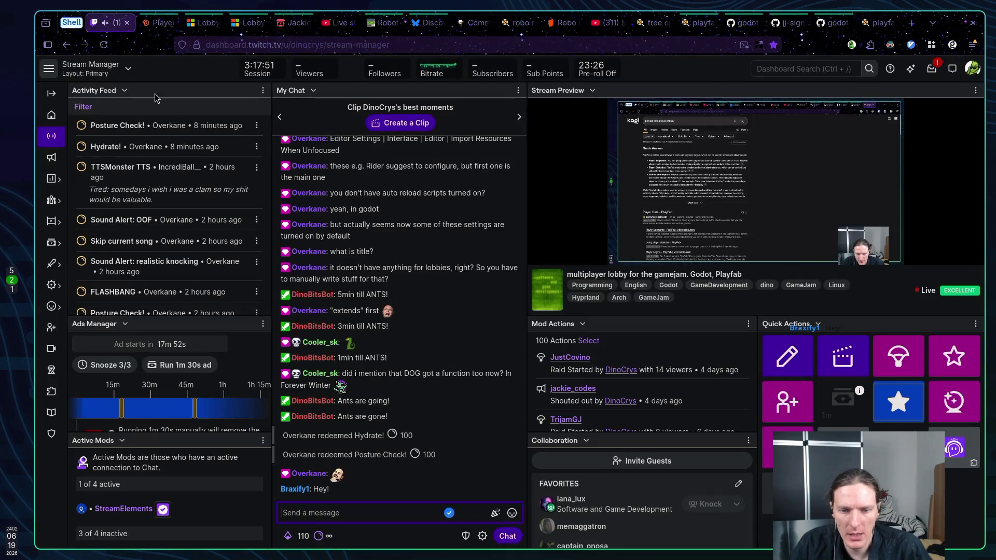
Step: Refresh the PlayFab Players search, review the search tips, and return to the Find Lobbies docs
left_click(153, 23)
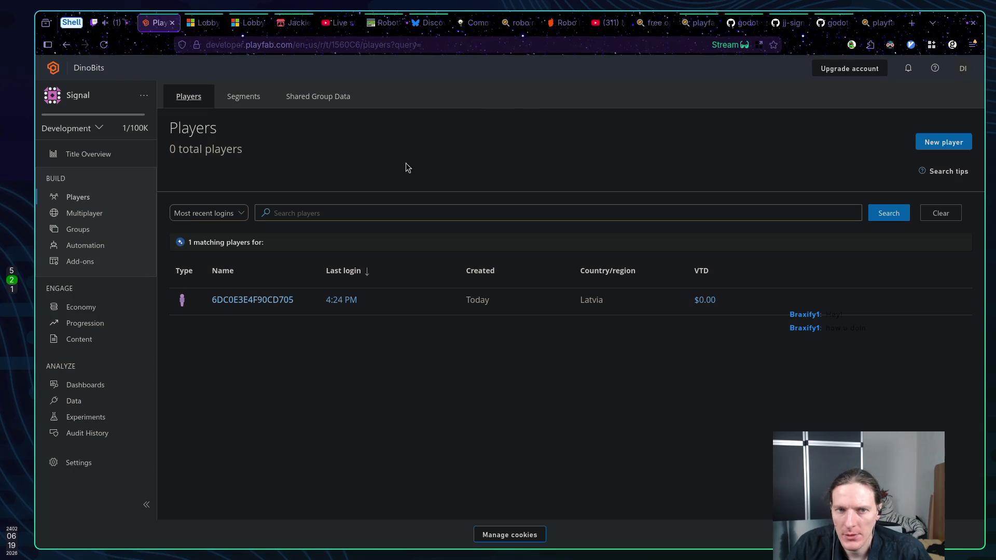
left_click(876, 218)
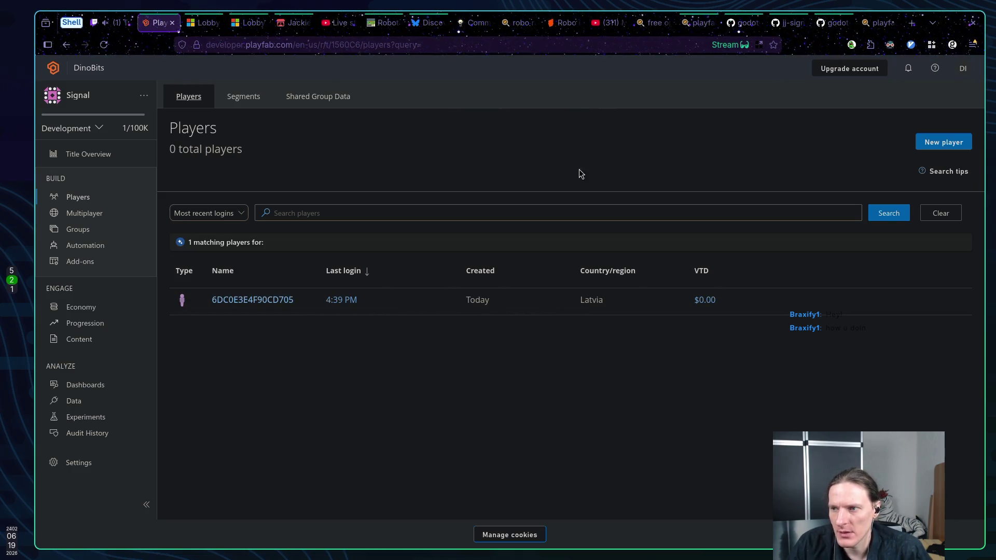
left_click(931, 171)
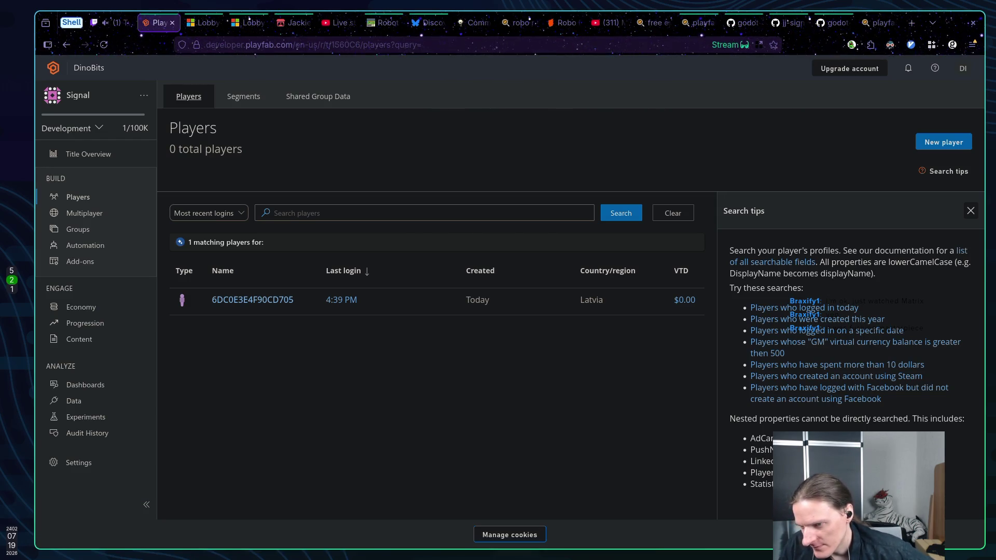
left_click(969, 211)
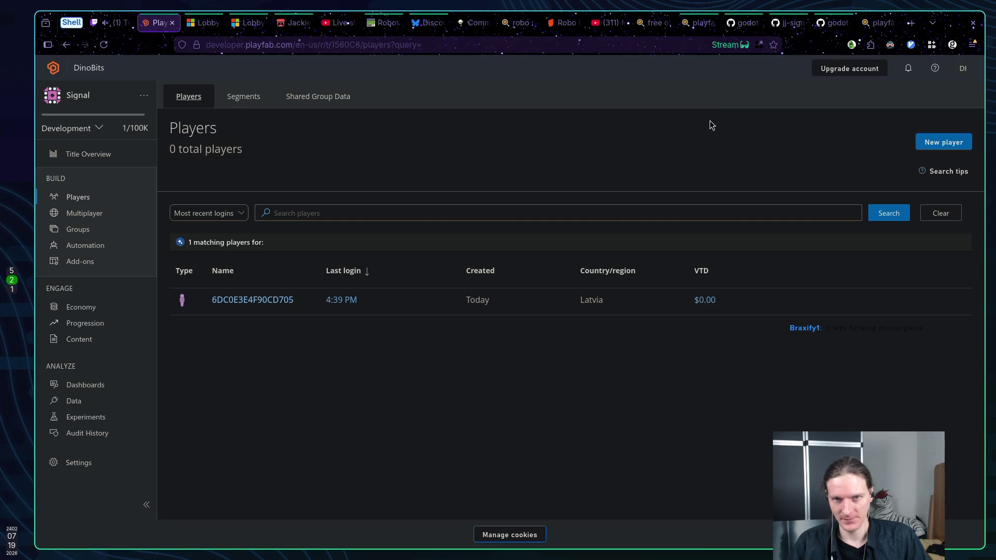
left_click(248, 23)
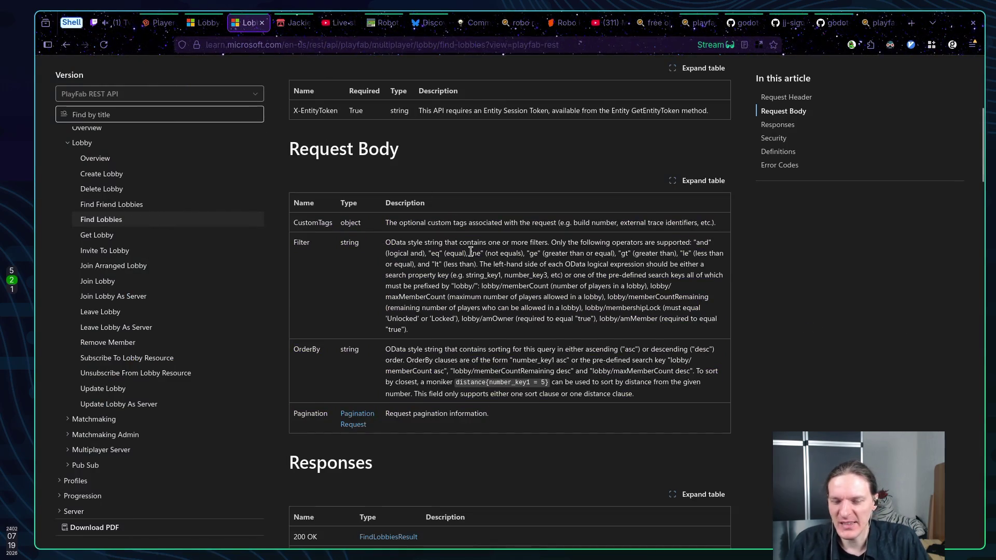
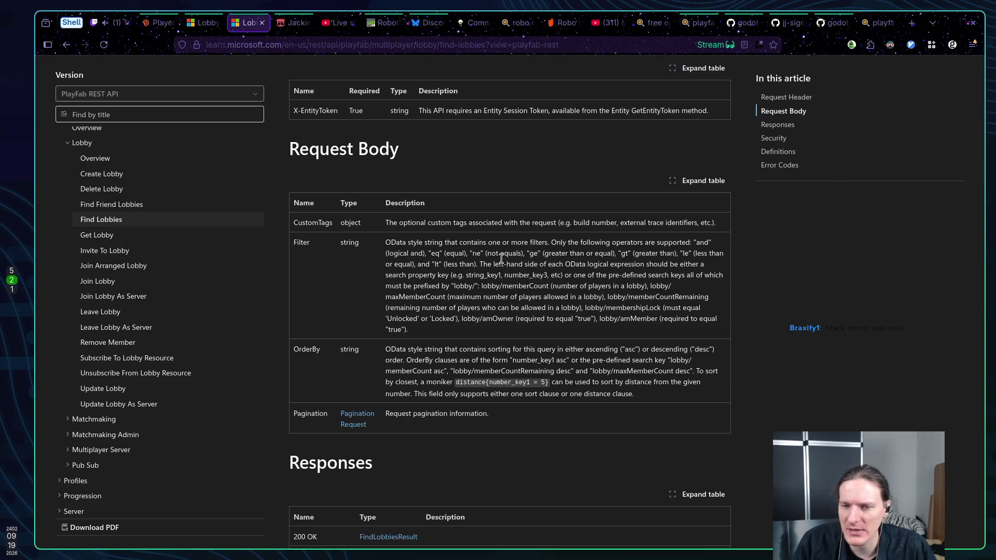
Step: Jump to the FindLobbiesResult definition and look over its Lobbies and Pagination rows
scroll(501, 275, "down", 2)
scroll(501, 276, "up", 2)
scroll(504, 267, "down", 1)
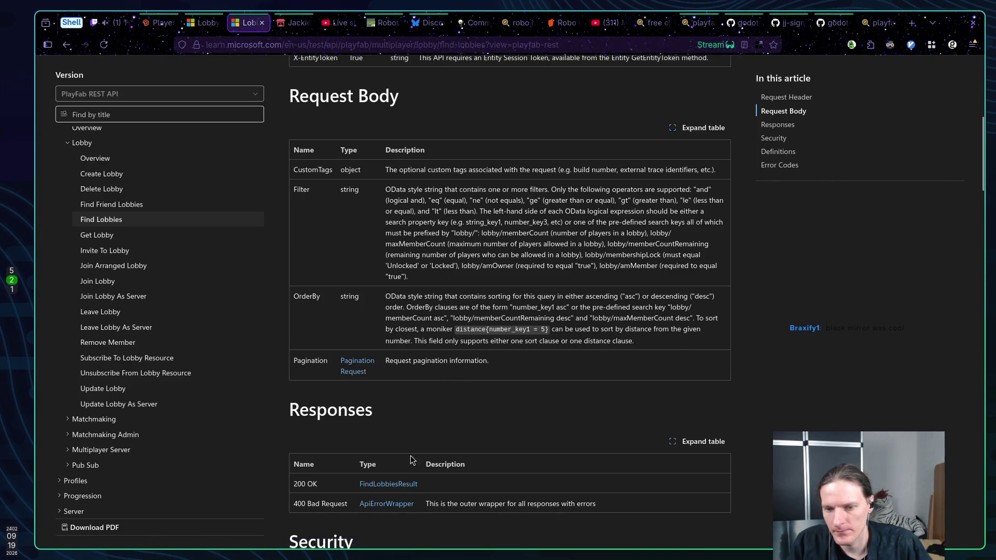
left_click(396, 484)
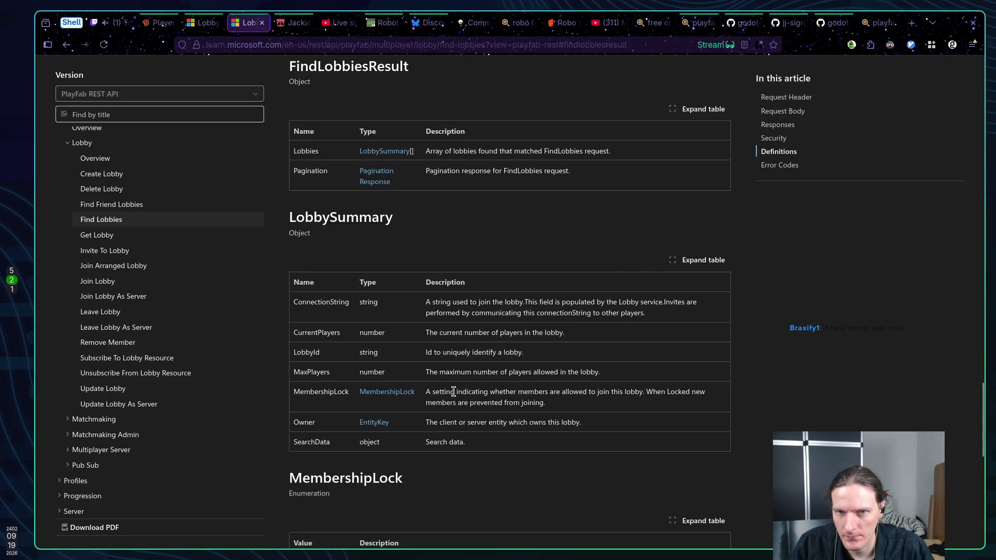
scroll(502, 391, "up", 1)
scroll(502, 390, "up", 2)
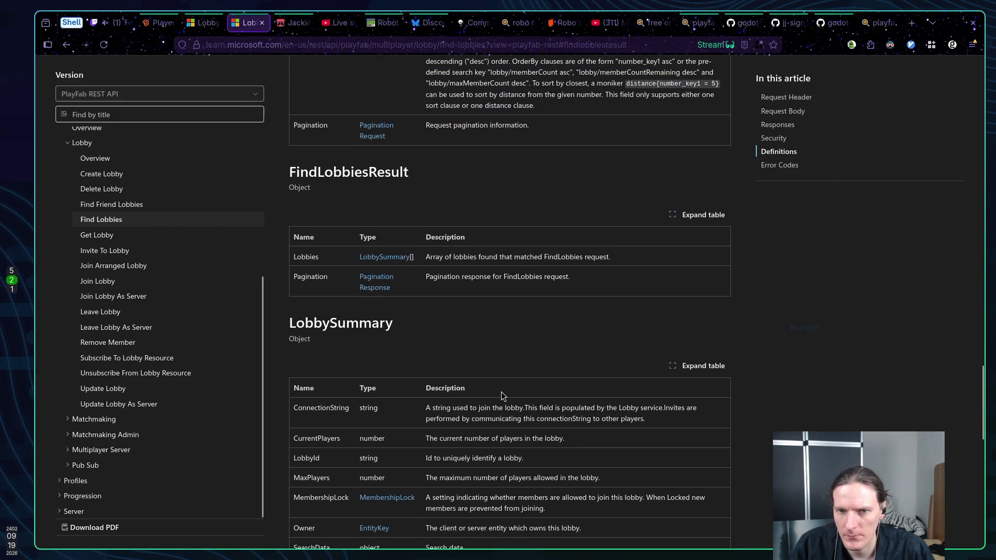
mouse_move(589, 284)
left_mouse_down()
mouse_move(278, 265)
mouse_move(289, 261)
left_mouse_up()
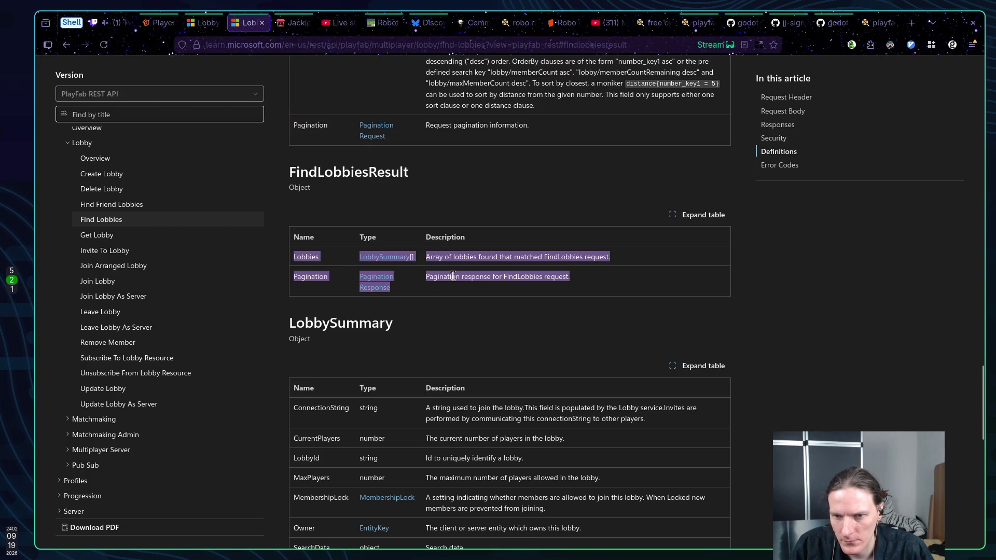
left_click(482, 277)
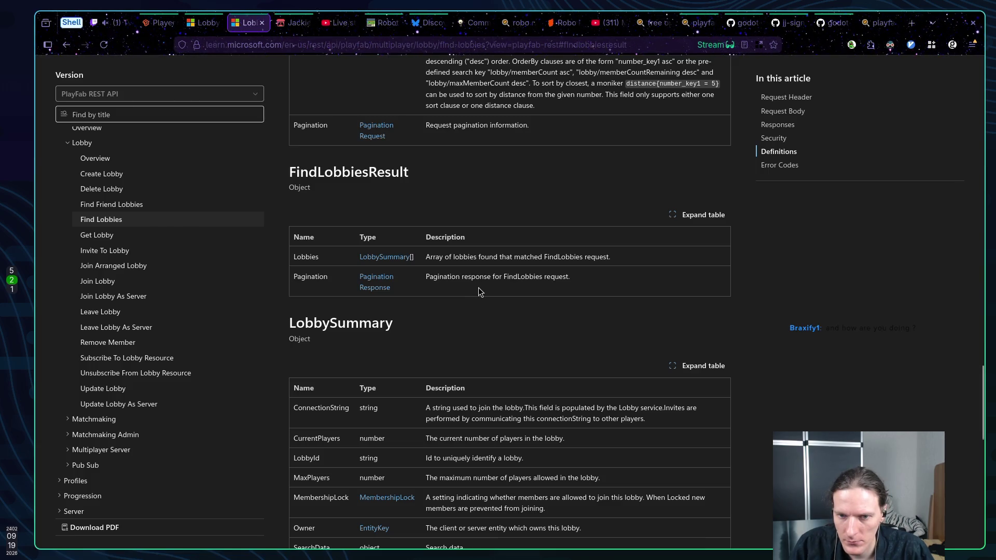
Step: Add blank lines at the end of lobby.gd for new code, then return to the PlayFab docs
key("super+1")
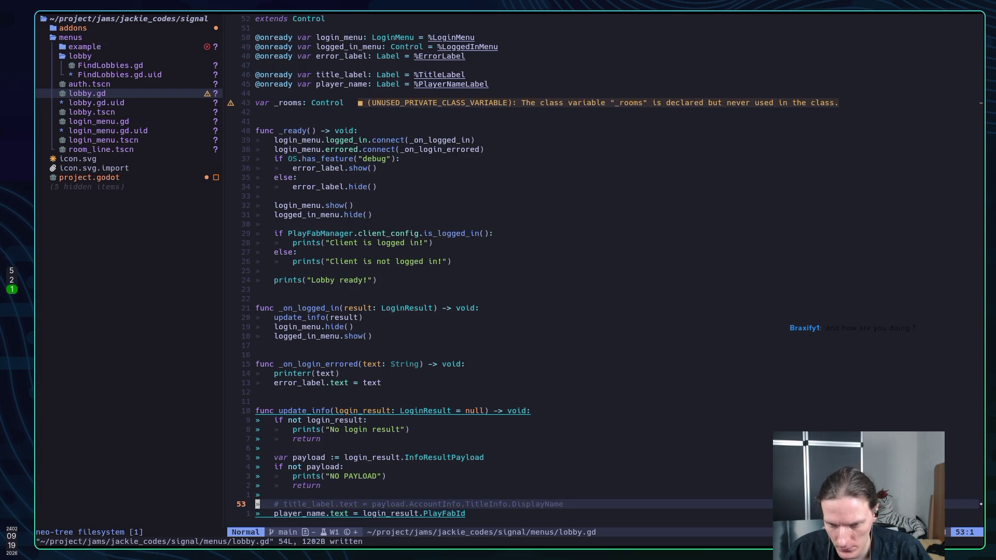
key("j")
key("o")
key("Return")
key("Return")
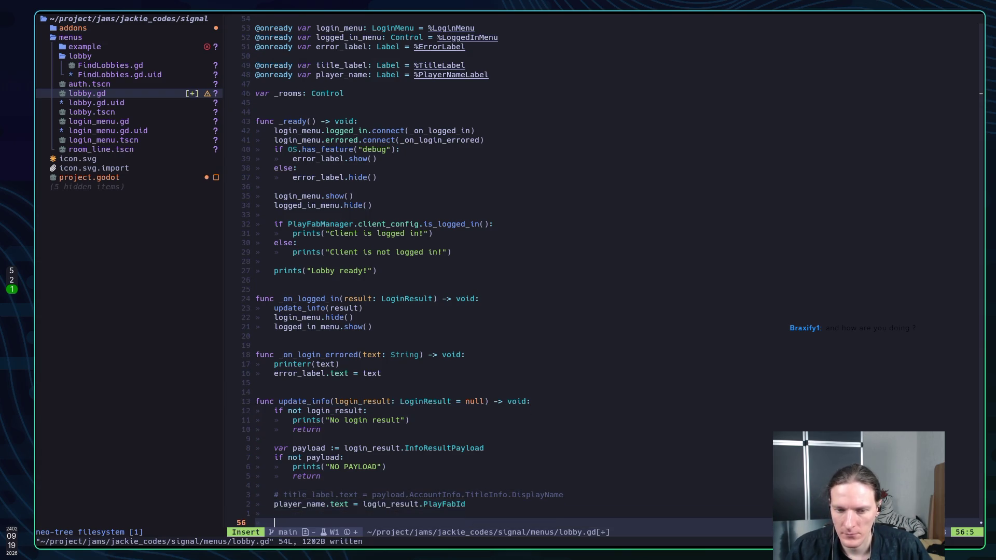
key("Escape")
key("super+2")
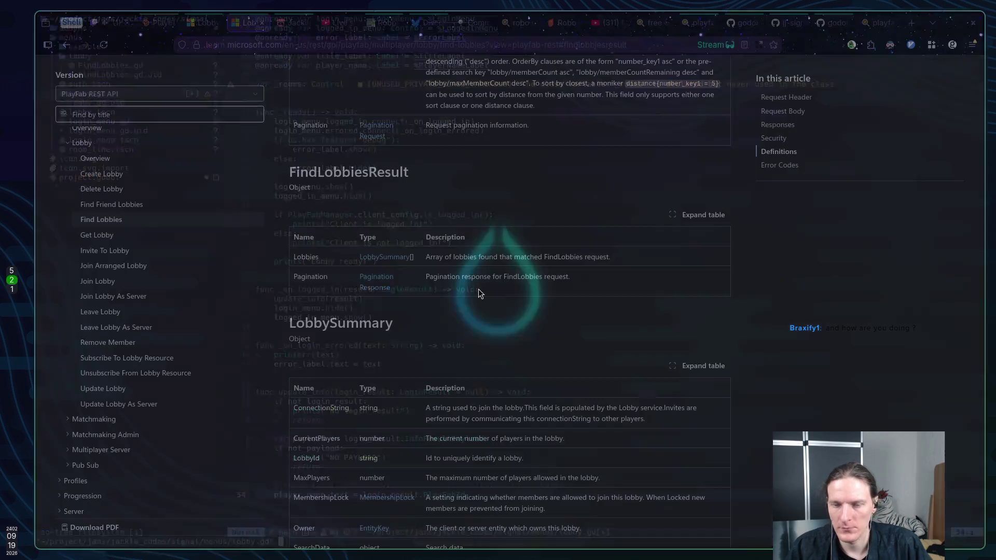
Step: Close the extra godot-playfab tab and bring up the godot-playfab docs README
left_click(788, 26)
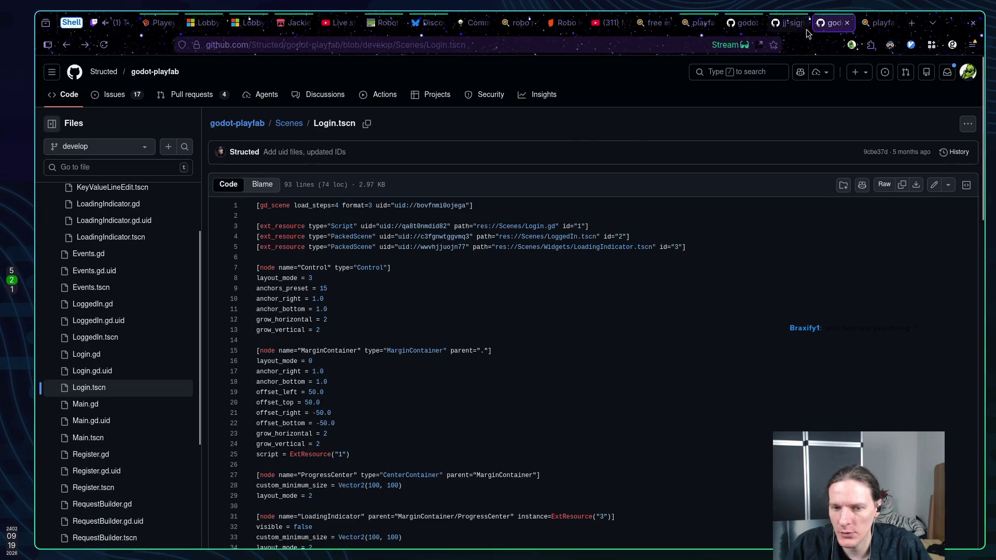
middle_click(832, 23)
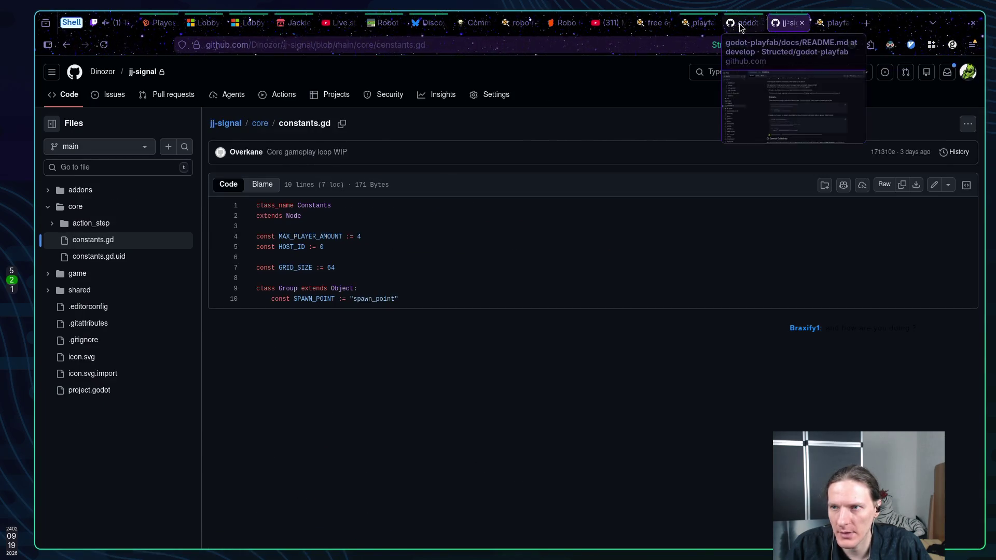
left_click(740, 24)
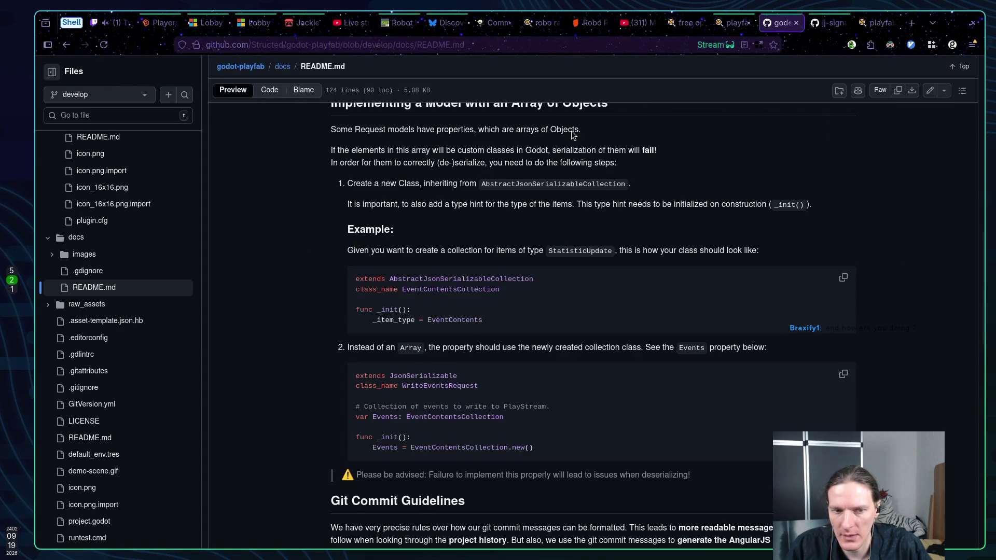
Step: Open docs/3-basic-requests.md and read down to its post_dict_auth Examples section
scroll(99, 255, "up", 5)
scroll(99, 256, "up", 5)
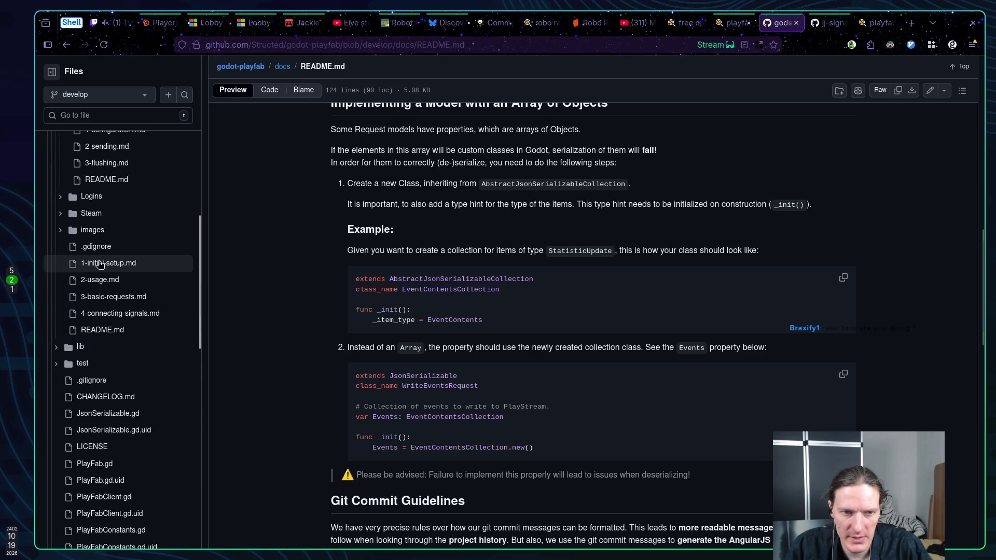
left_click(783, 26)
scroll(510, 325, "down", 1)
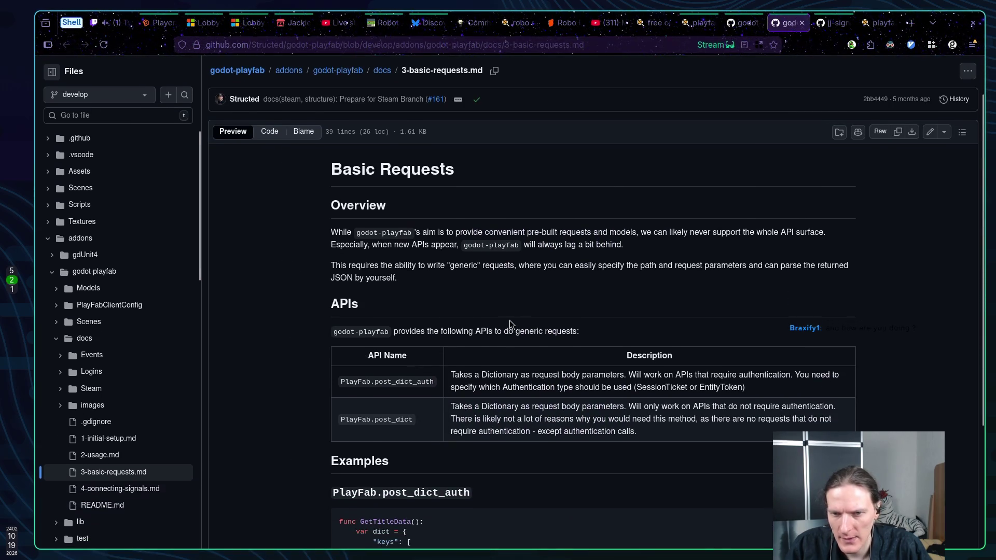
scroll(518, 316, "down", 3)
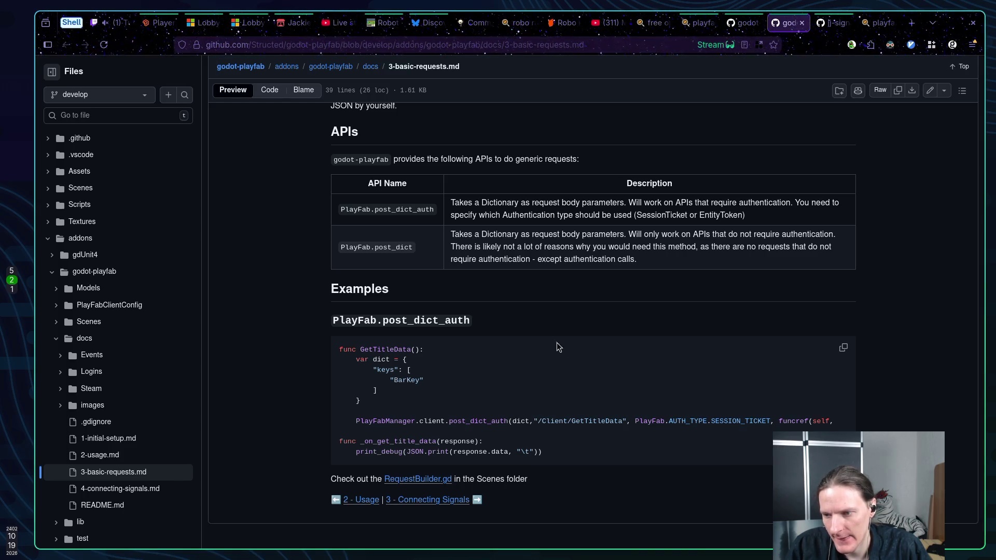
mouse_move(713, 461)
left_mouse_down()
mouse_move(781, 461)
mouse_move(576, 451)
left_mouse_up()
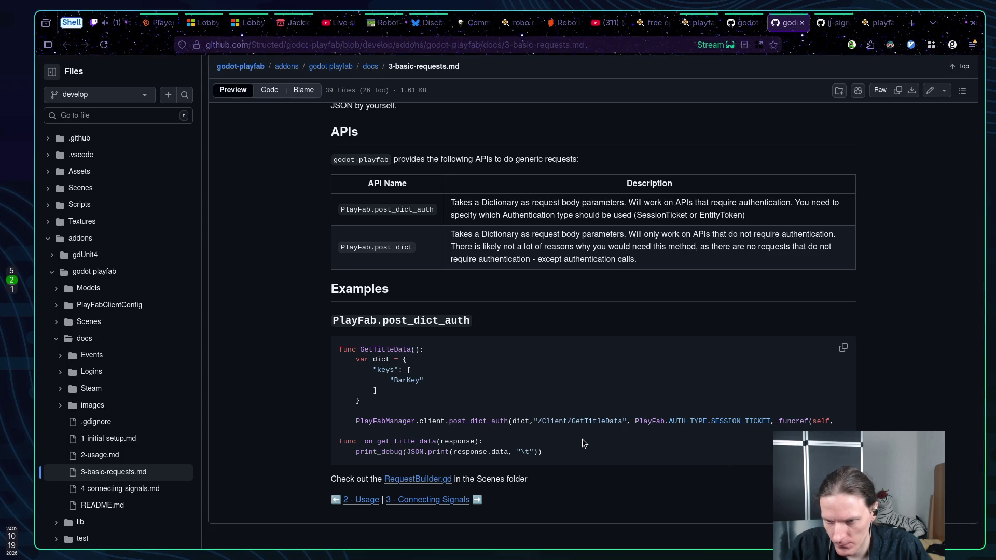
key("alt+Tab")
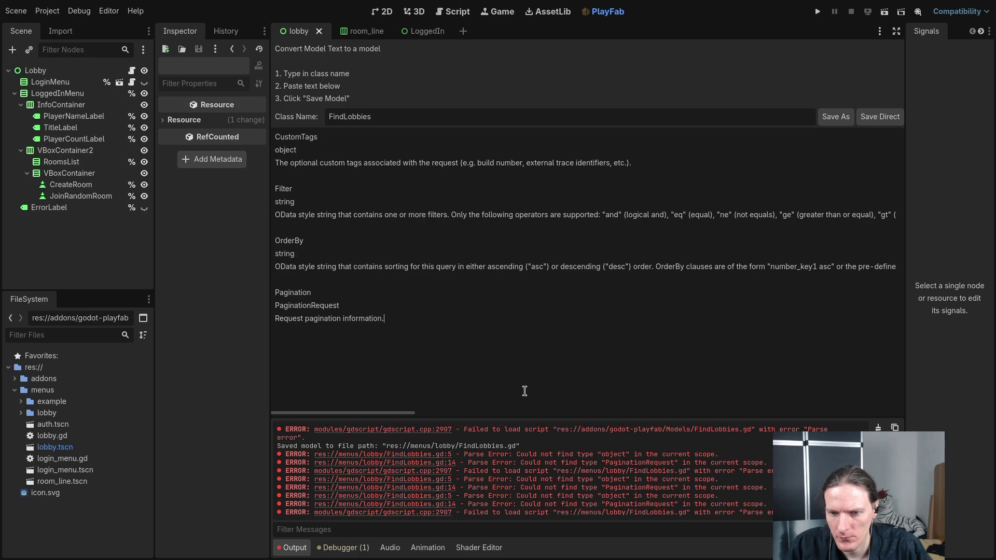
key("alt+Tab")
scroll(525, 365, "up", 5)
scroll(521, 367, "down", 4)
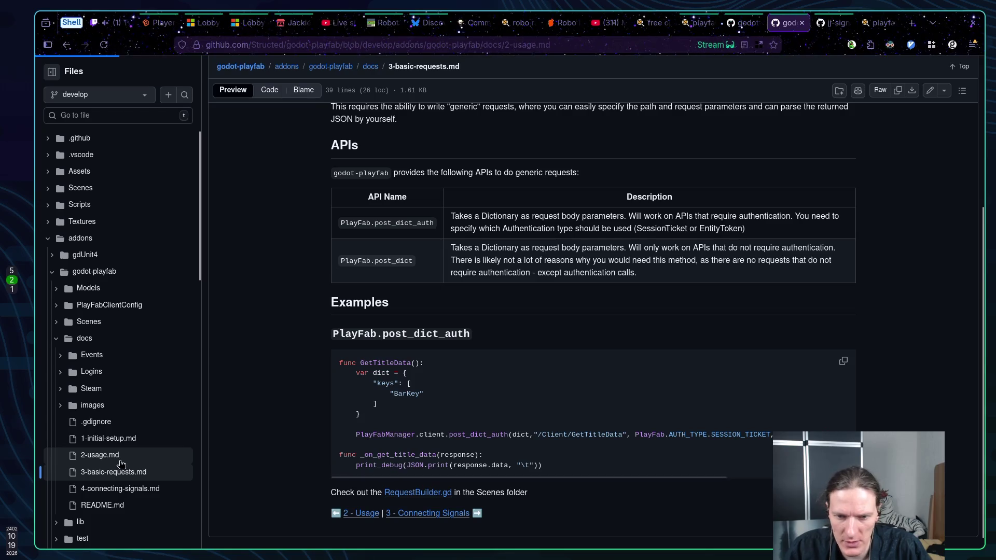
Step: Open 2-usage.md, follow its Initial Setup link, and read through 1-initial-setup.md
left_click(115, 456)
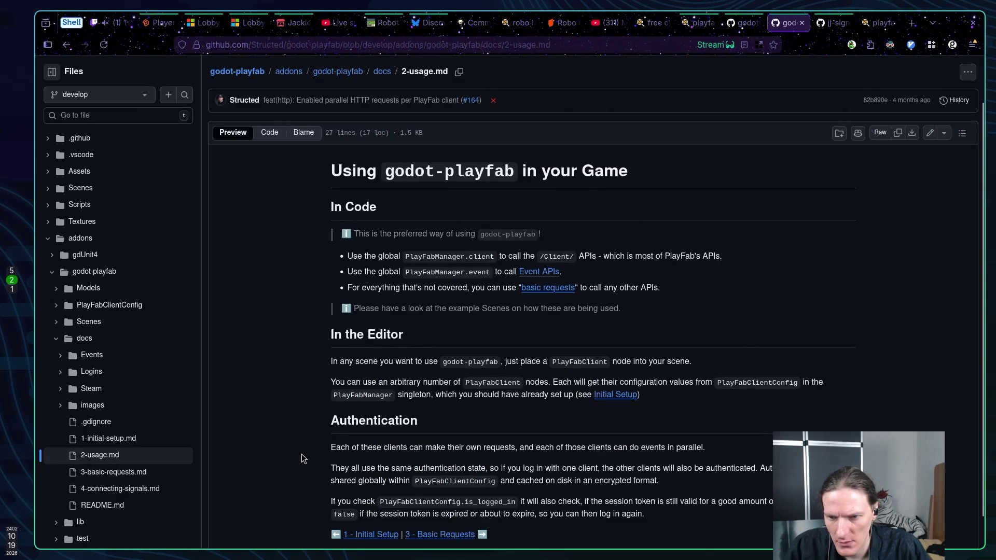
scroll(303, 458, "down", 2)
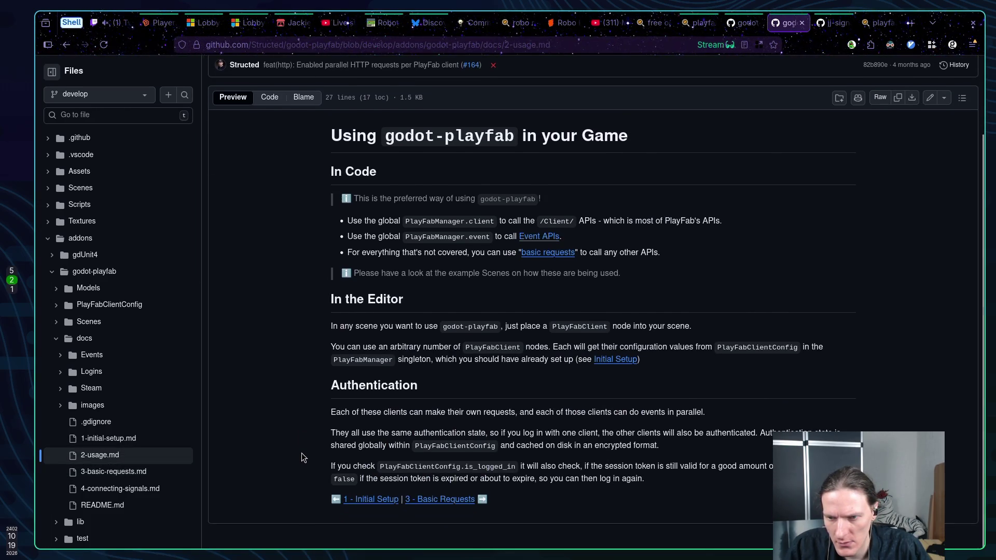
left_click(622, 360)
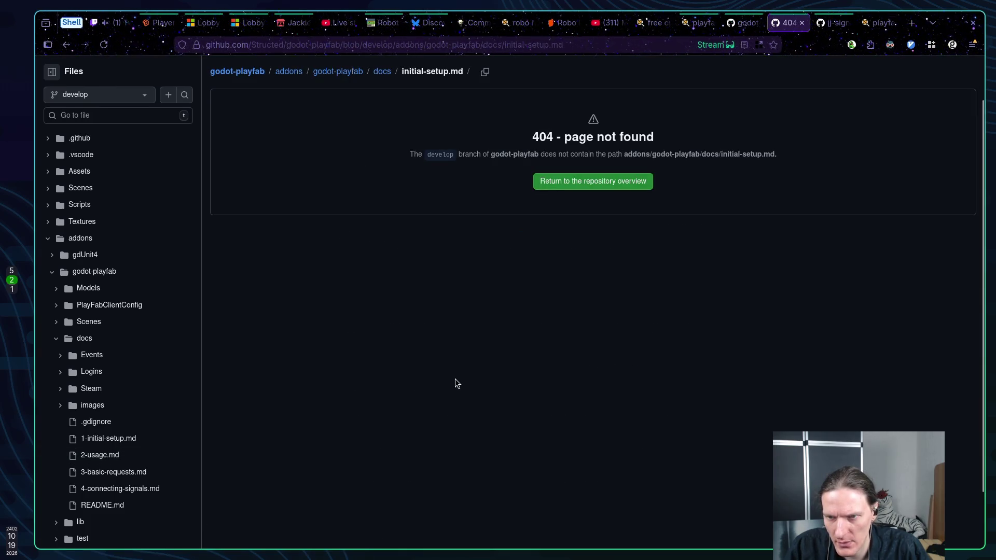
left_click(91, 441)
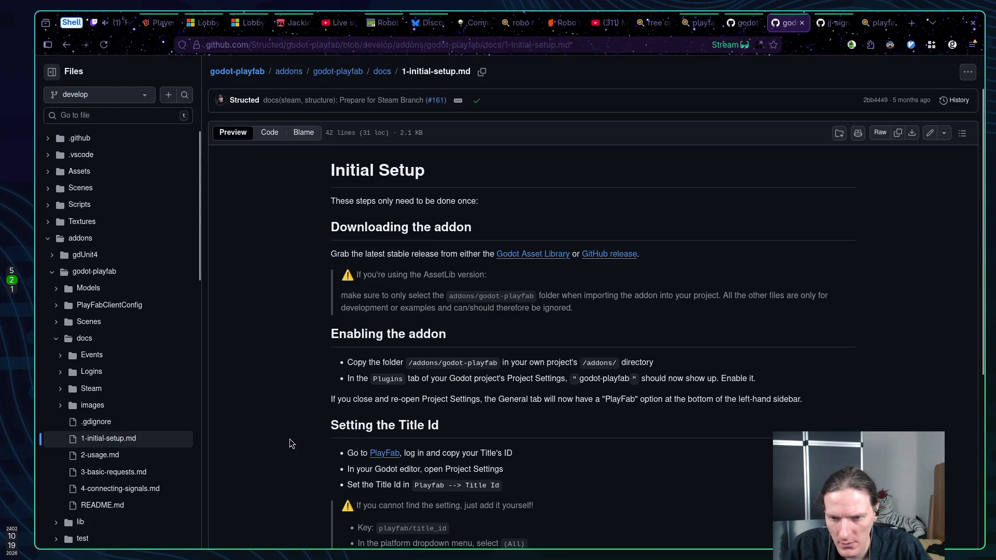
scroll(288, 438, "down", 4)
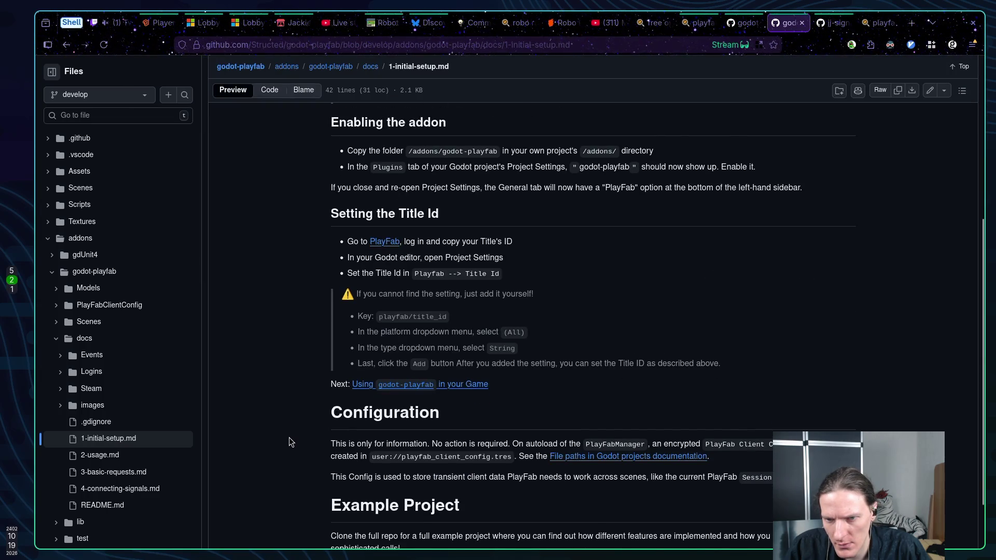
scroll(288, 437, "down", 2)
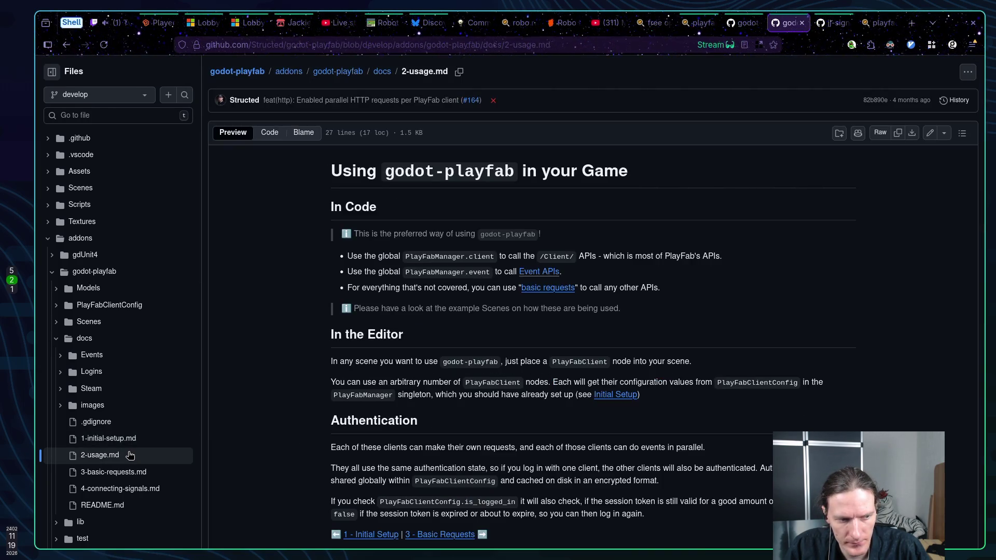
scroll(353, 444, "down", 2)
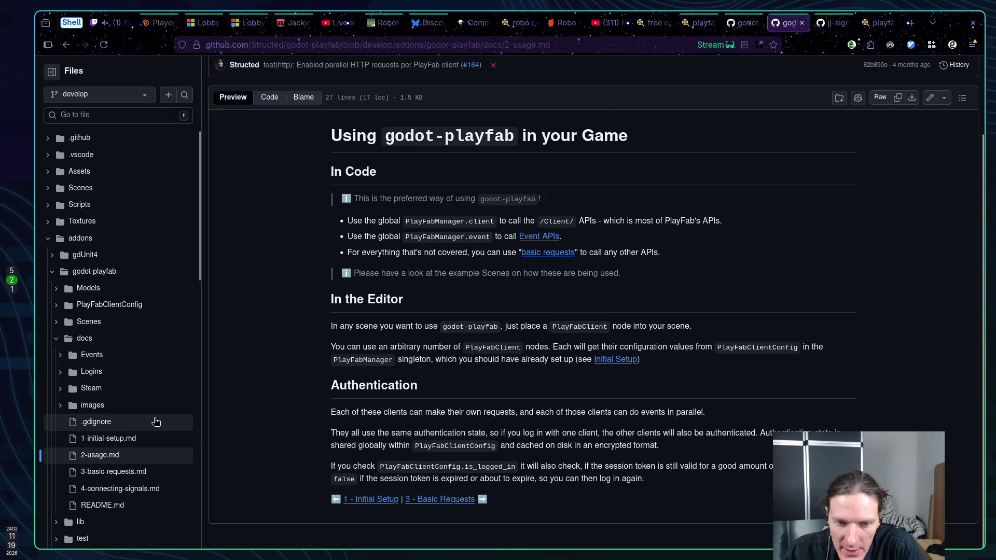
scroll(136, 413, "down", 1)
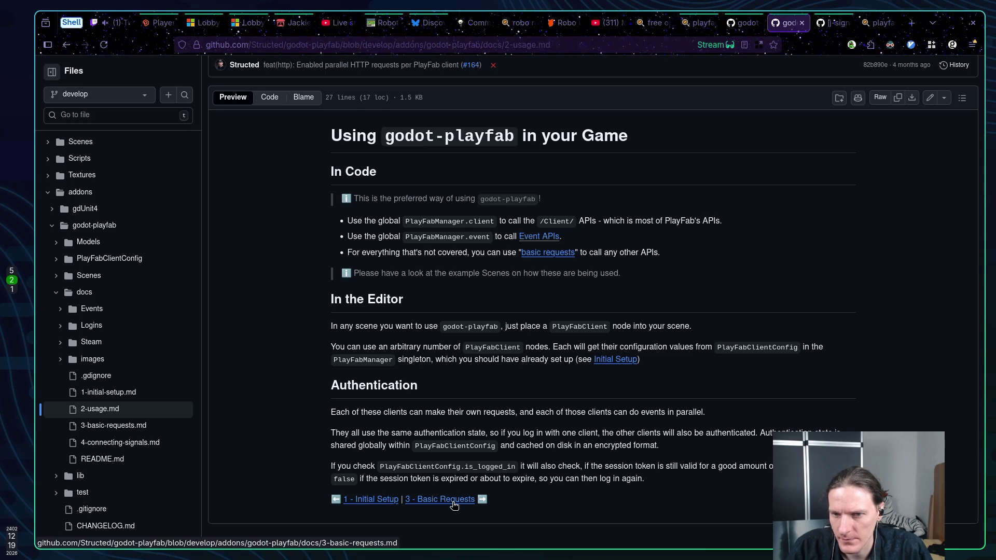
Step: Follow the '3 - Basic Requests' link from 2-usage.md to the APIs section, then return to lobby.gd
left_click(454, 504)
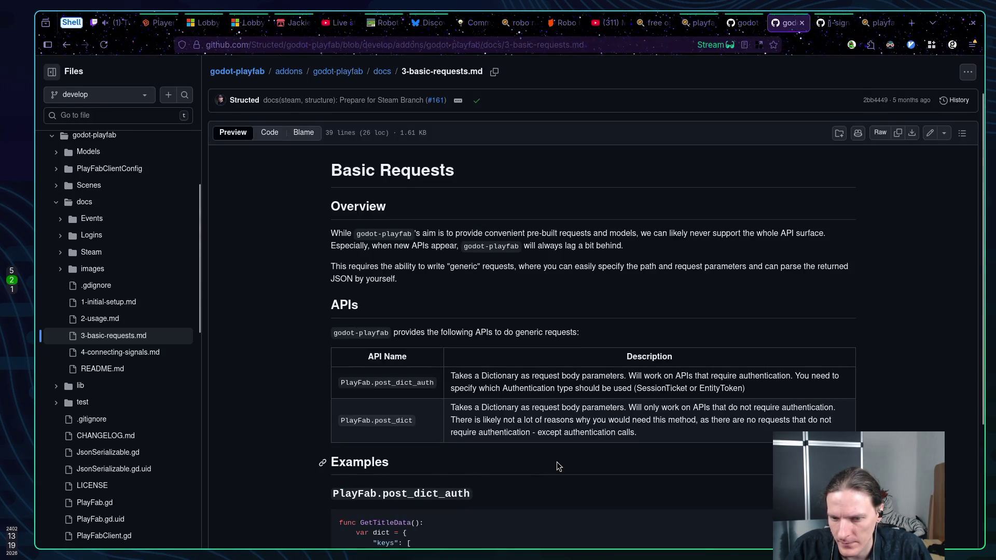
scroll(556, 462, "down", 3)
key("super+1")
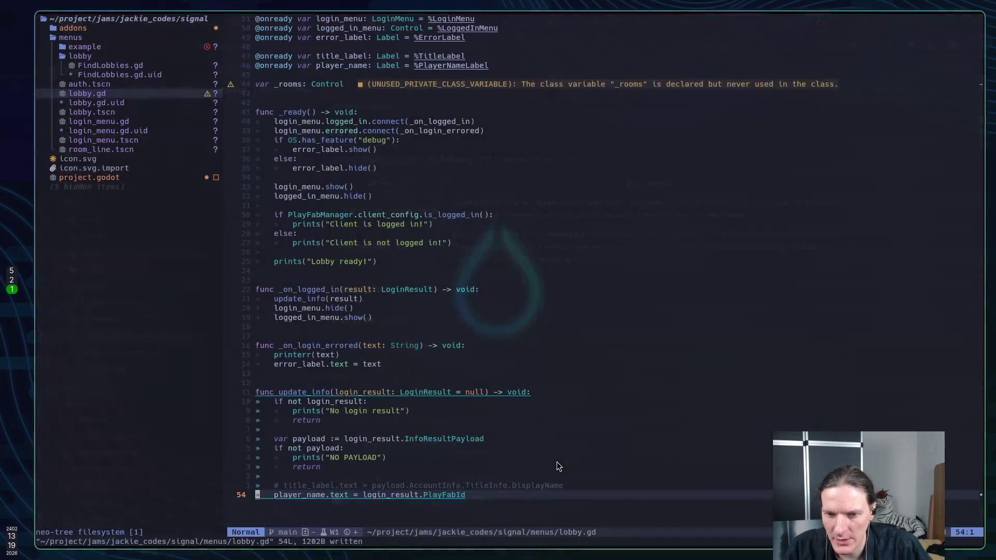
Step: Start a new line 'PlayFabManager.client.' in lobby.gd and browse the client's method suggestions
type("kjoPlay")
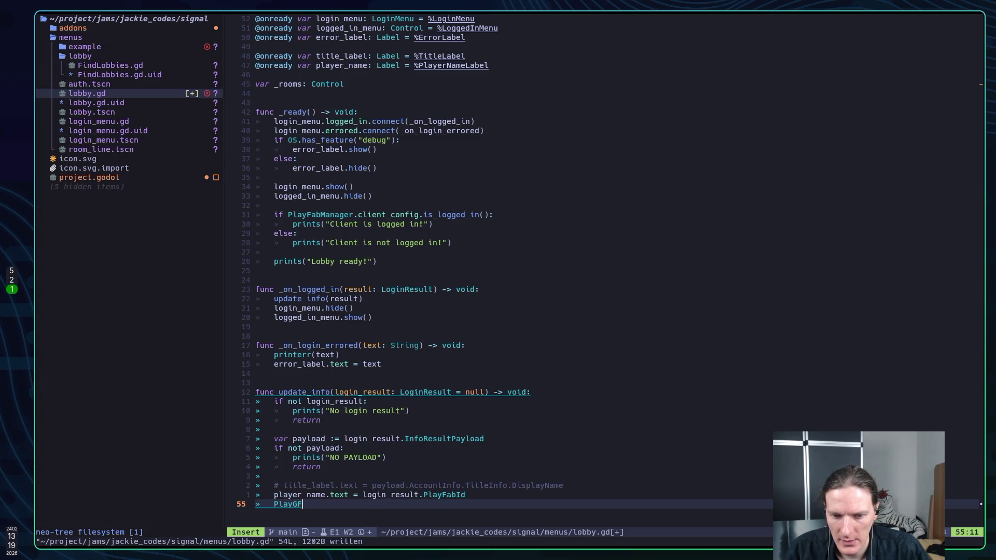
type("FabM")
key("Return")
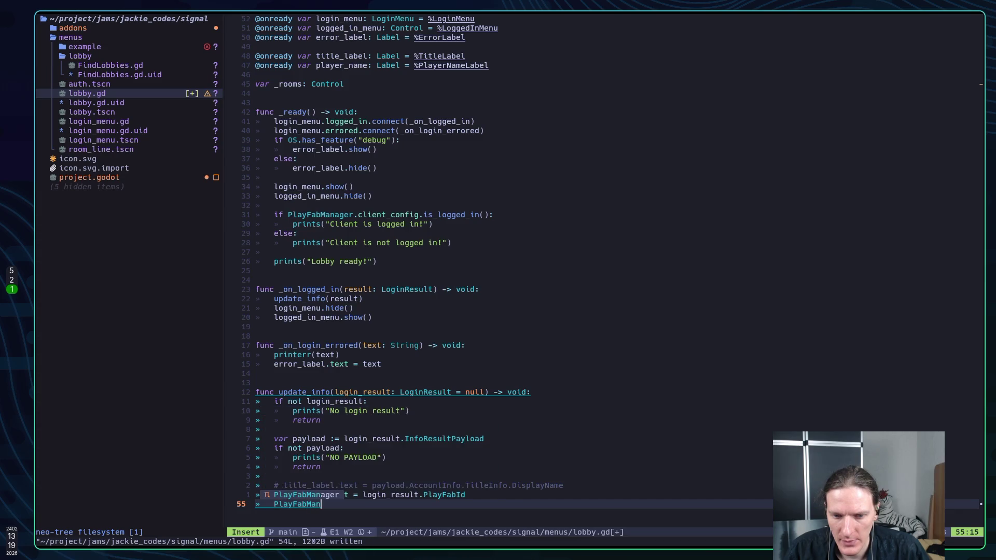
type(".clie")
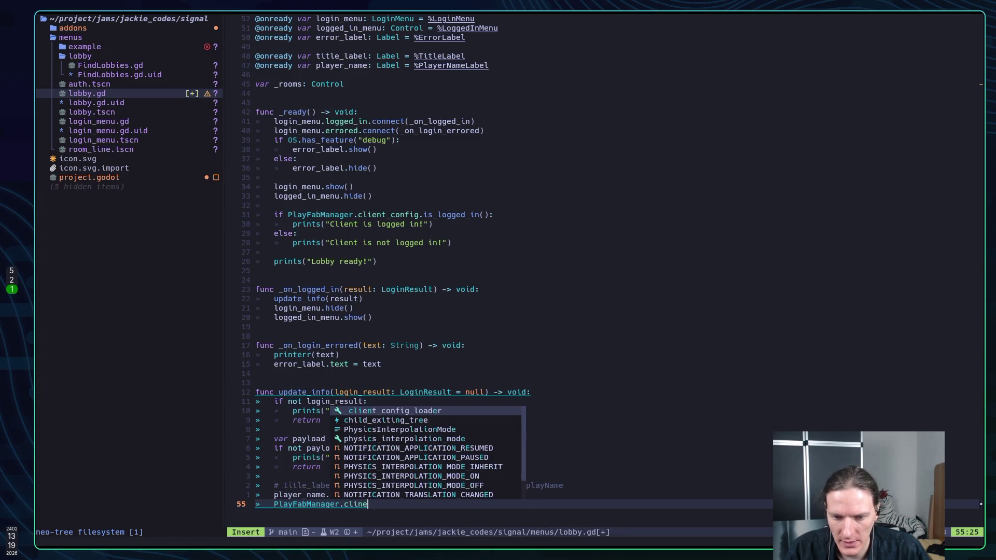
type("nt.")
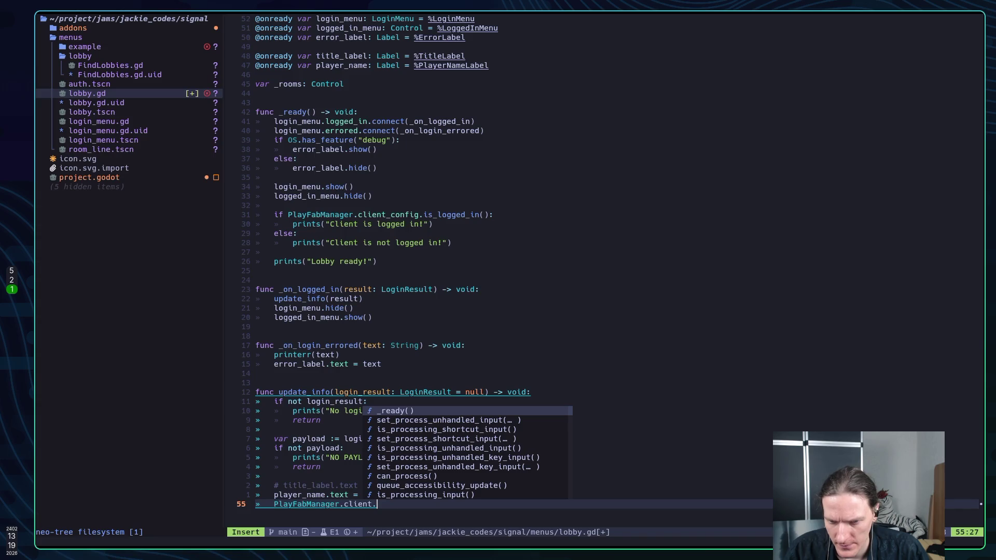
key("Tab")
key("Tab")
key("Tab")
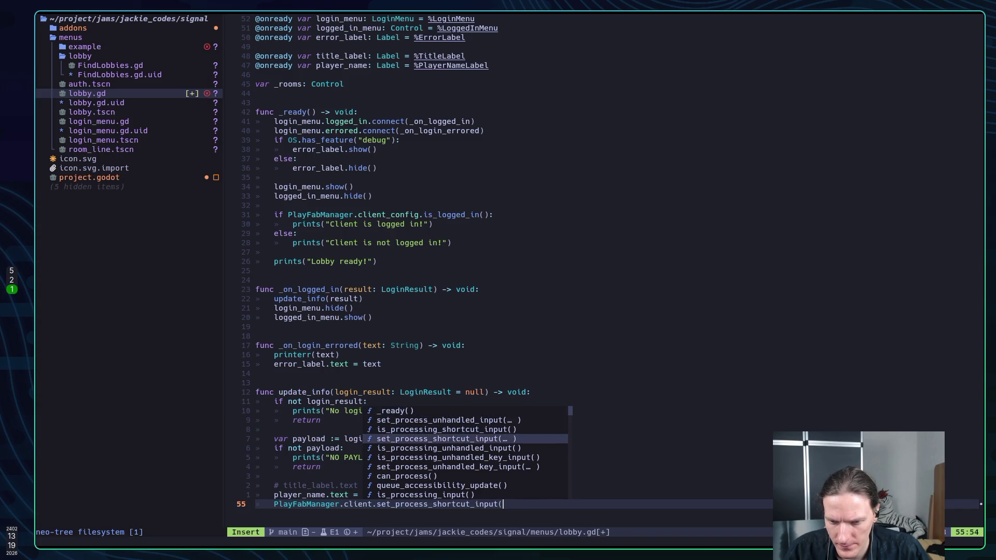
key("Tab")
key("Tab")
key("Tab")
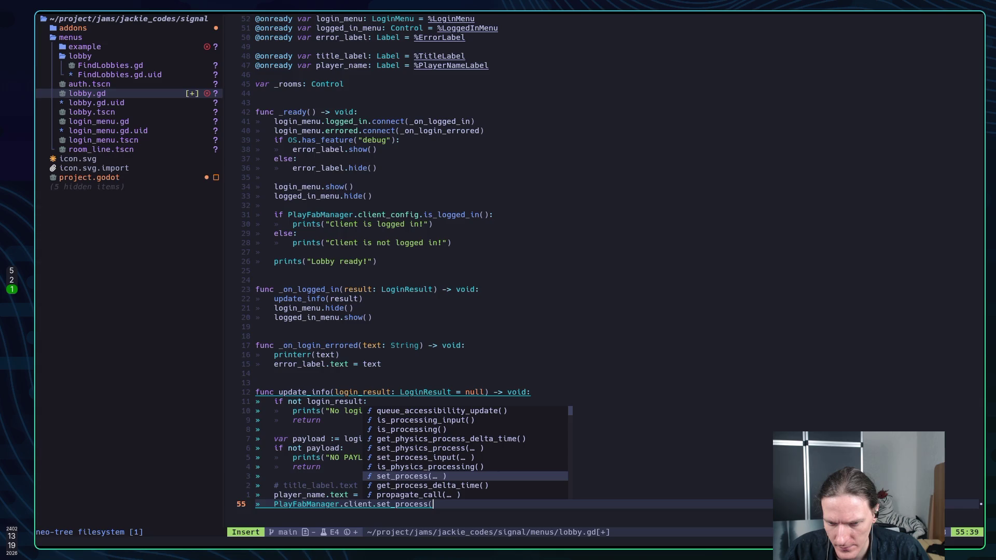
key("Tab")
key("Tab")
key("Tab")
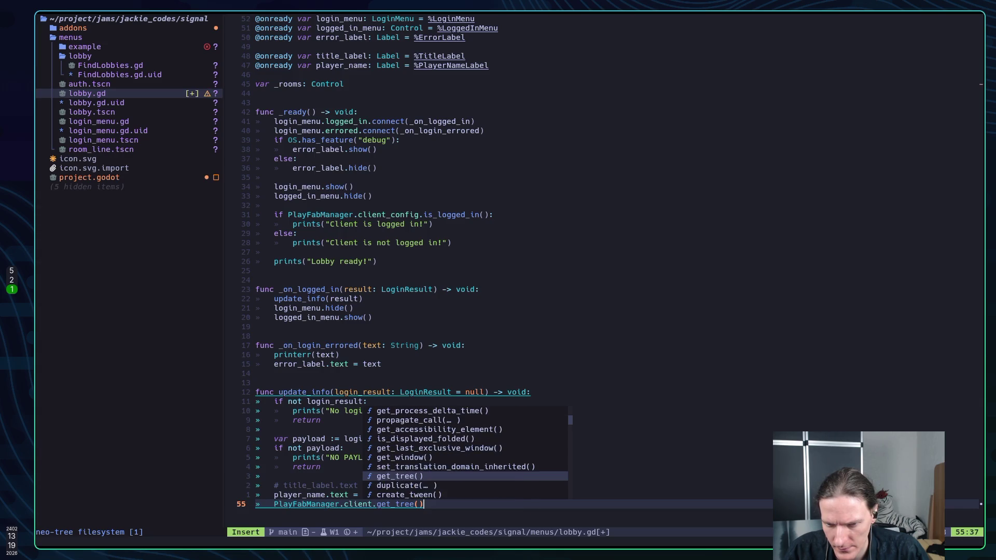
key("Tab")
key("BackSpace")
key("BackSpace")
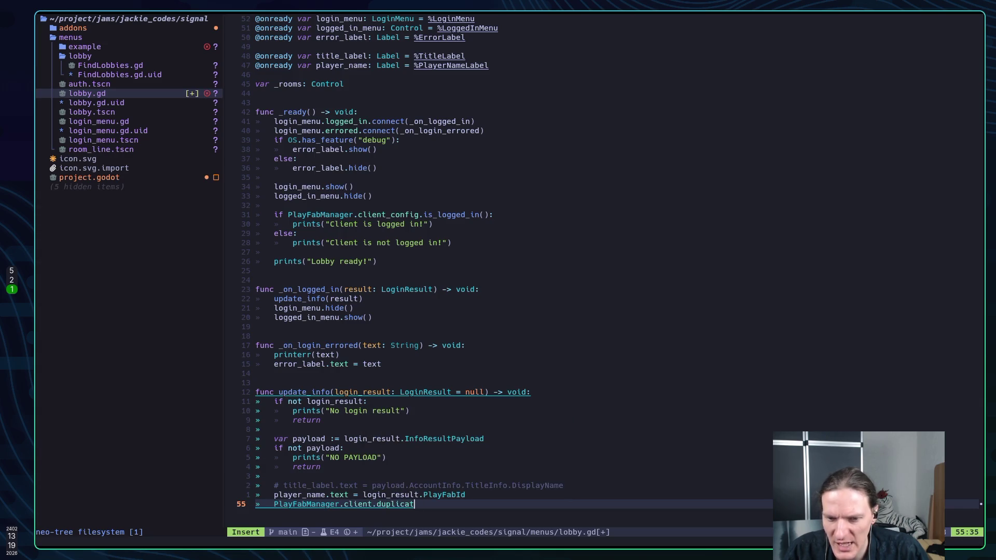
key("BackSpace")
key("BackSpace")
key("BackSpace")
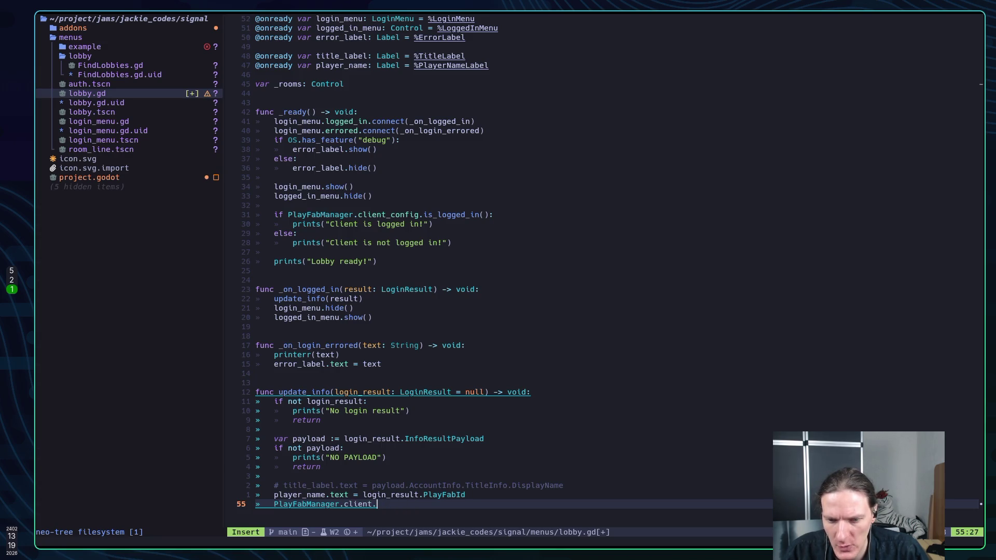
Step: Compare client members like get_title_data, logged_in and login_anonymous, leaving only 'PlayFabManager.client.'
key("Tab")
key("Tab")
key("Tab")
key("Tab")
key("Tab")
key("Tab")
key("Tab")
key("Tab")
key("Tab")
key("Tab")
key("Tab")
key("Tab")
key("Tab")
key("Tab")
key("Tab")
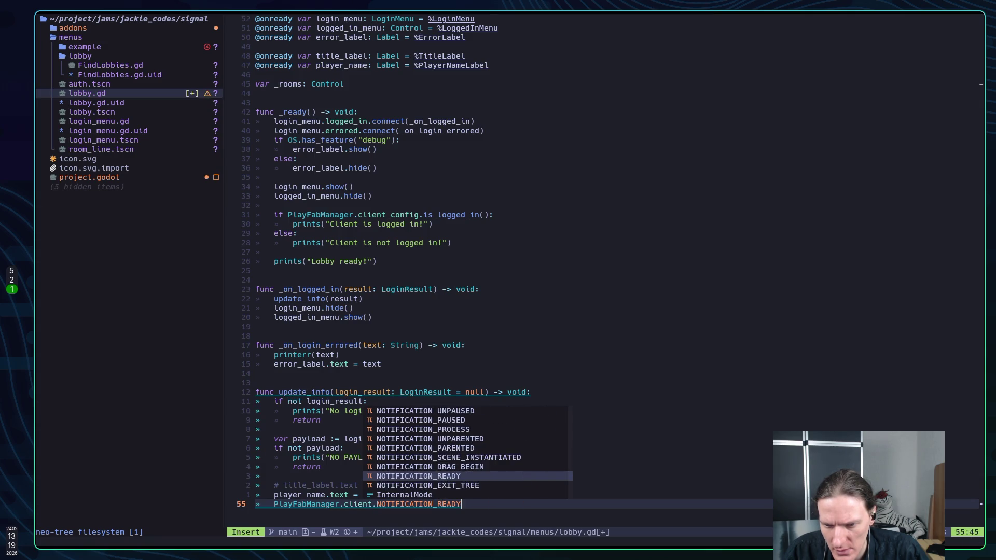
key("Tab")
key("Tab")
key("Tab")
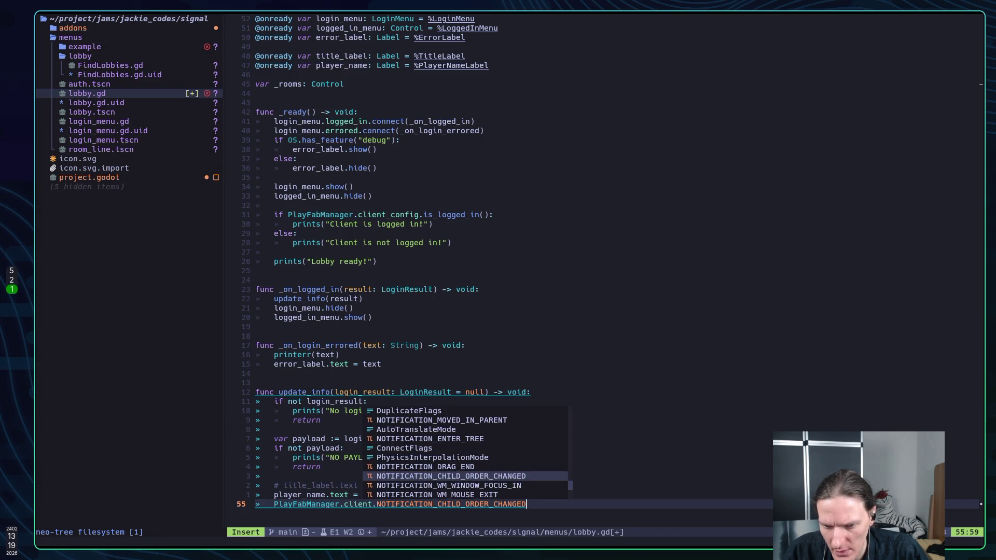
key("Tab")
key("Tab")
key("Tab")
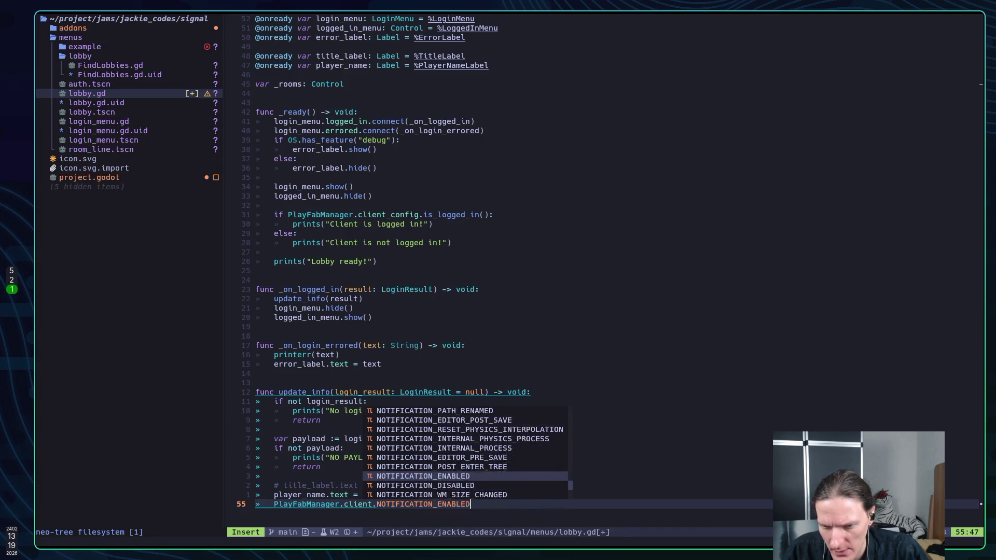
key("Tab")
key("Tab")
key("Tab")
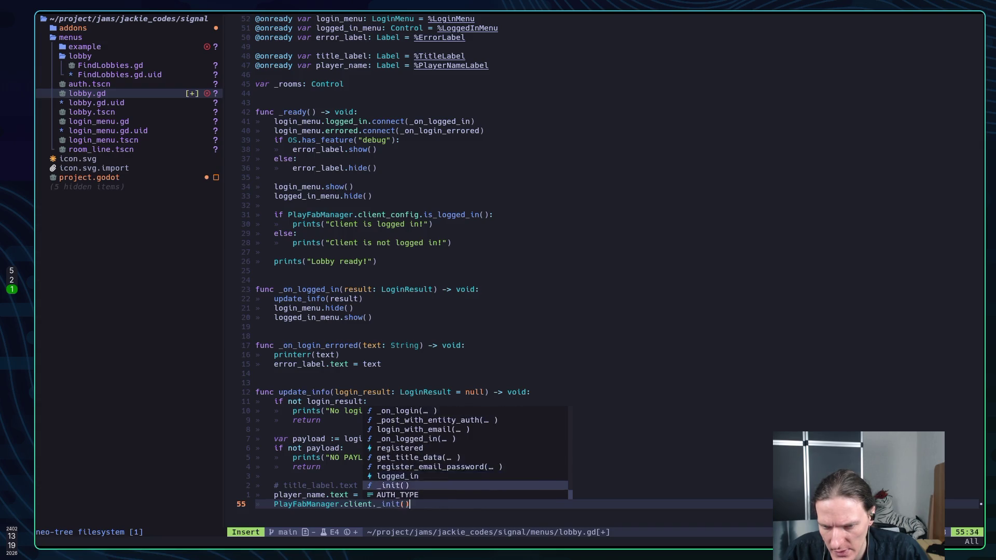
key("Tab")
key("Tab")
key("Tab")
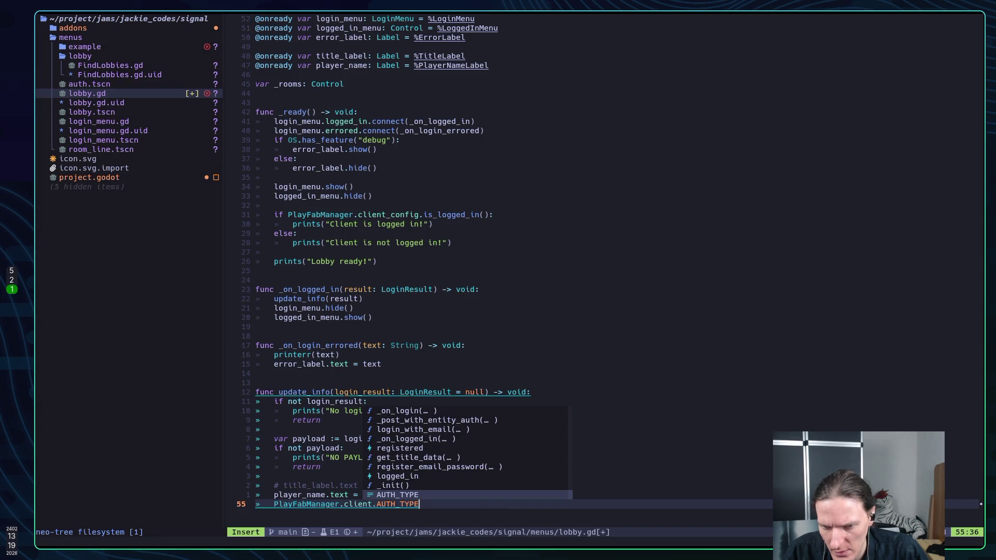
key("shift+Tab")
key("shift+Tab")
key("Tab")
key("Tab")
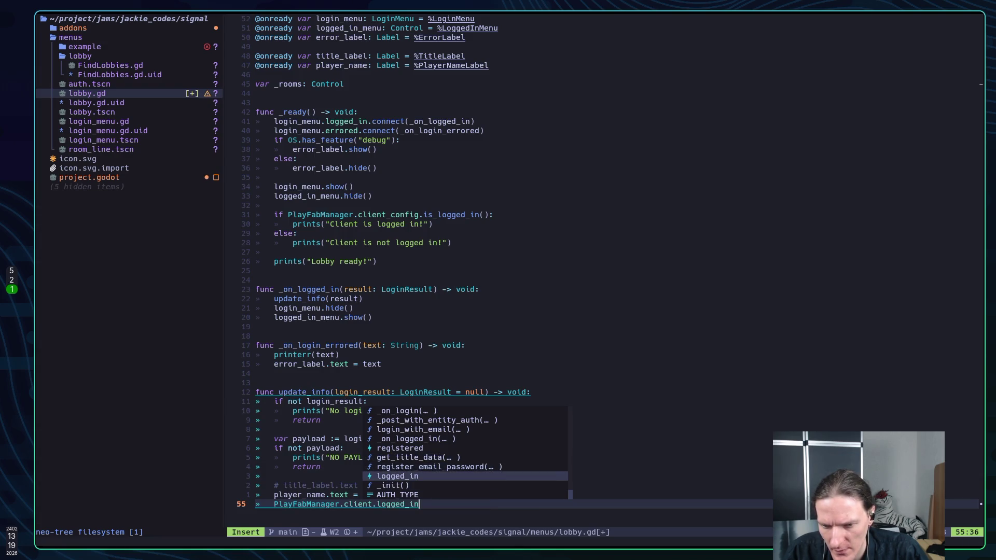
key("shift+Tab")
key("shift+Tab")
key("shift+Tab")
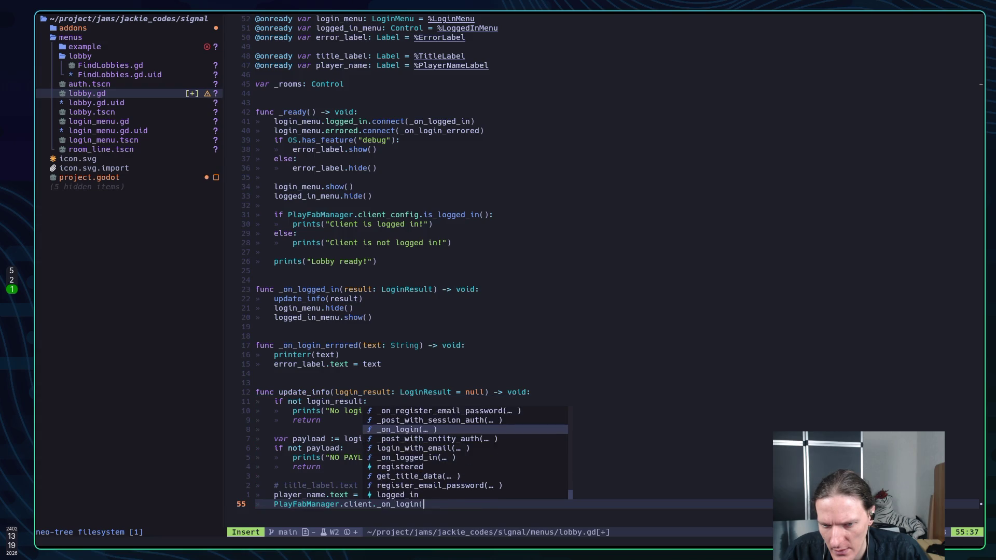
key("shift+Tab")
key("shift+Tab")
key("Return")
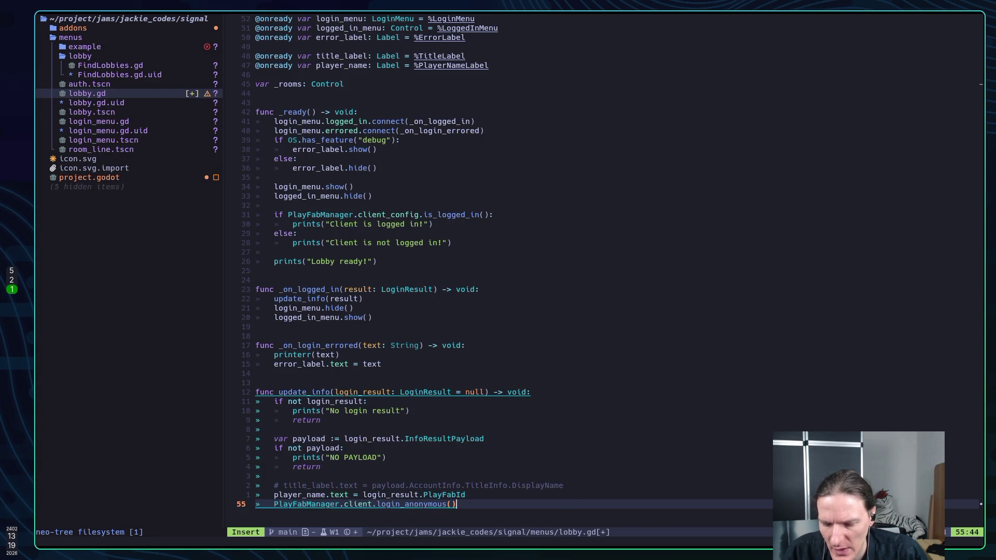
key("BackSpace")
key("BackSpace")
key("BackSpace")
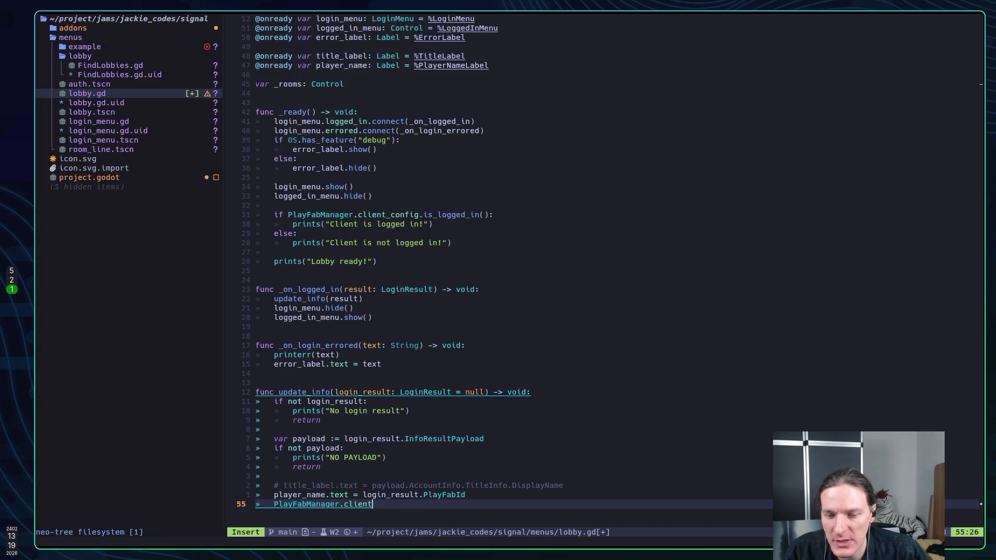
type(".")
key("super+2")
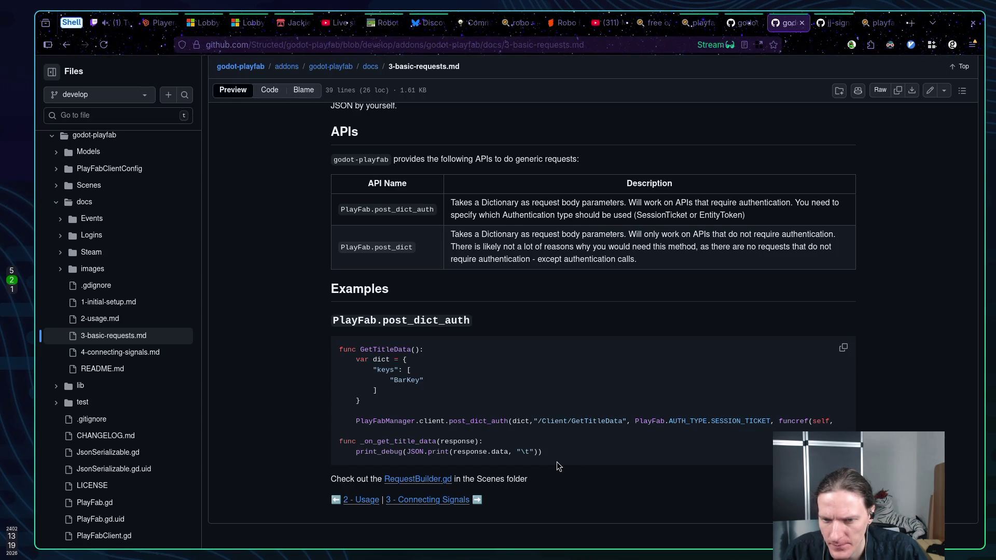
Step: Check the Godot Output's FindLobbies errors, then type 'pos' after PlayFabManager.client. for post suggestions
key("super+1")
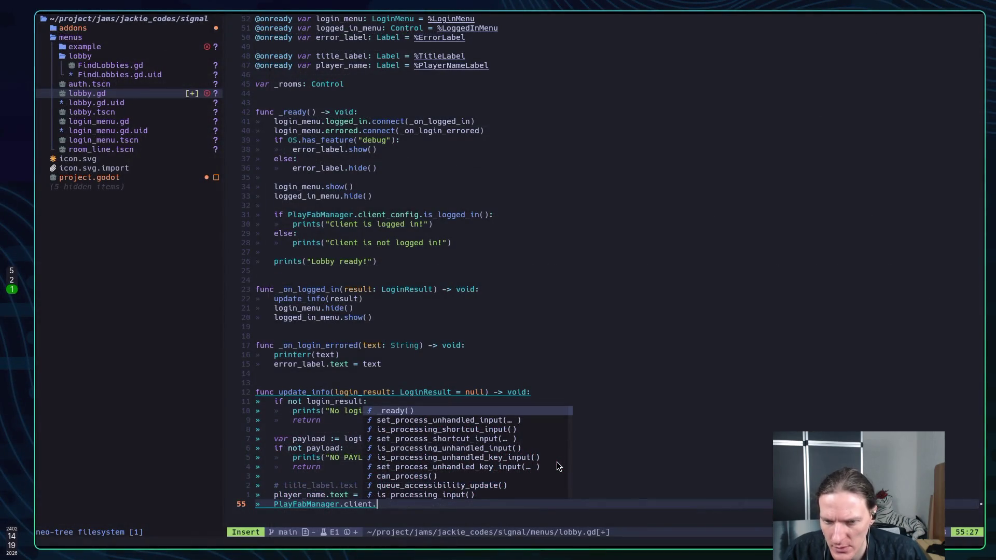
type("pos")
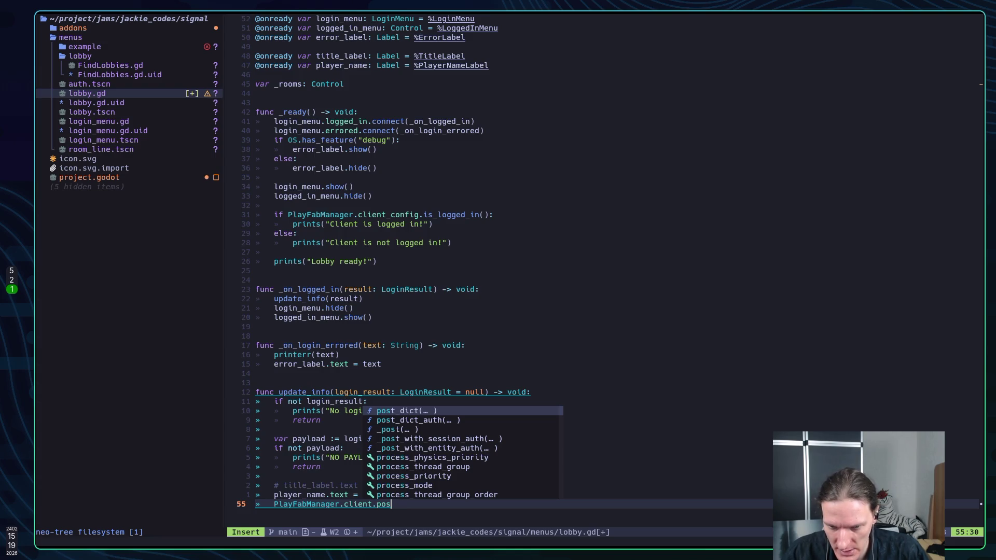
Step: Complete the call to post_dict_auth( and show its parameter signature
key("Tab")
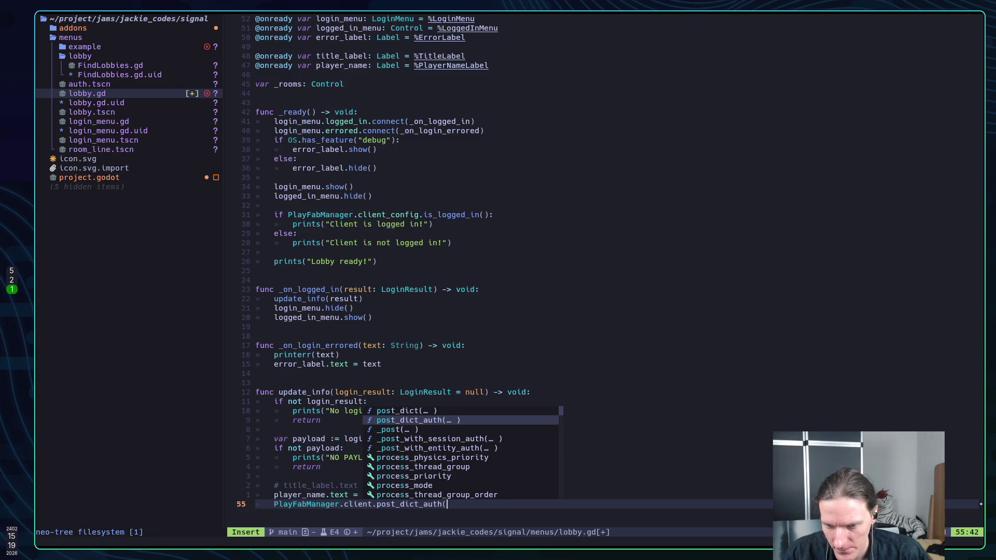
key("shift+Tab")
key("Tab")
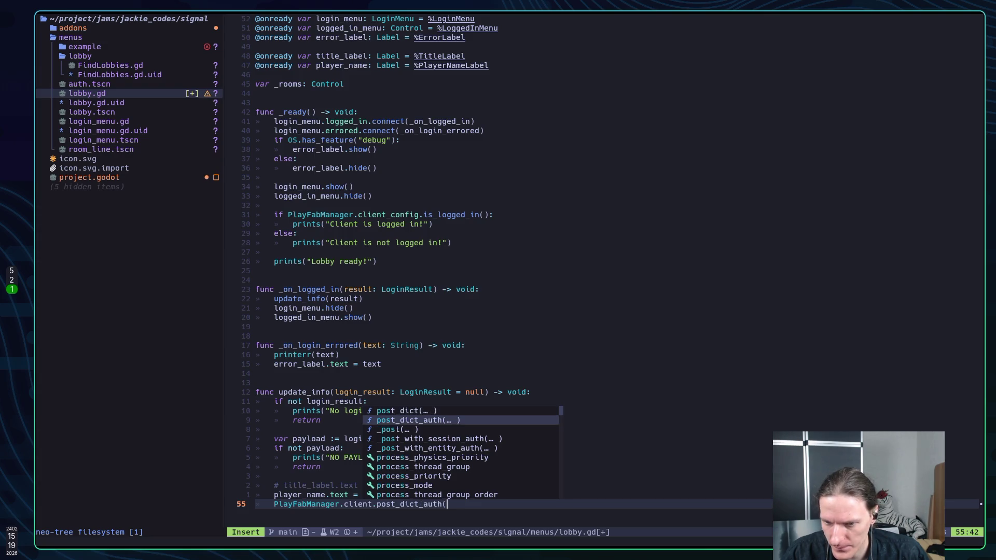
key("ctrl+e")
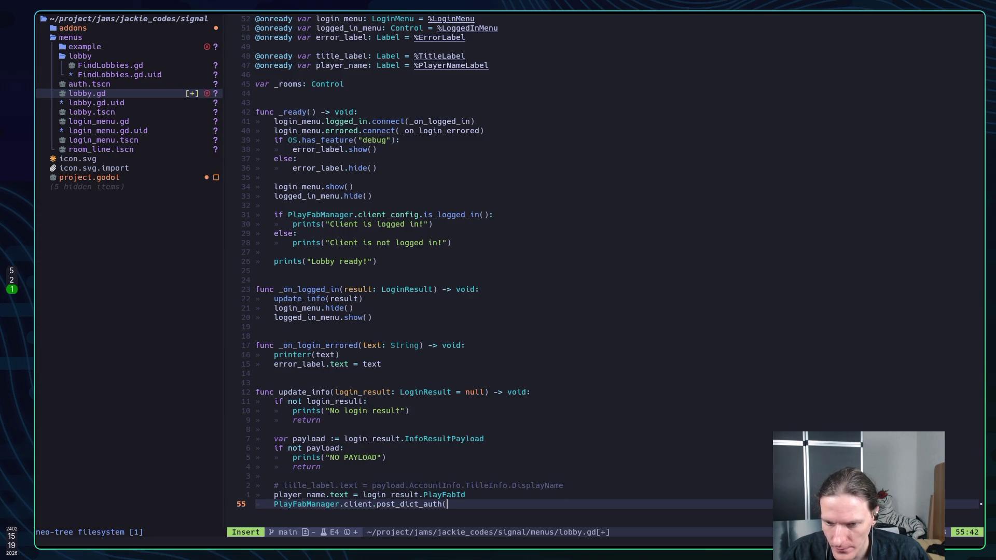
key("ctrl+k")
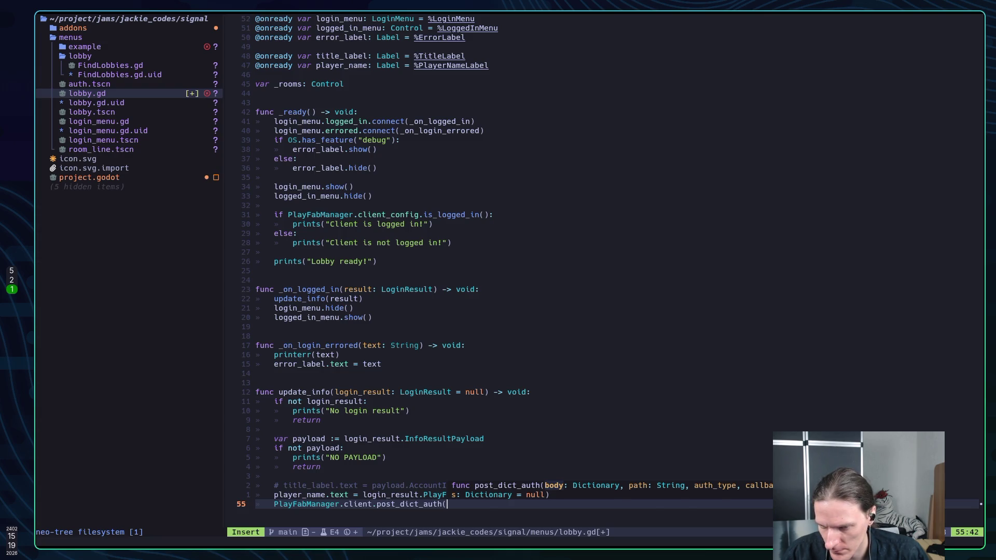
Step: Jump to the post_dict_auth definition on line 158 of PlayFab.gd
key("Escape")
key("h")
key("h")
key("g")
key("d")
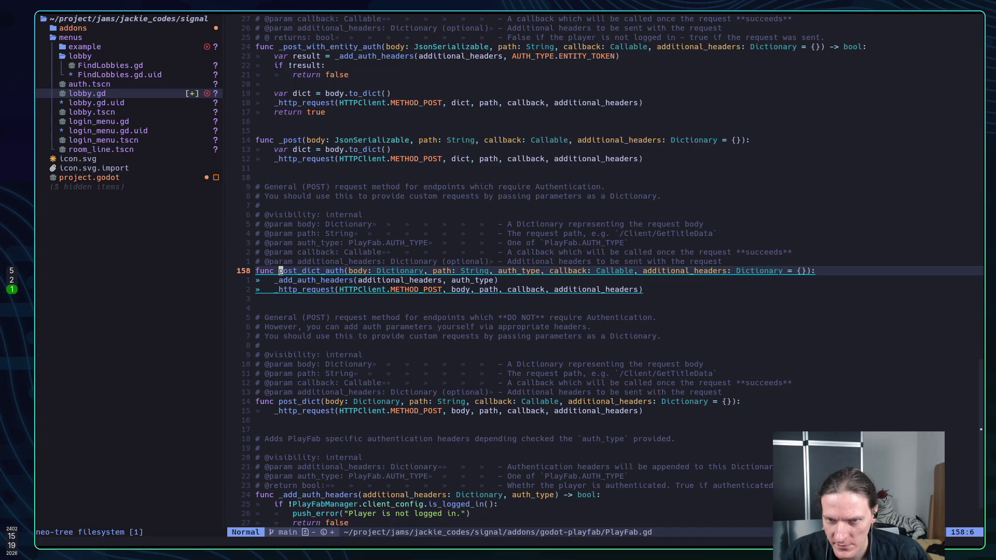
key("k")
key("k")
key("k")
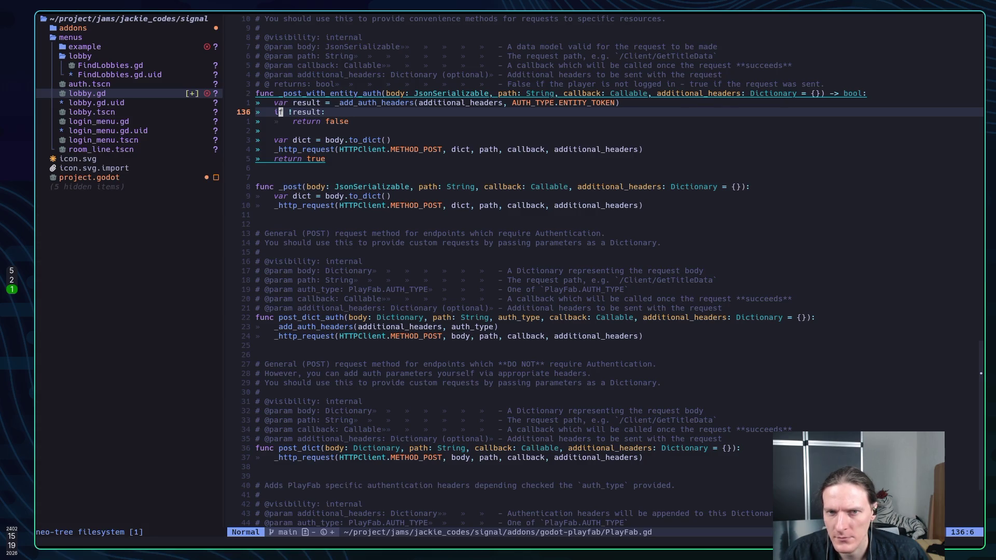
key("j")
key("j")
key("j")
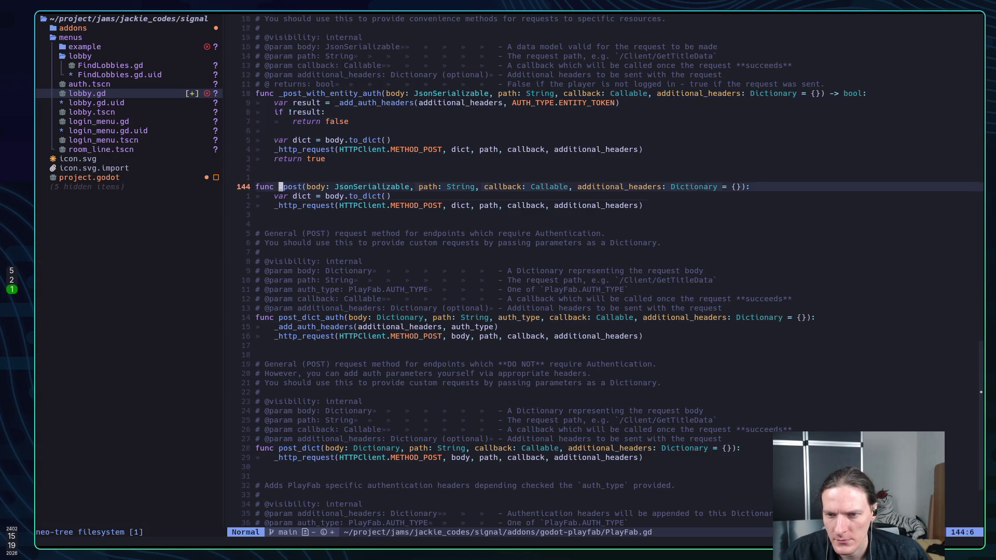
key("j")
key("j")
key("k")
key("k")
key("k")
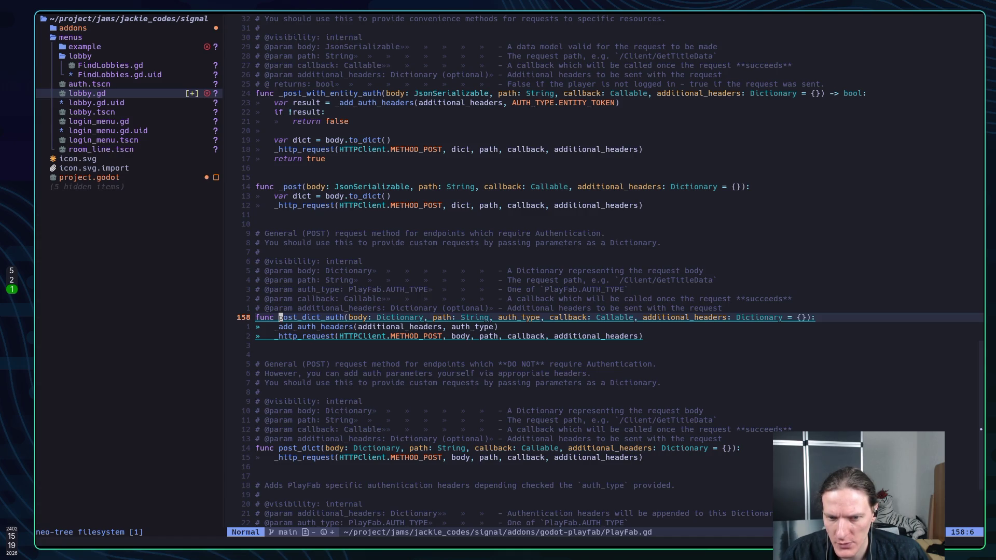
key("j")
key("j")
key("j")
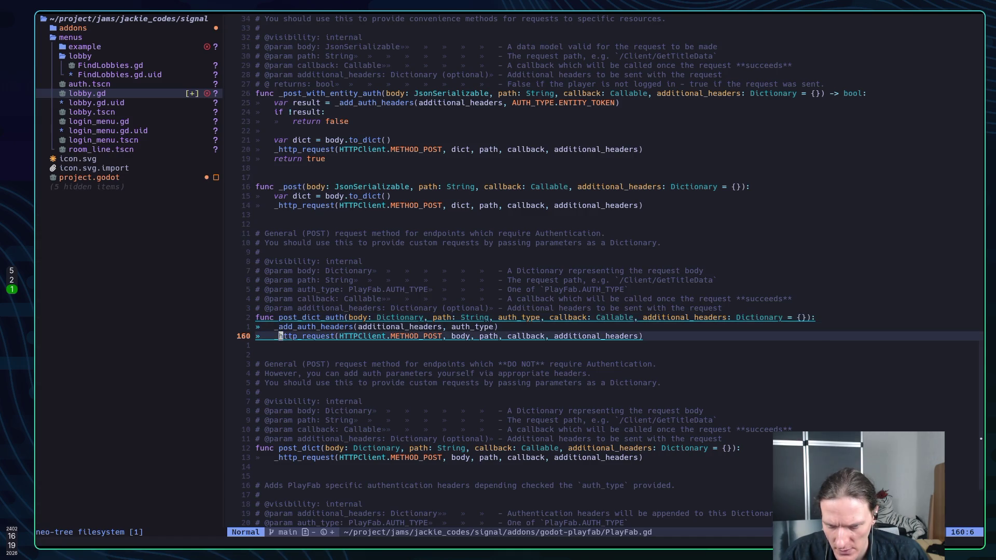
key("k")
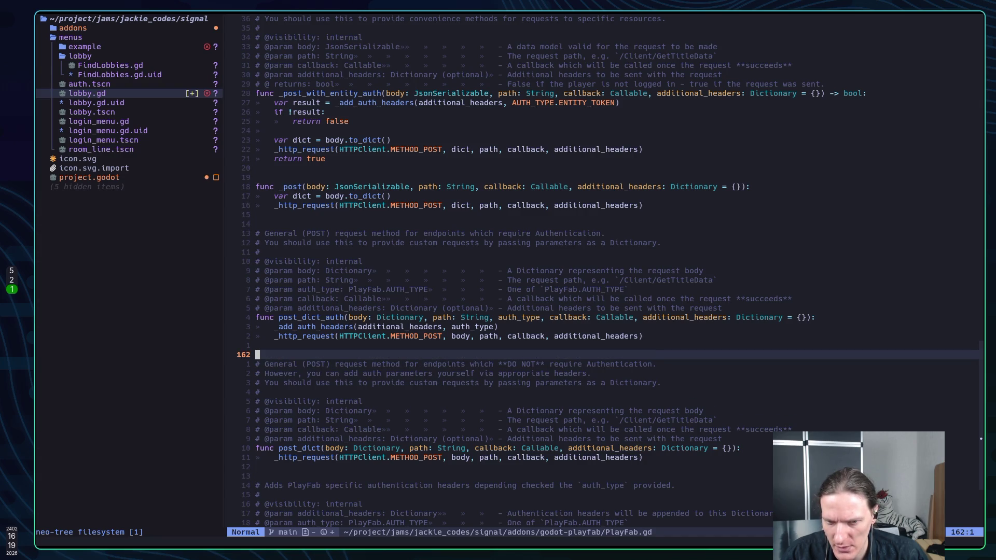
key("k")
key("k")
key("k")
key("k")
key("k")
key("k")
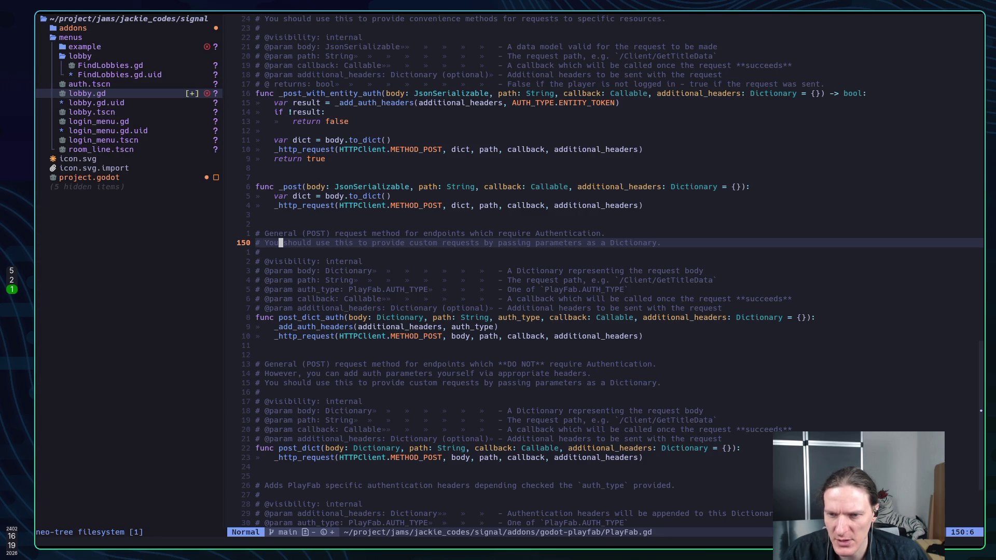
key("k")
key("k")
key("k")
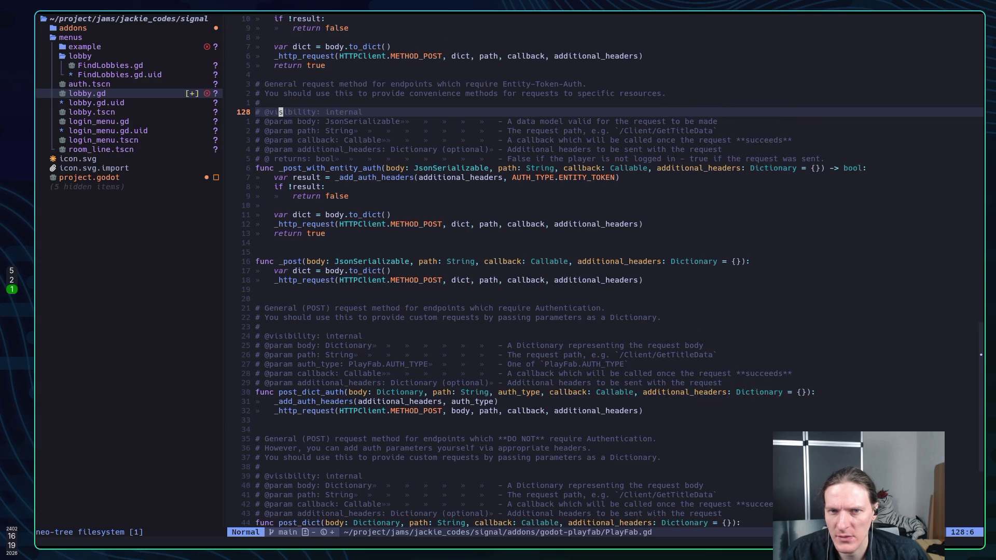
key("k")
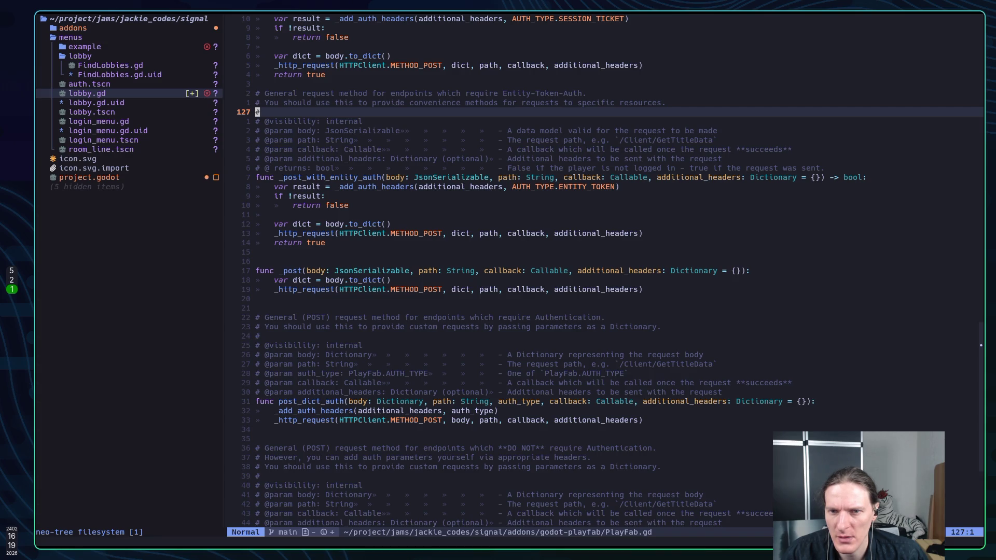
key("k")
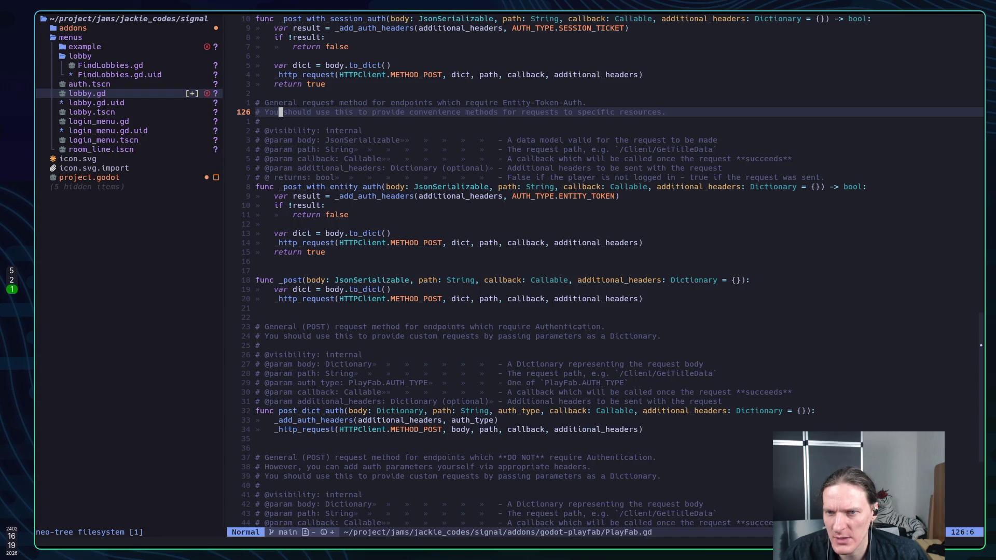
key("j")
key("j")
key("j")
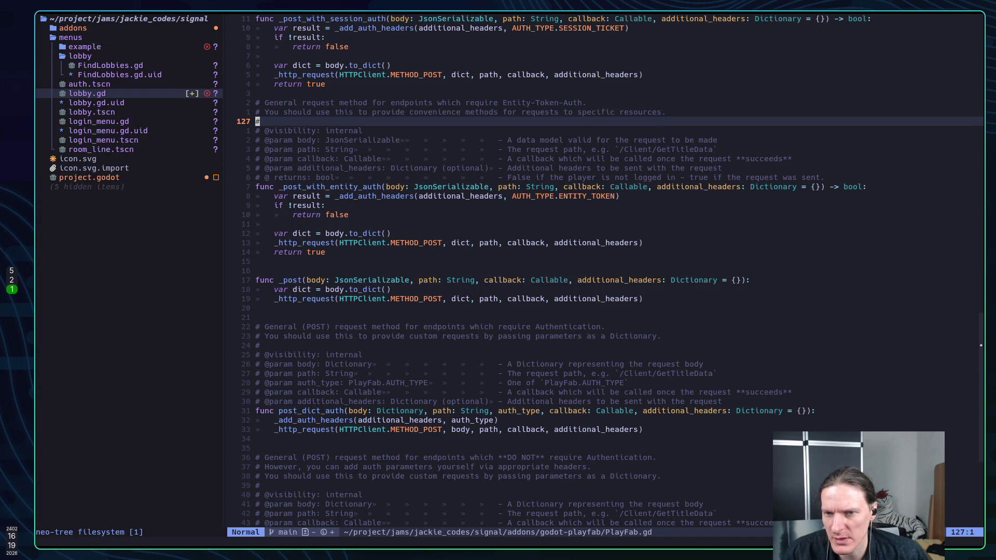
key("k")
key("k")
key("k")
key("k")
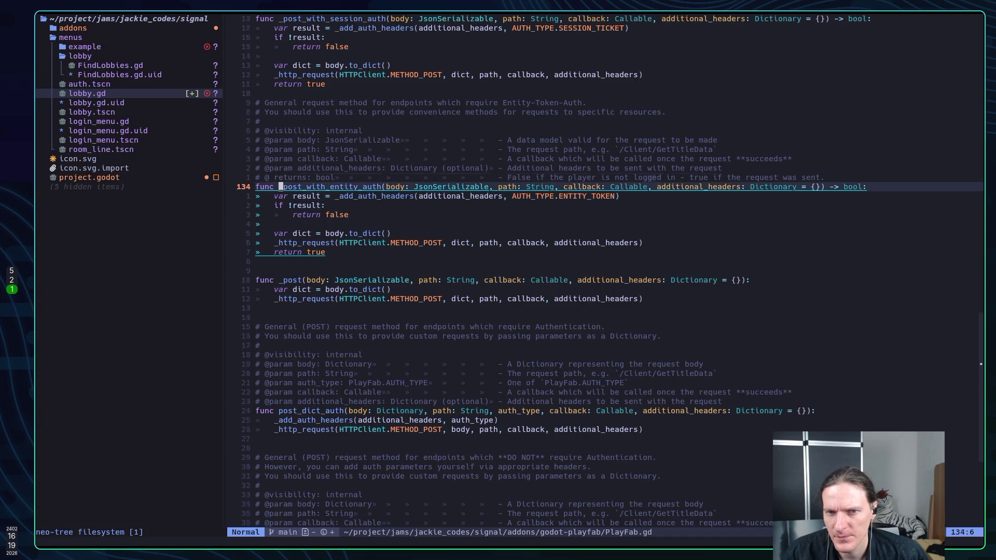
key("j")
key("j")
key("j")
key("j")
key("j")
key("k")
key("k")
key("k")
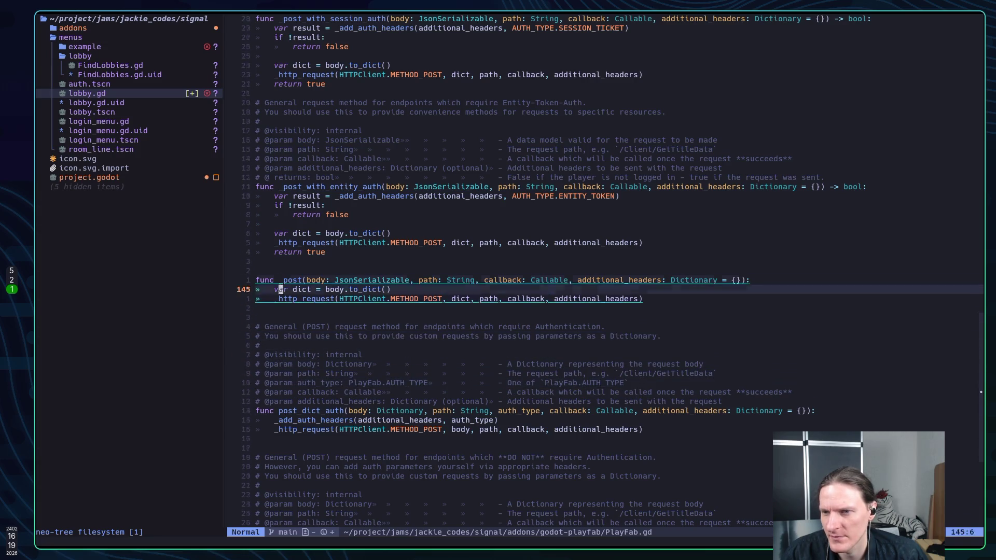
key("j")
key("j")
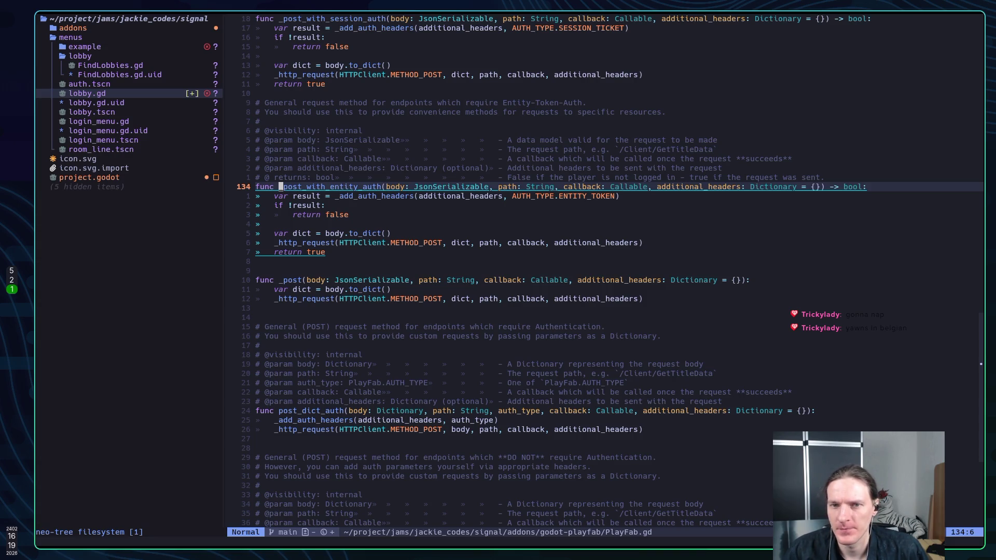
key("k")
key("k")
key("k")
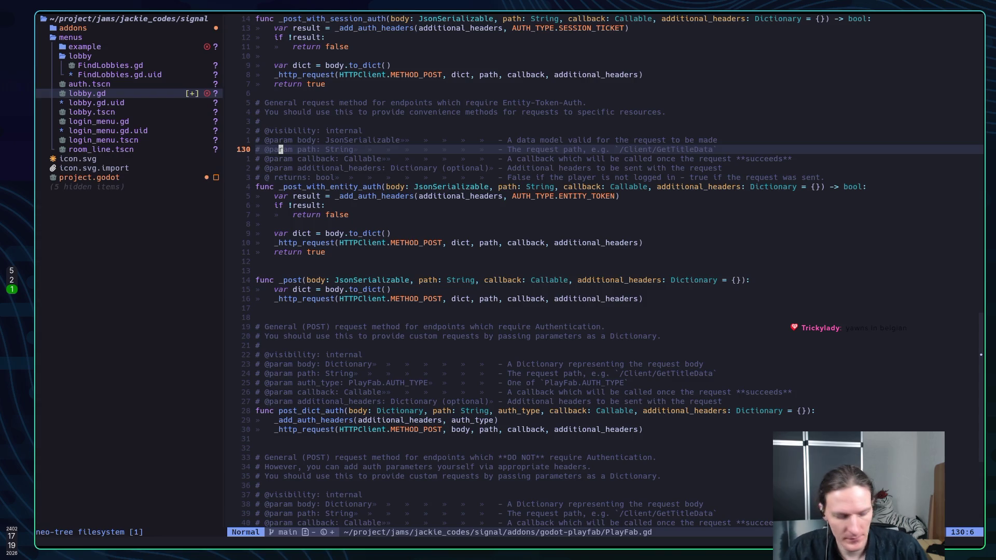
key("alt+Tab")
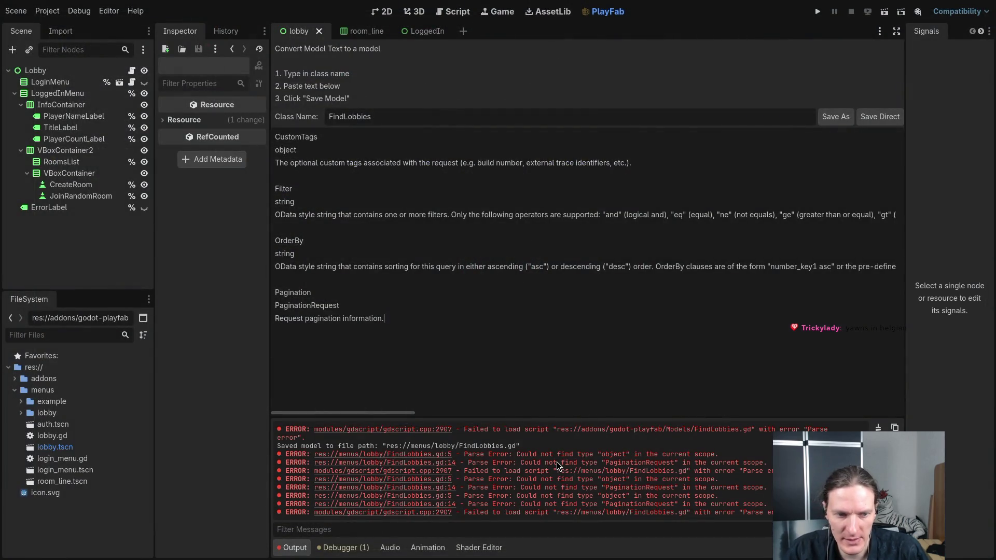
key("alt+Tab")
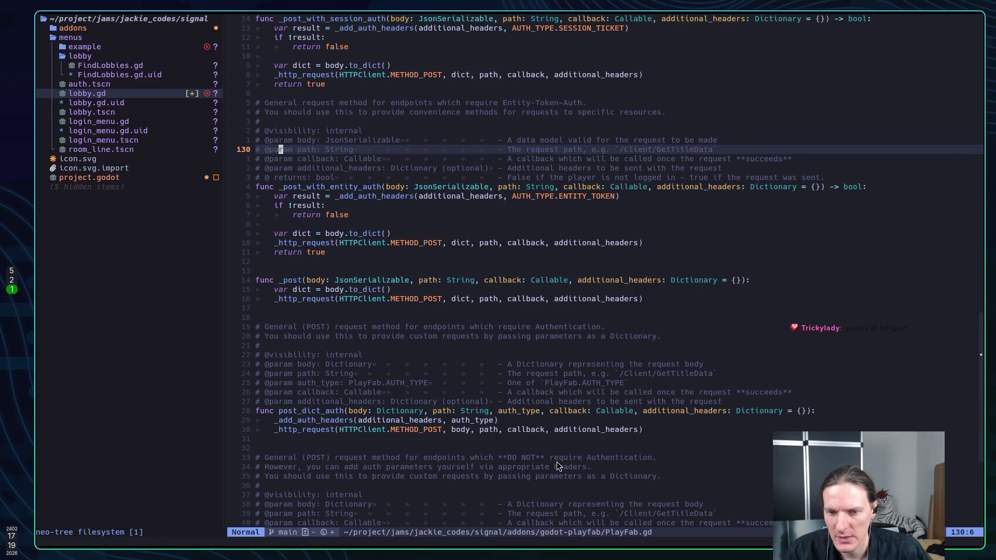
key("space")
type("fb")
type("Ge")
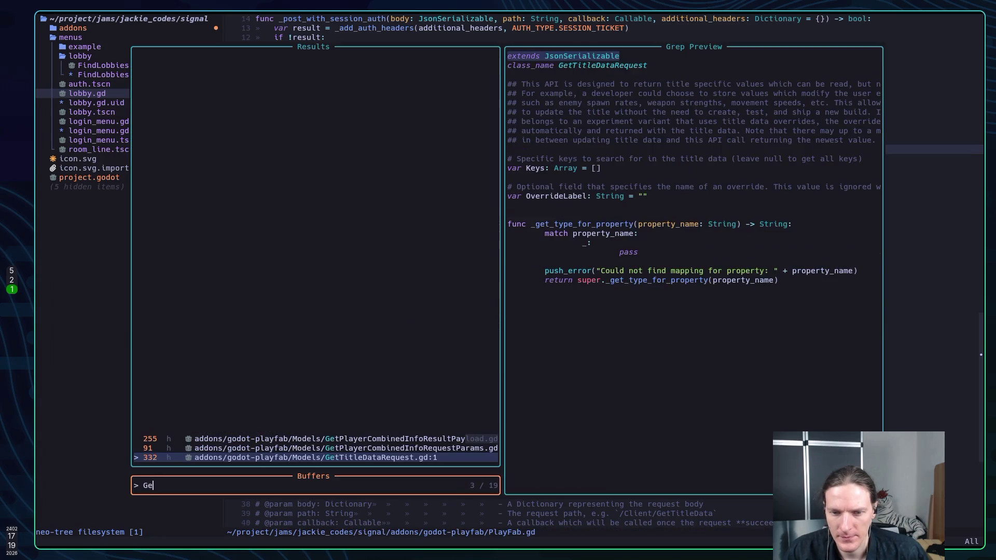
Step: Open GetTitleDataRequest.gd, try LSP reference/implementation lookups, and undo the stray edit
key("Return")
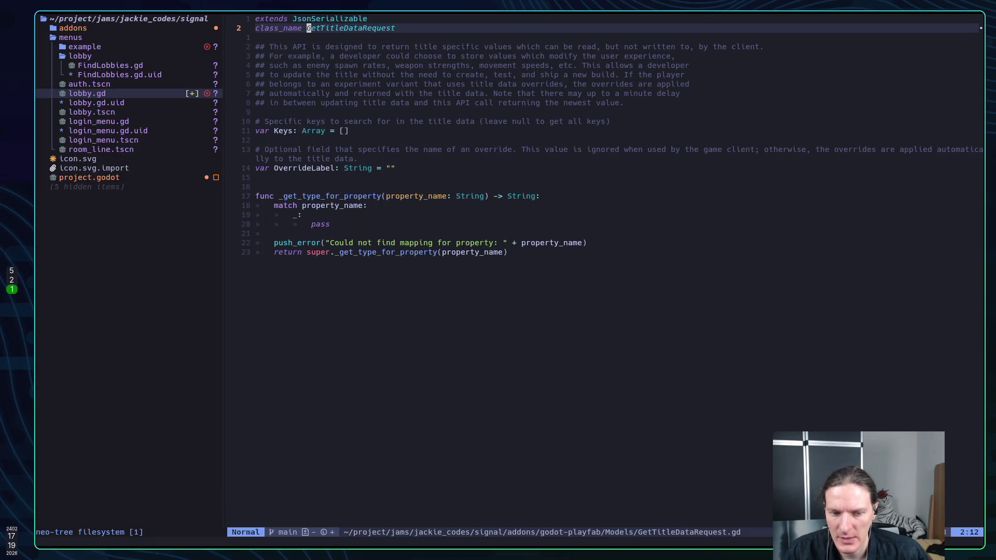
key("g")
key("r")
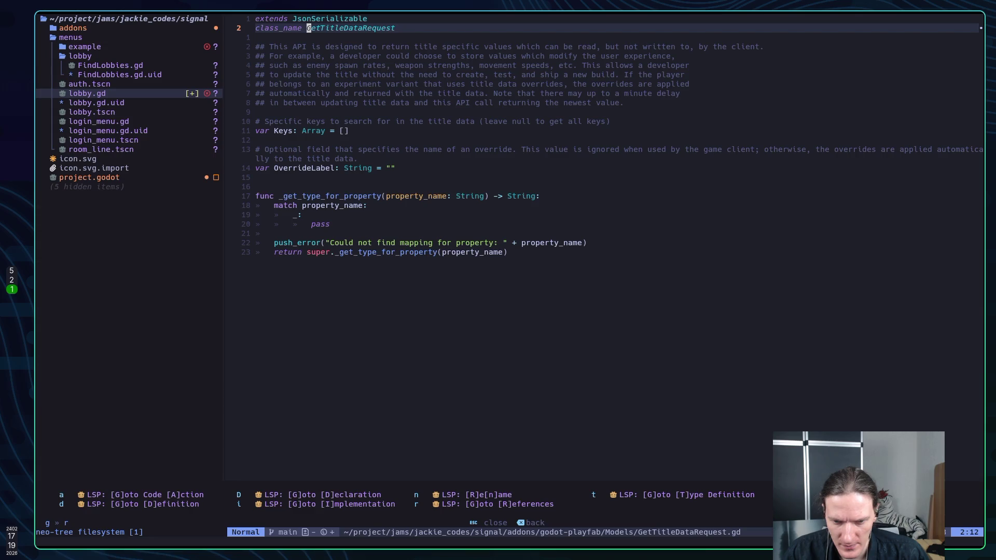
key("g")
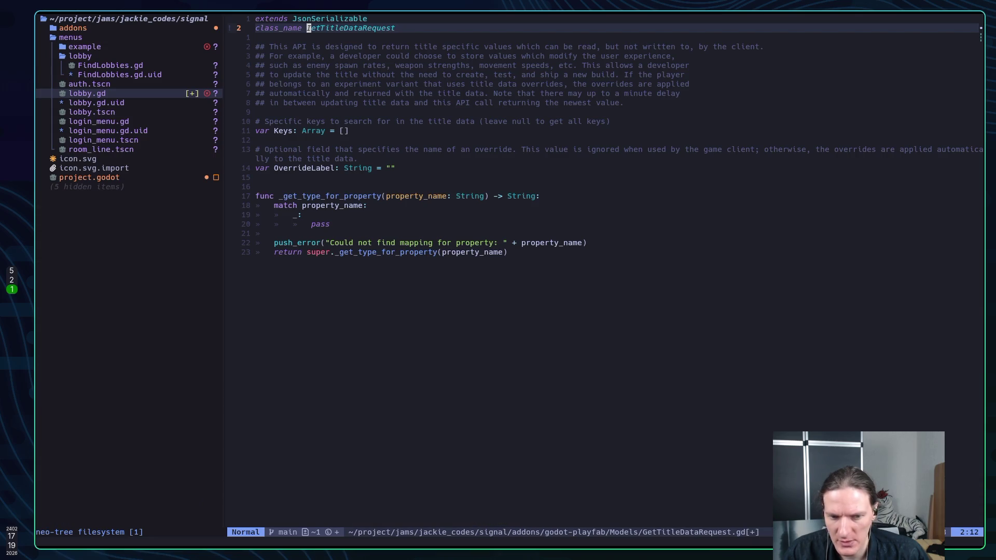
key("u")
key("g")
key("r")
key("i")
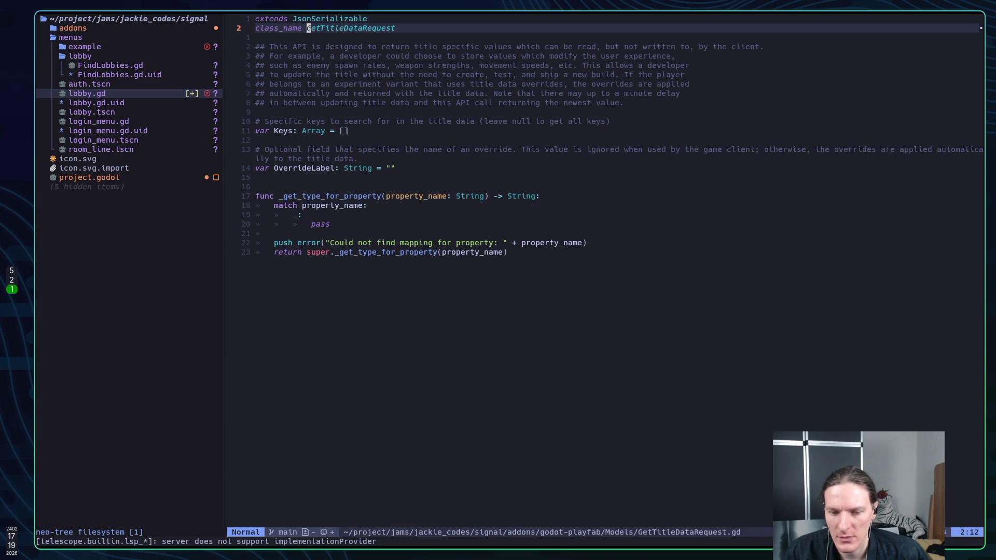
Step: Live-grep the project for 'GetTitleDataRe' and open the LoggedIn.gd:37 match
key("g")
key("r")
key("r")
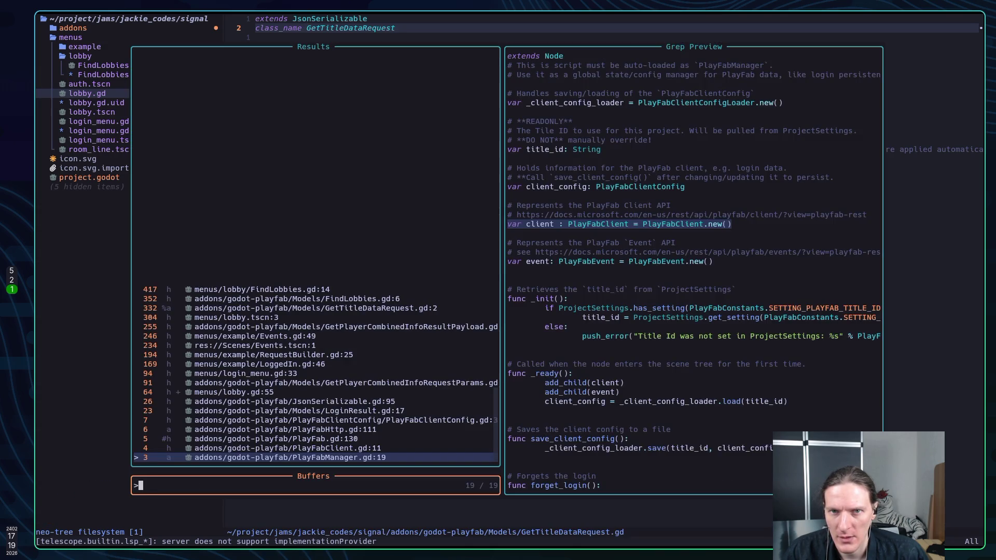
key("Escape")
key("space")
type("sgGetTit")
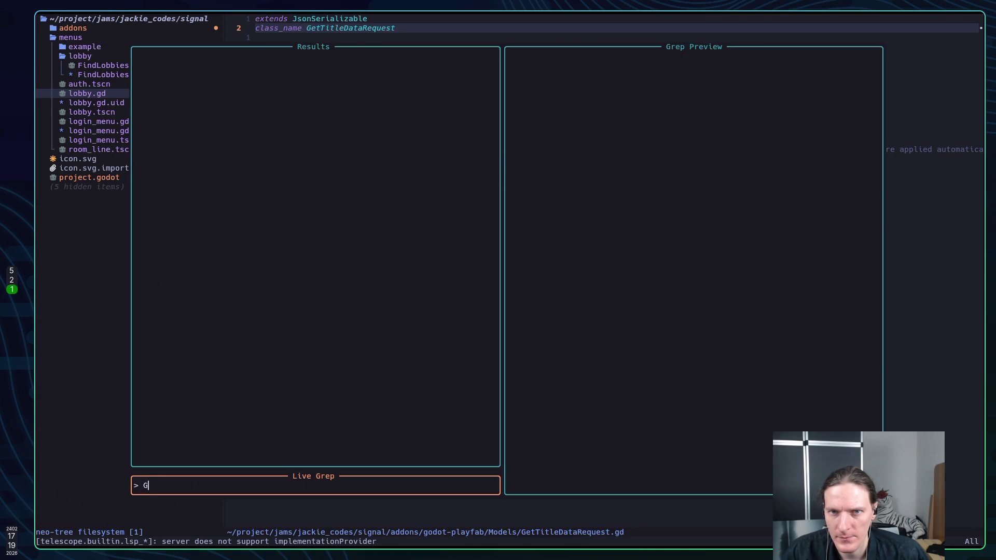
type("Data")
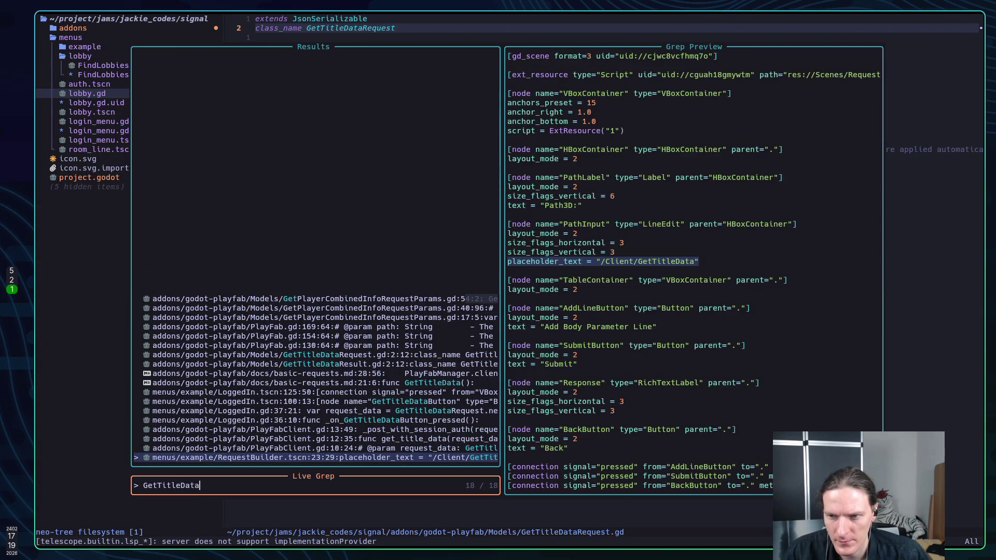
type("R")
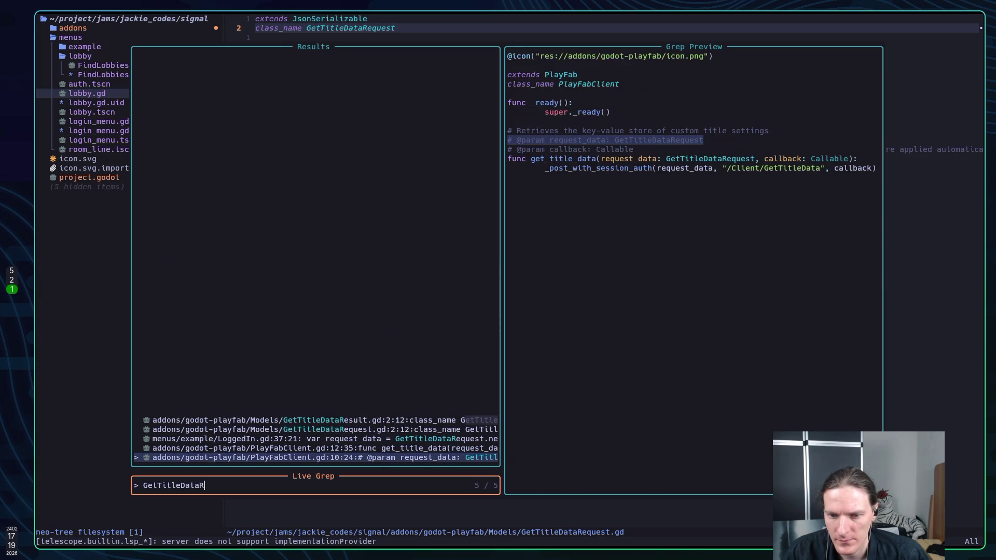
type("e")
key("ctrl+p")
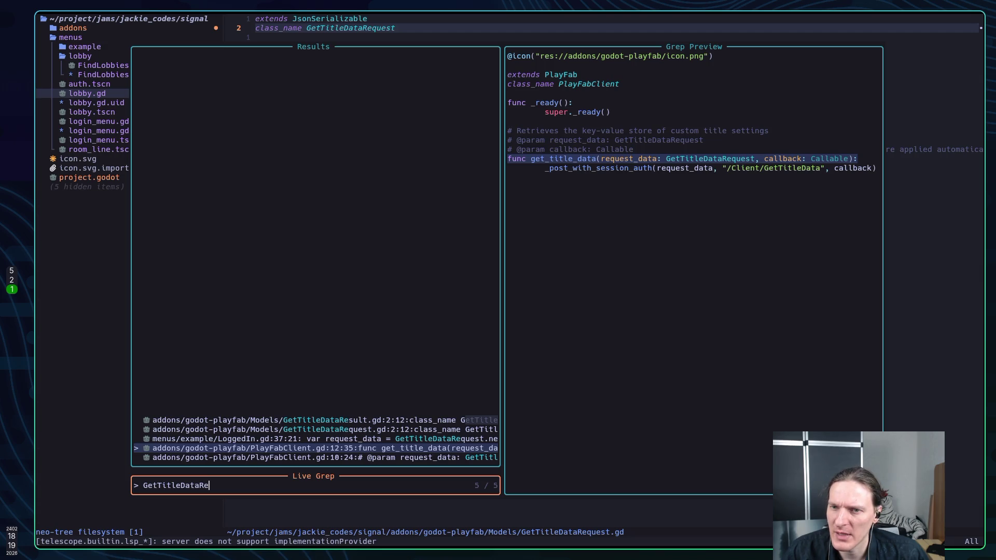
left_click(321, 439)
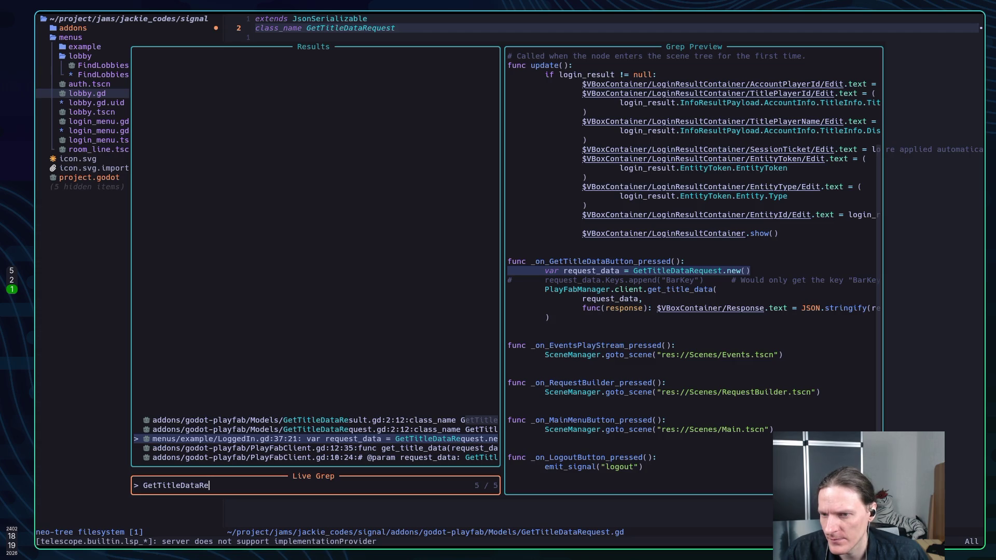
key("Return")
Step: Jump from the get_title_data call on line 39 to its definition in PlayFabClient.gd
key("j")
key("j")
key("j")
key("k")
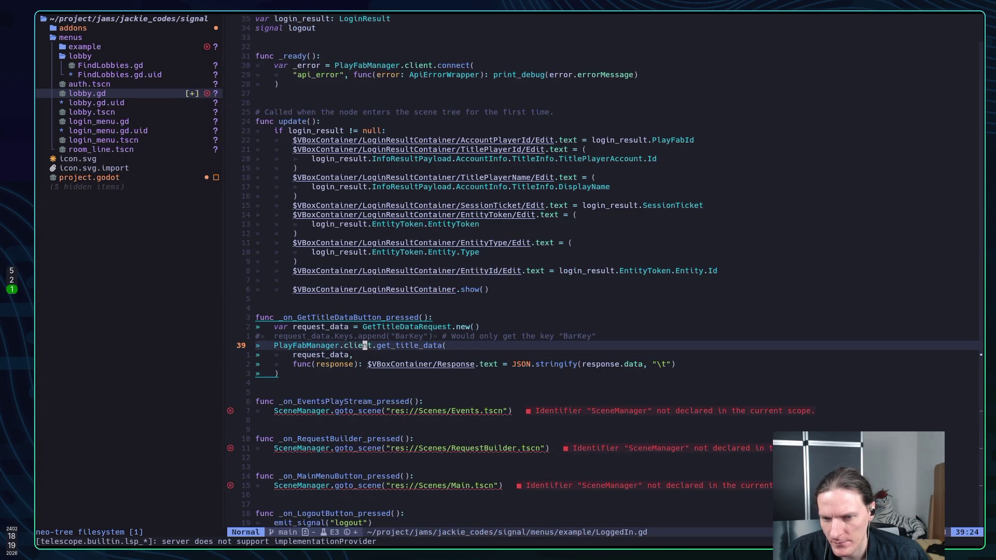
key("l")
key("l")
key("l")
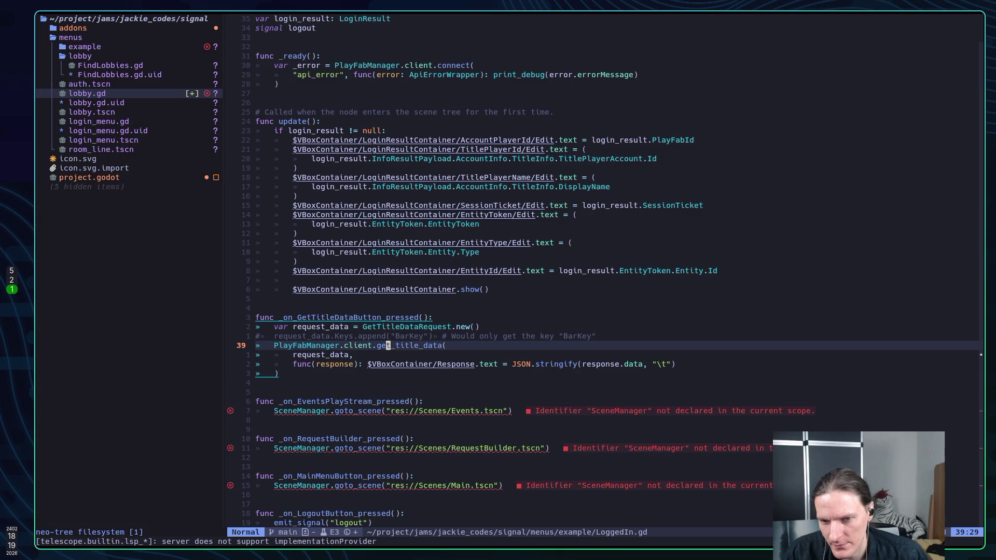
key("g")
key("d")
key("j")
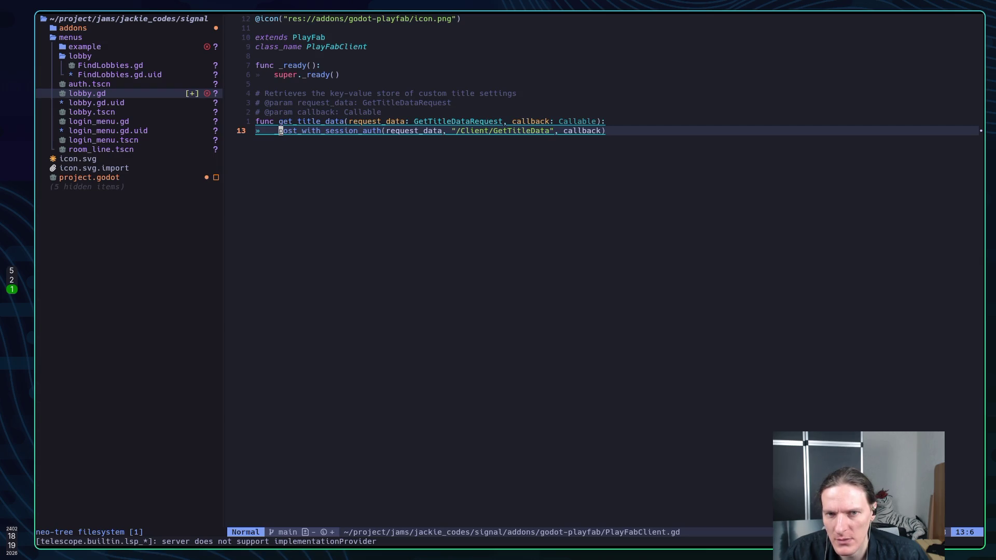
Step: Jump to the _post_with_session_auth definition and read through post_dict_auth, post_dict and _add_auth_headers
key("g")
key("d")
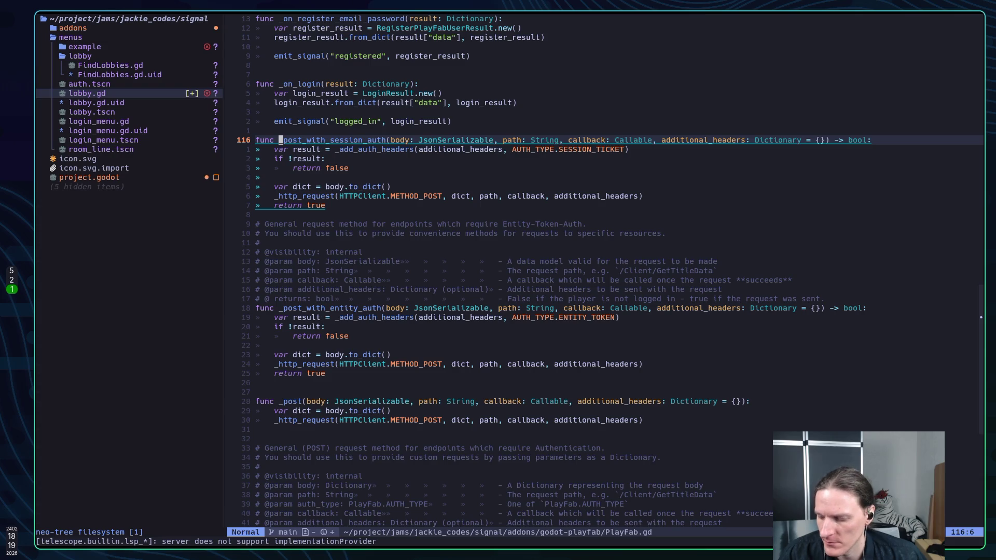
key("j")
key("j")
key("j")
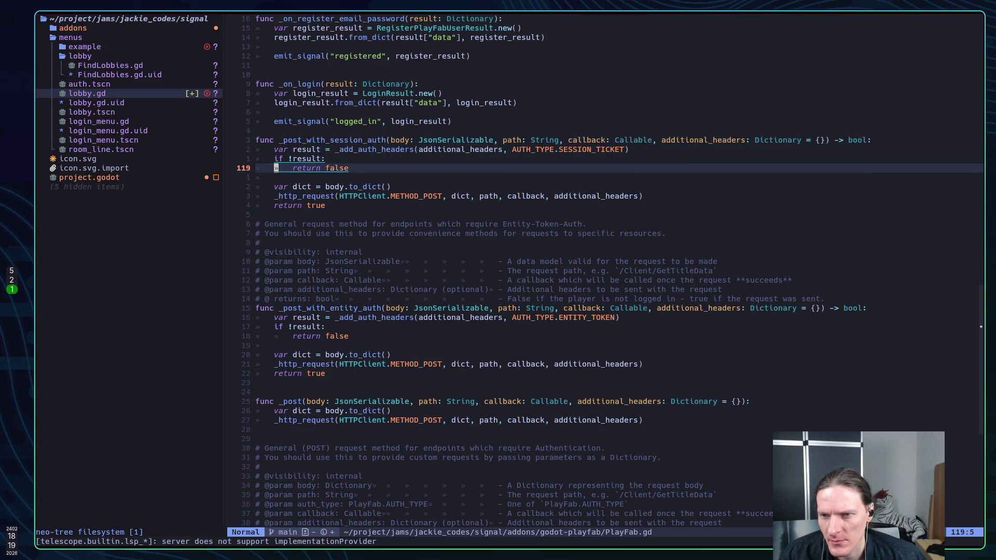
key("j")
key("j")
key("j")
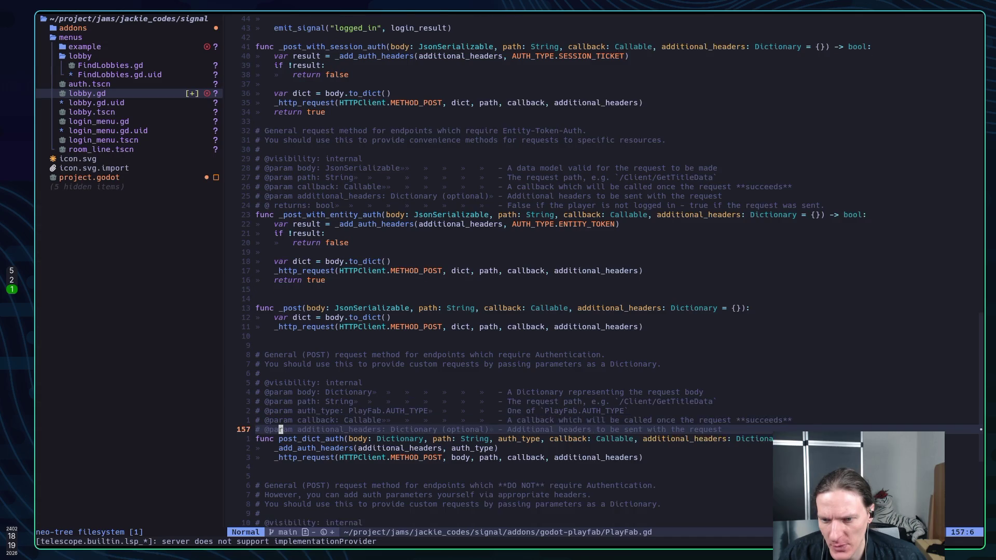
key("k")
key("k")
key("k")
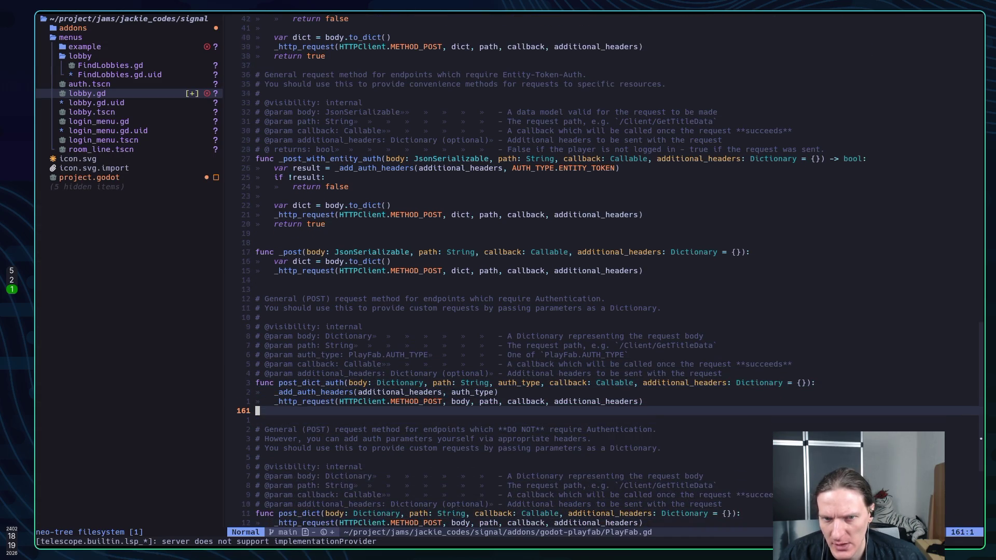
key("j")
key("j")
key("j")
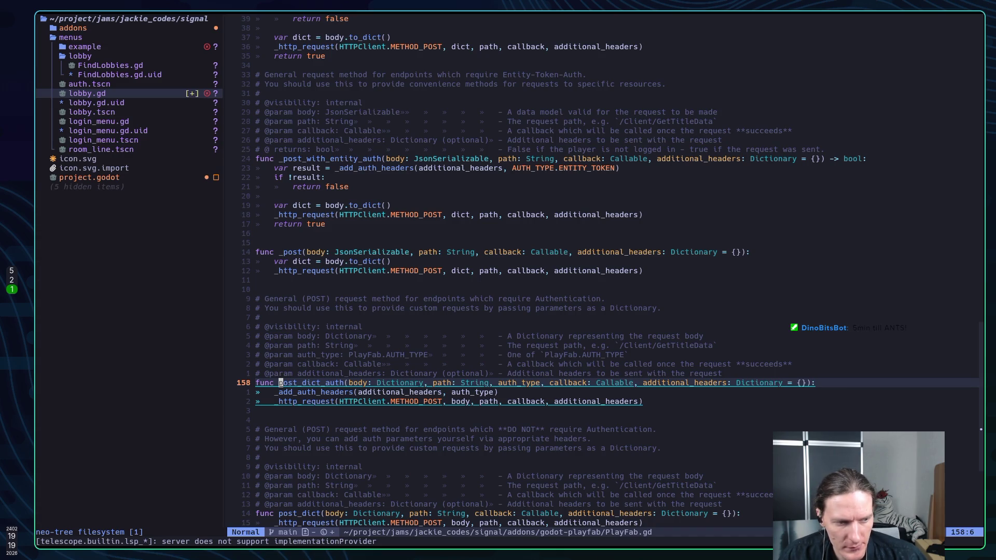
key("j")
key("j")
key("j")
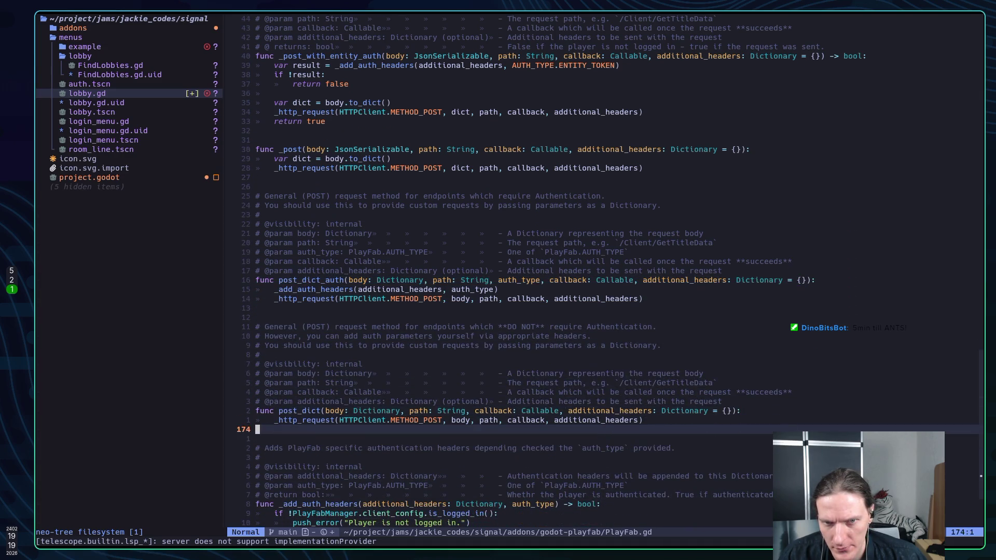
key("j")
key("j")
key("j")
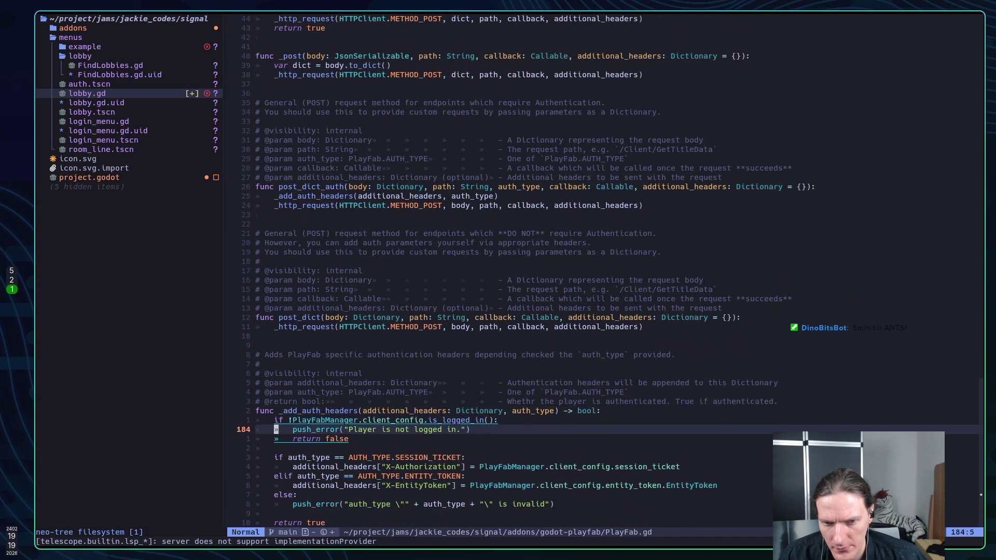
key("k")
key("k")
key("k")
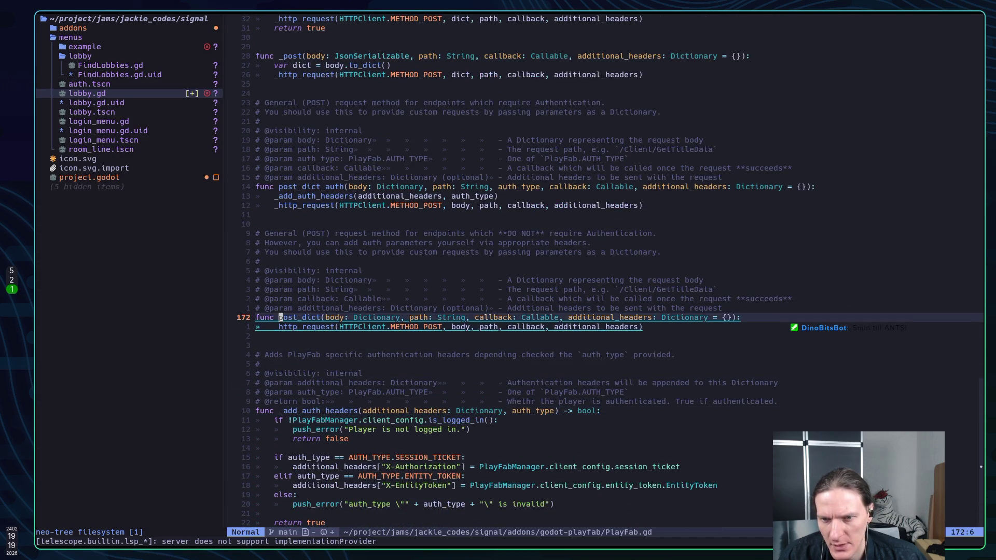
key("k")
key("k")
key("k")
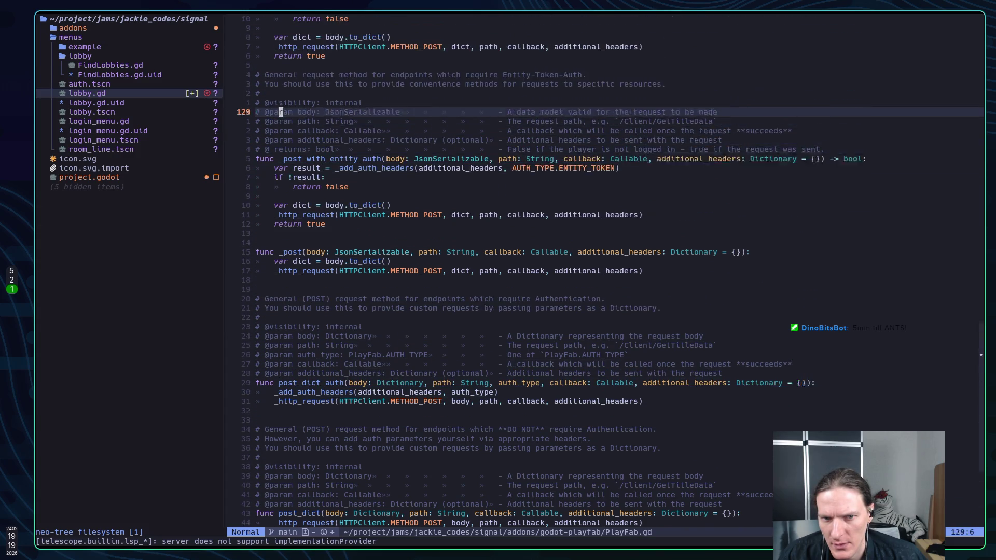
key("j")
key("j")
key("j")
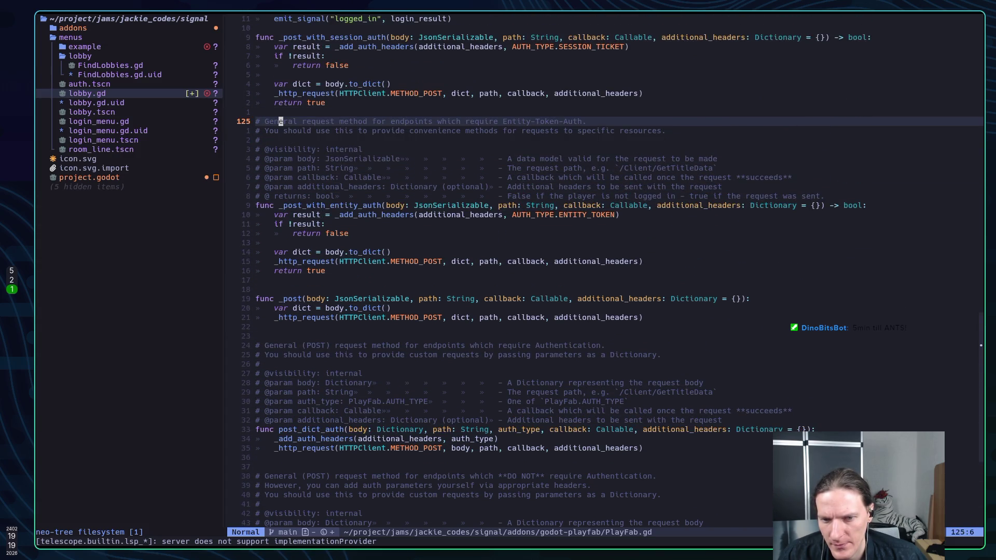
key("j")
key("j")
key("j")
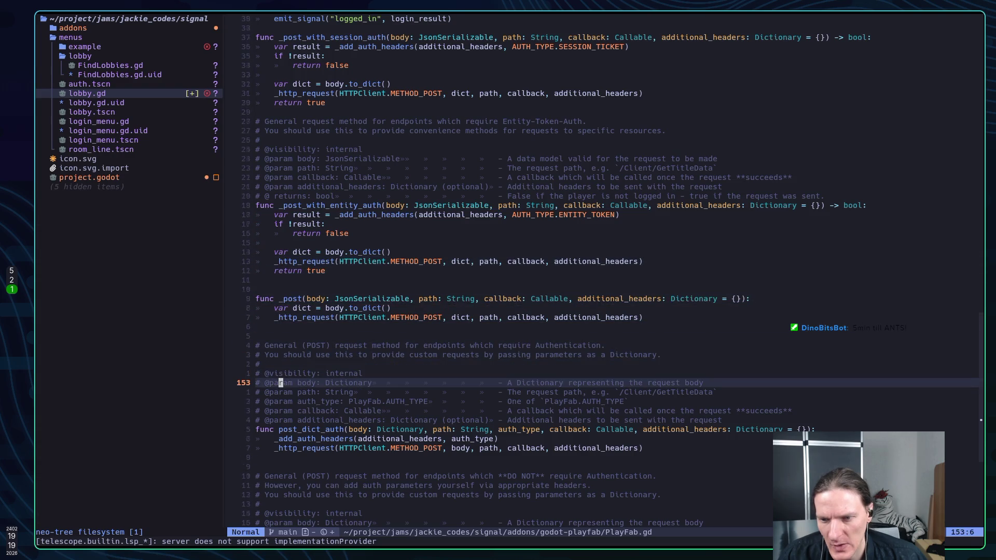
Step: Return to the Neovim workspace and bring up the Telescope buffers picker with space-f-b
key("super+5")
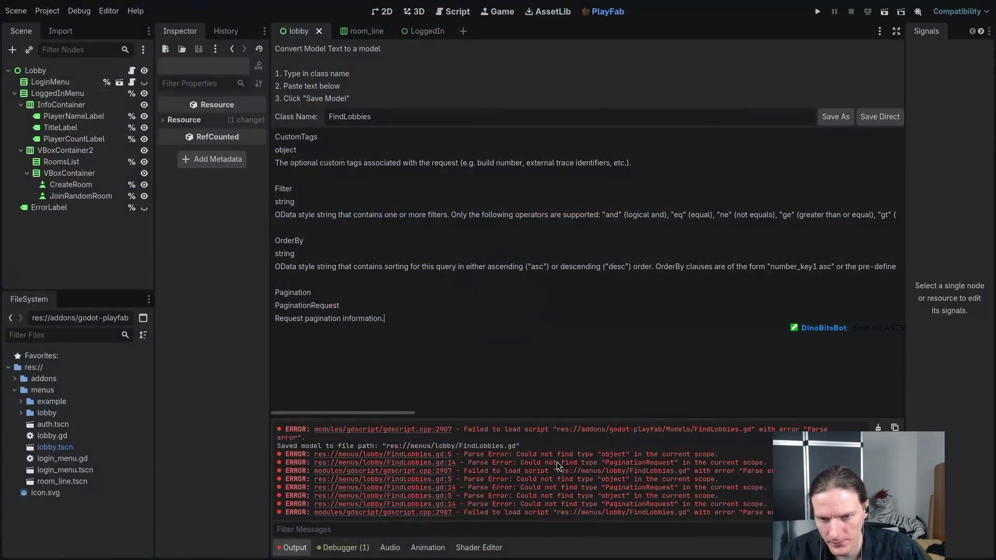
key("super+2")
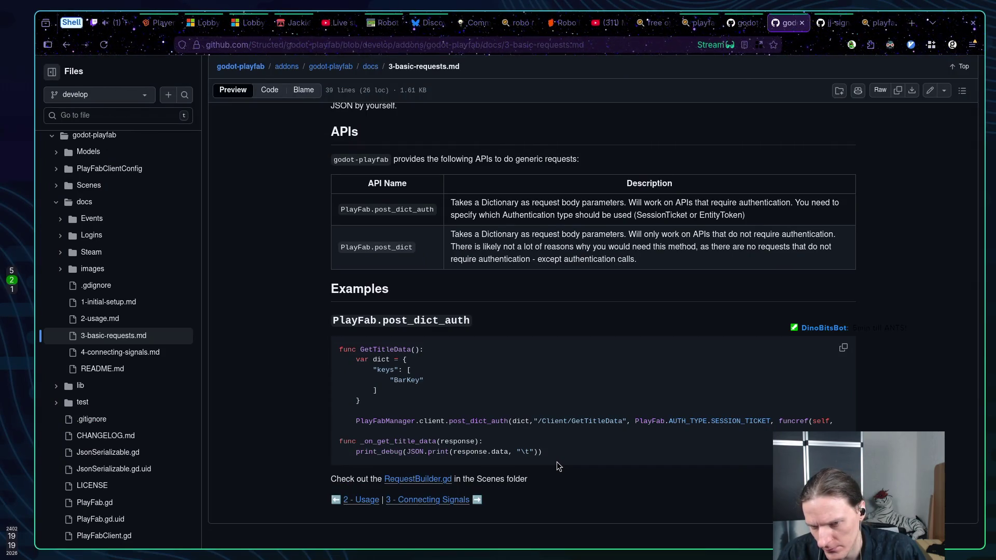
key("super+1")
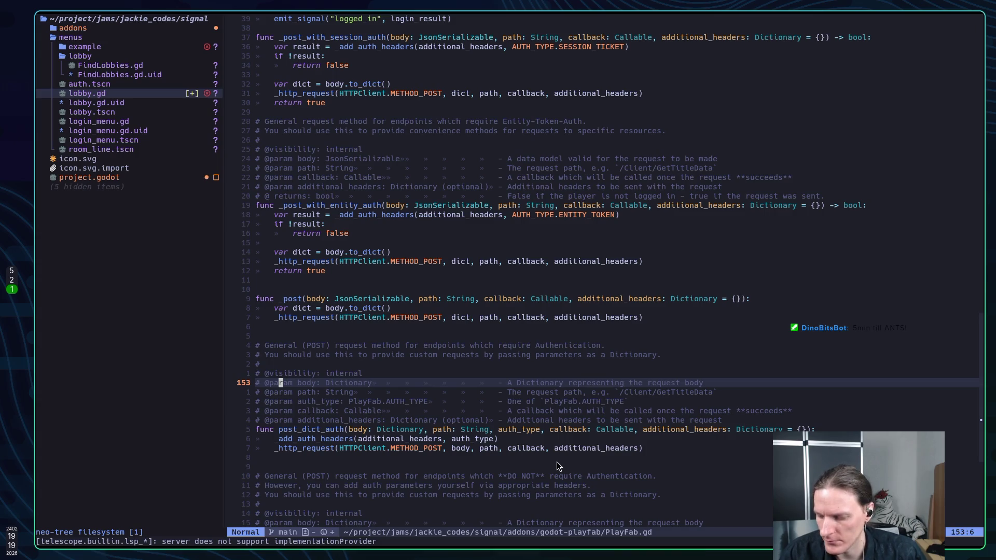
key("space")
key("f")
key("b")
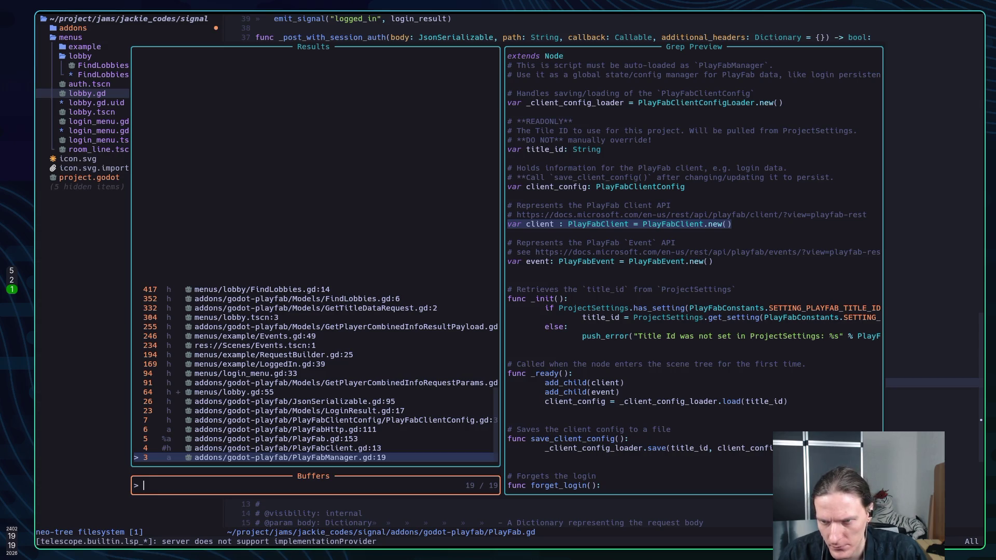
Step: Delete the PlayFab addon buffers, from PlayFabManager through JsonSerializable.gd, from the buffer list
key("alt+d")
key("alt+d")
key("alt+d")
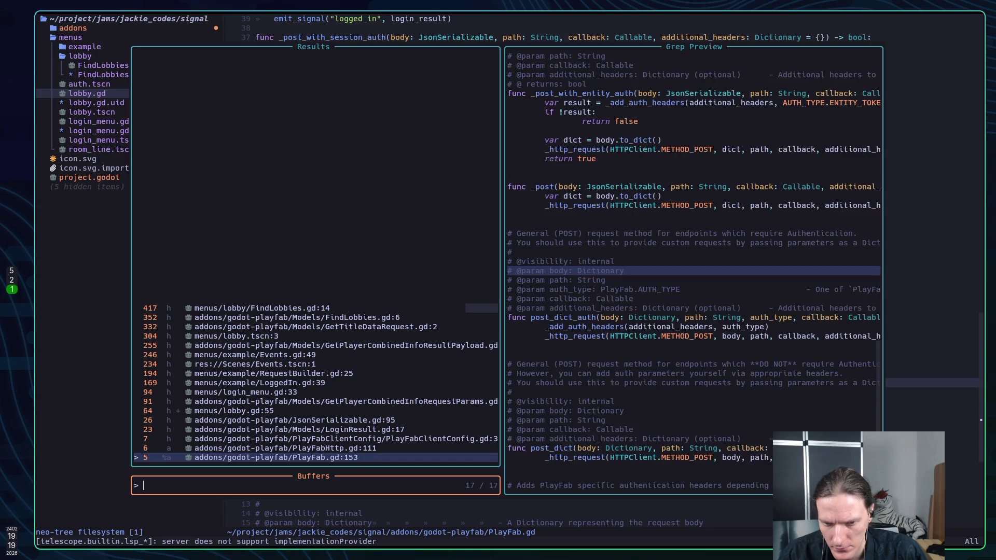
key("alt+d")
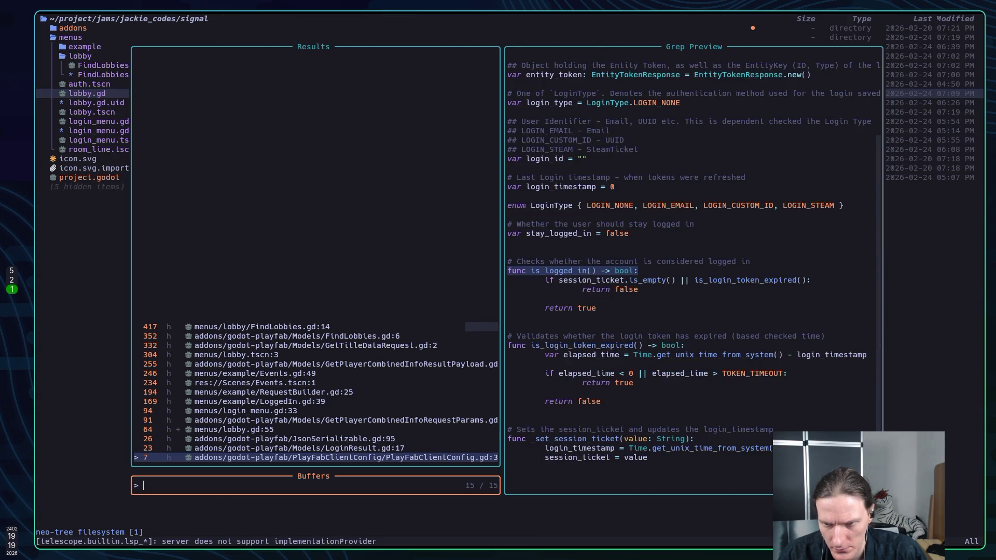
key("alt+d")
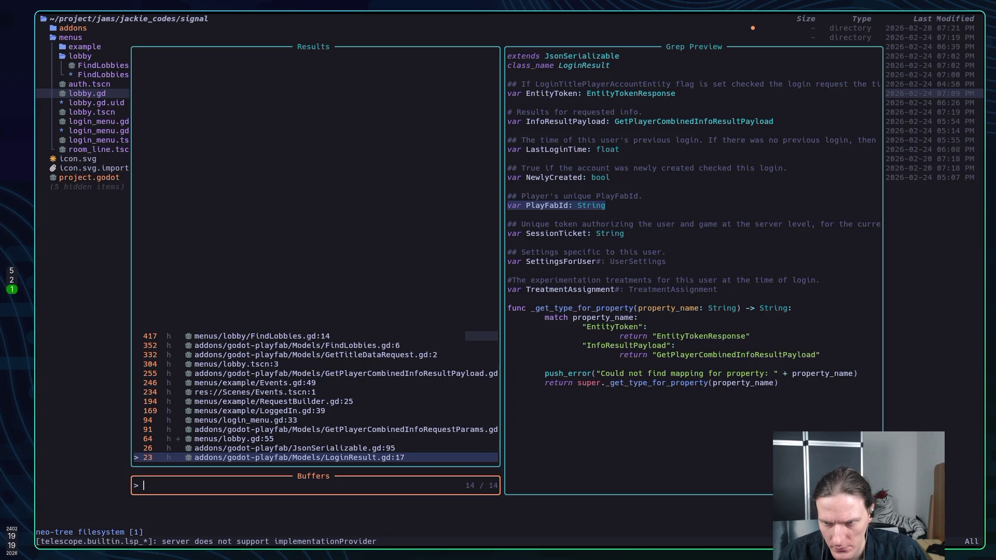
key("alt+d")
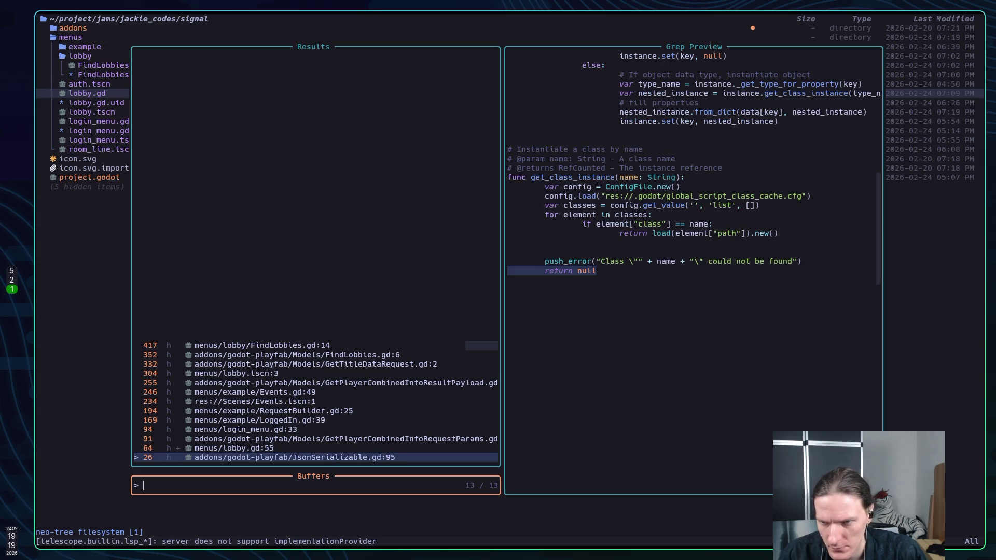
key("alt+d")
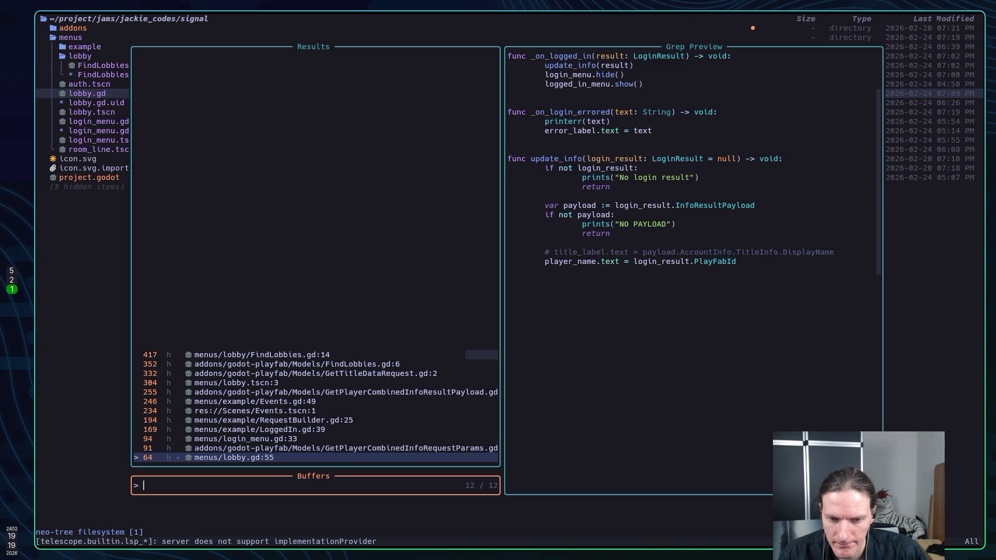
Step: Close the unsaved lobby.gd buffer, saving its changes
key("alt+d")
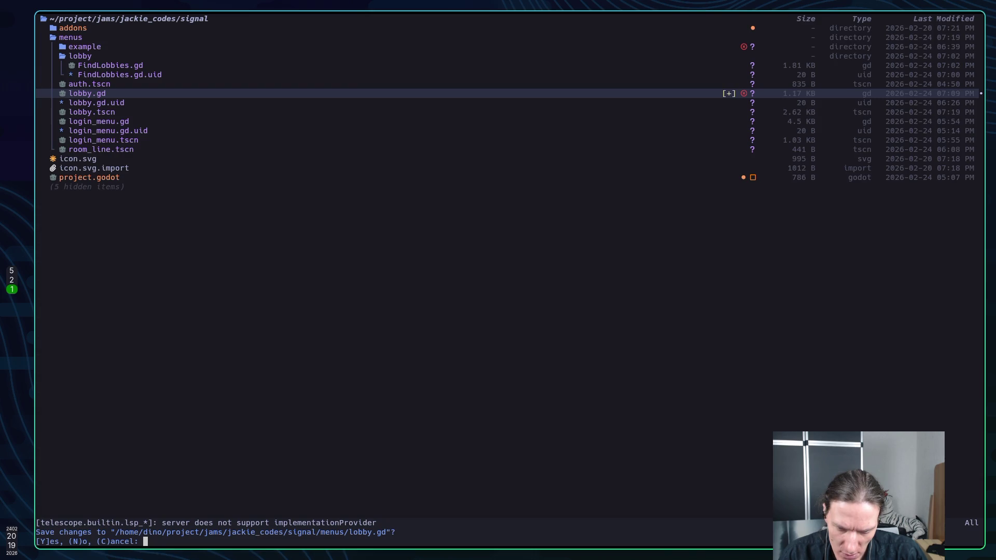
key("y")
key("Return")
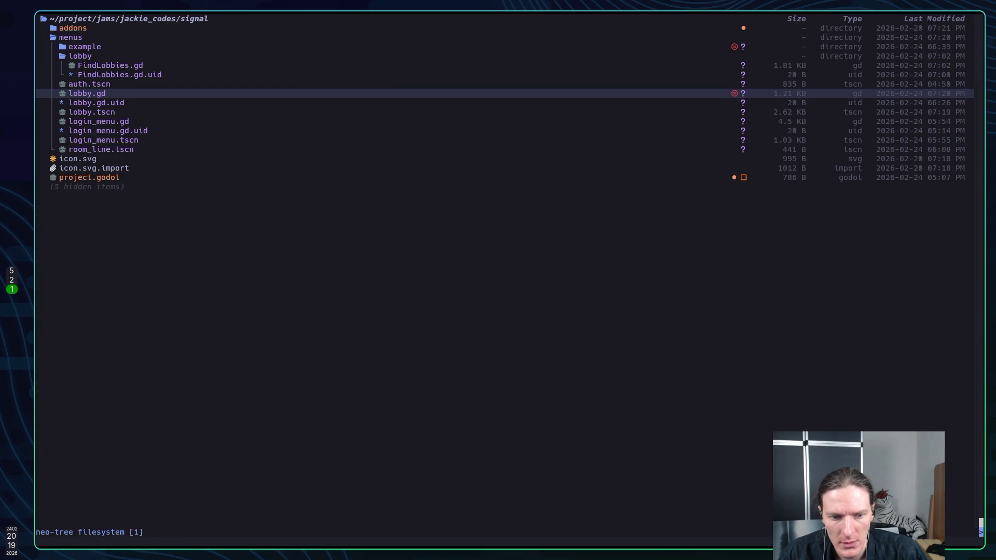
Step: Open lobby.gd from the neo-tree file tree
key("g")
key("Escape")
key("Return")
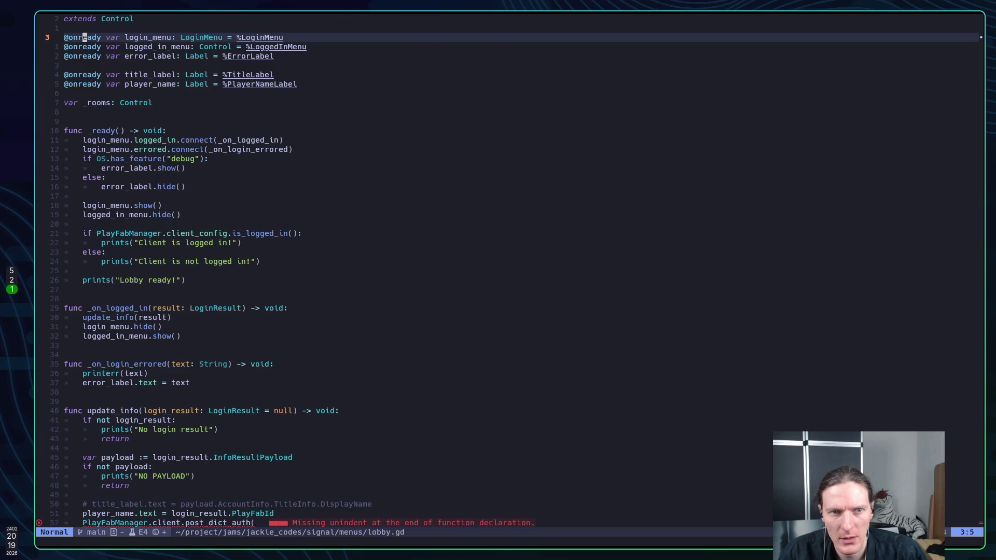
Step: On line 55, give post_dict_auth an empty dictionary and a "Lobby/ path, then consult the GitHub docs
key("j")
key("j")
key("j")
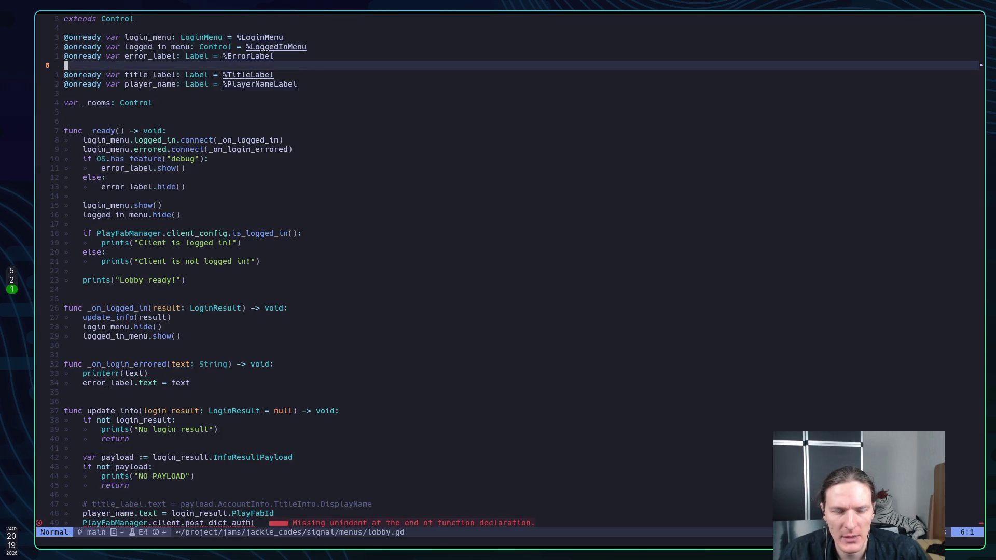
key("j")
key("j")
key("j")
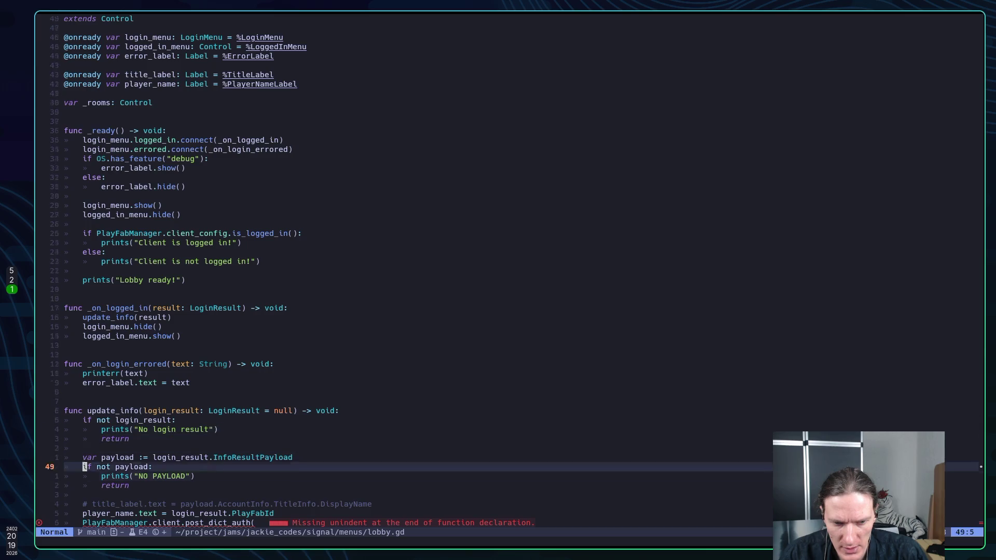
key("A")
key("BackSpace")
type("(")
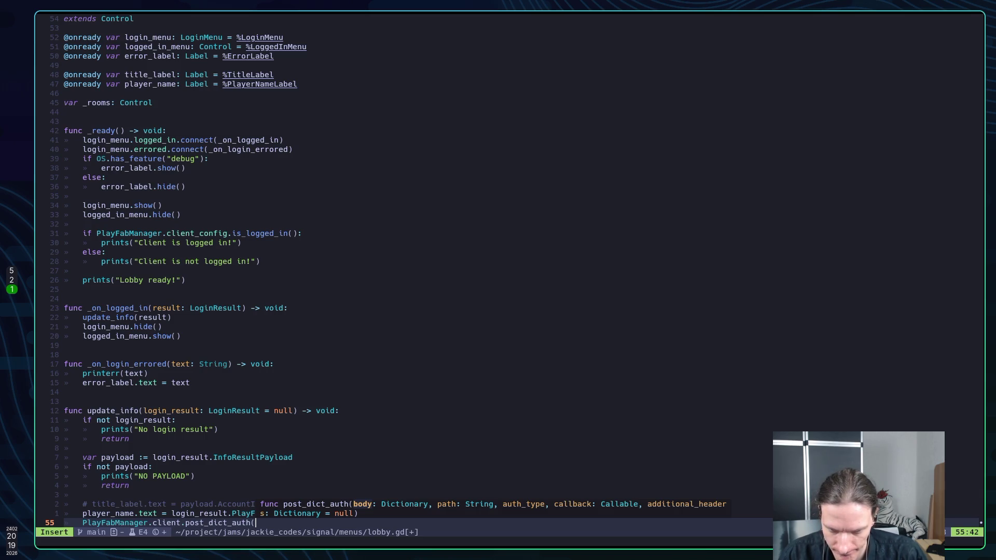
type("{}")
type(", ")
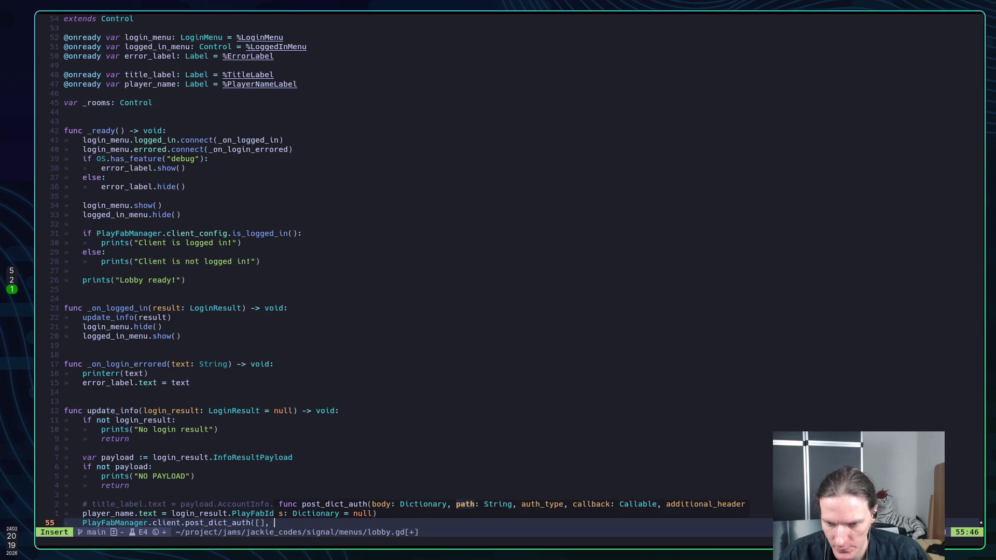
type("\"")
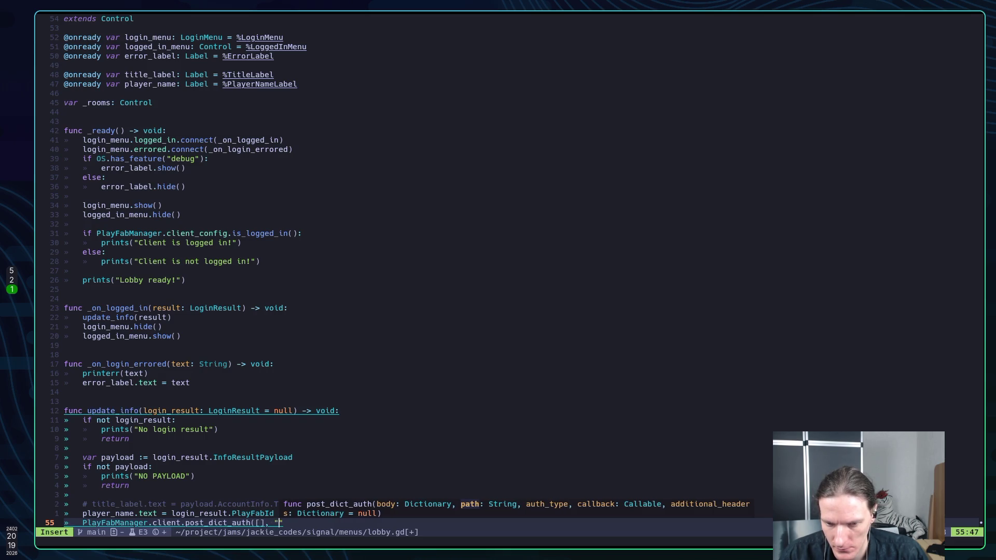
type("Lobby/")
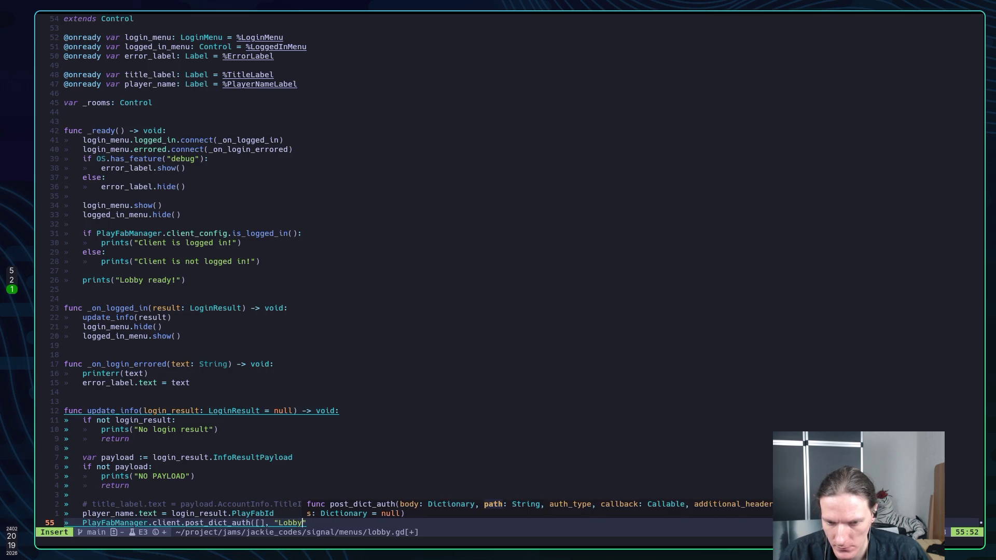
key("super+2")
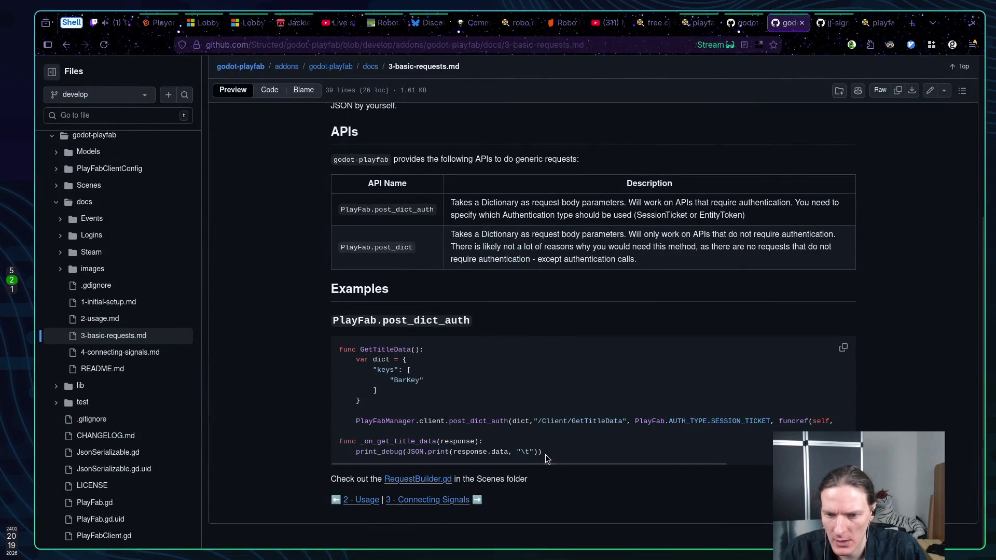
Step: Complete the request path as "Lobby/FindLobby"
scroll(513, 428, "up", 1)
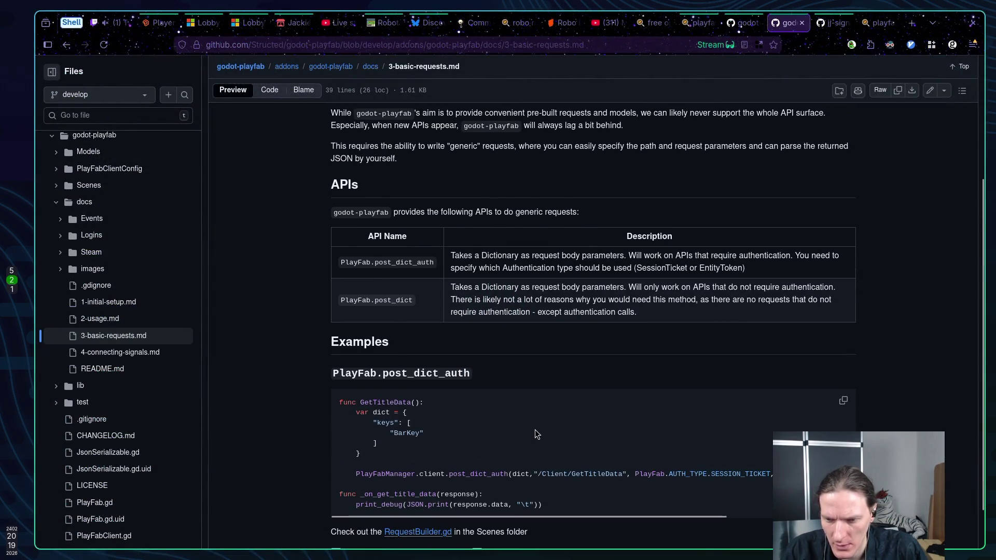
key("super+5")
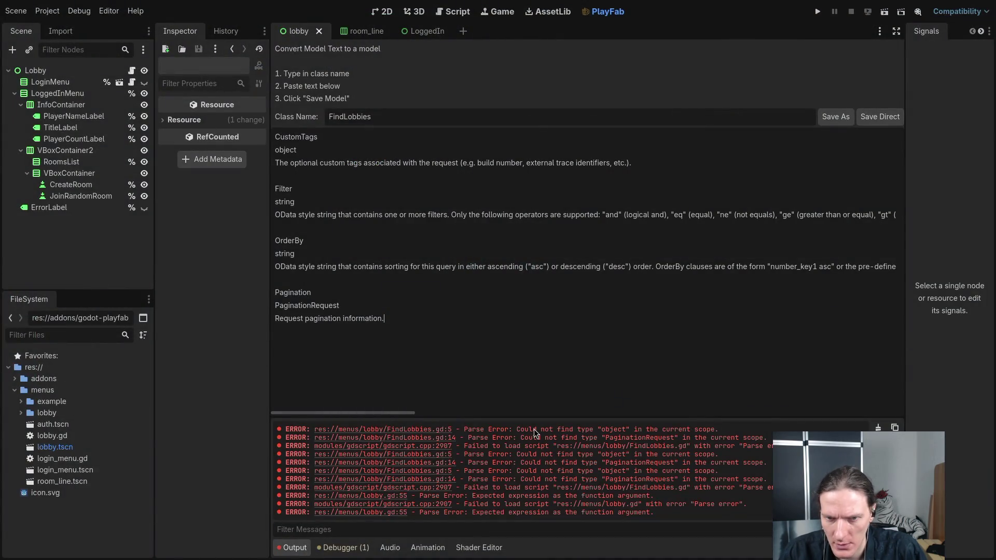
key("super+2")
key("super+1")
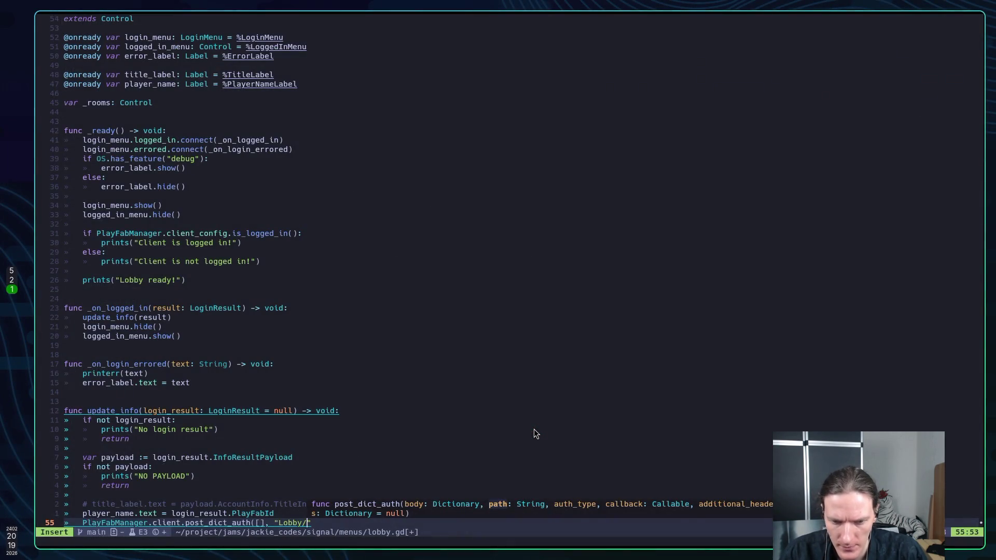
type("dLobby")
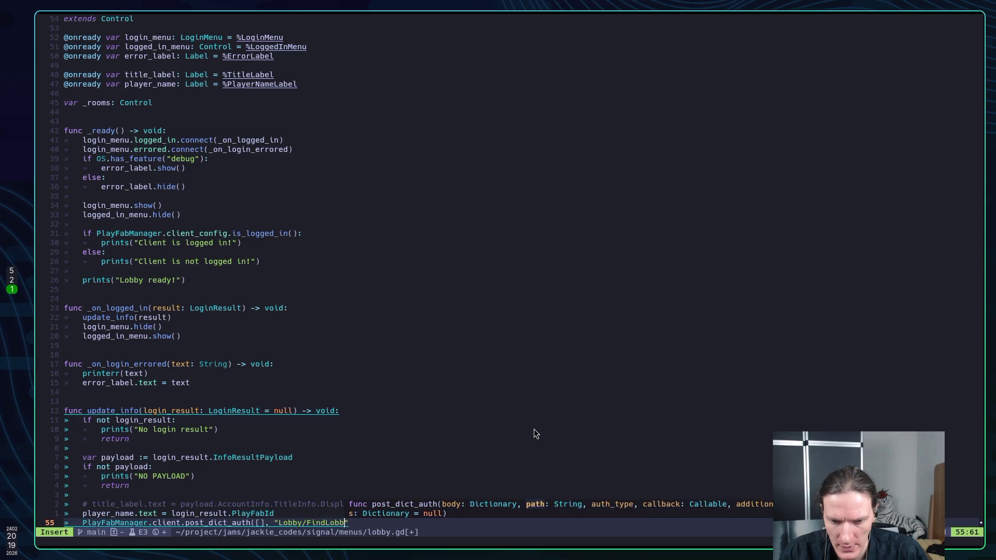
type("\",")
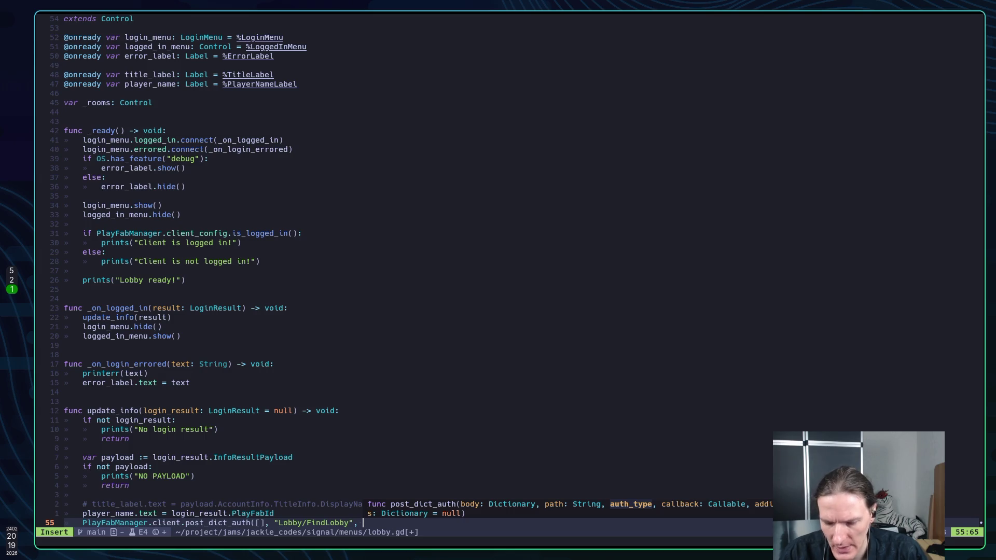
Step: Add PlayFab.AUTH_TYPE.SESSION_TICKET auth and an _on_find_lobby callback argument to the call
key("super+2")
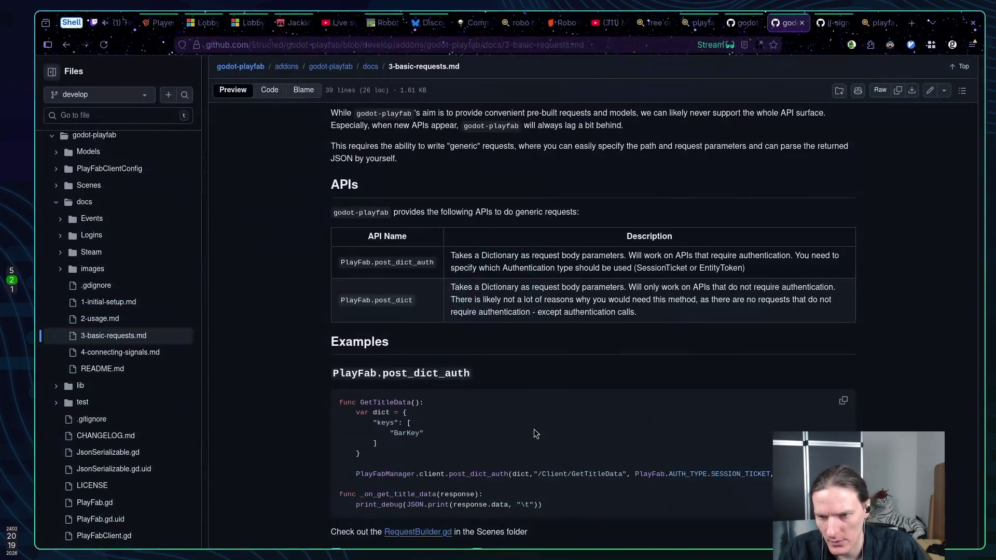
key("super+5")
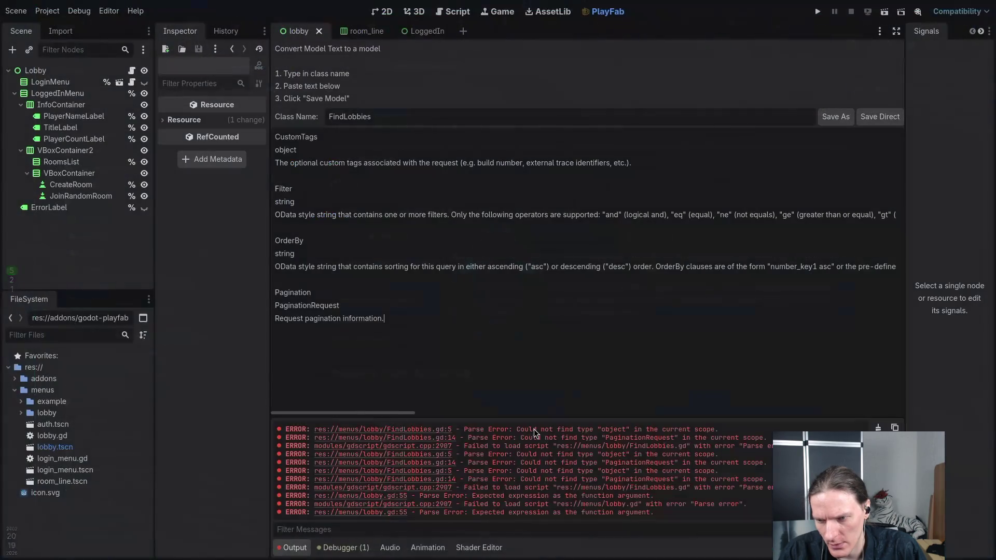
key("super+1")
type("P")
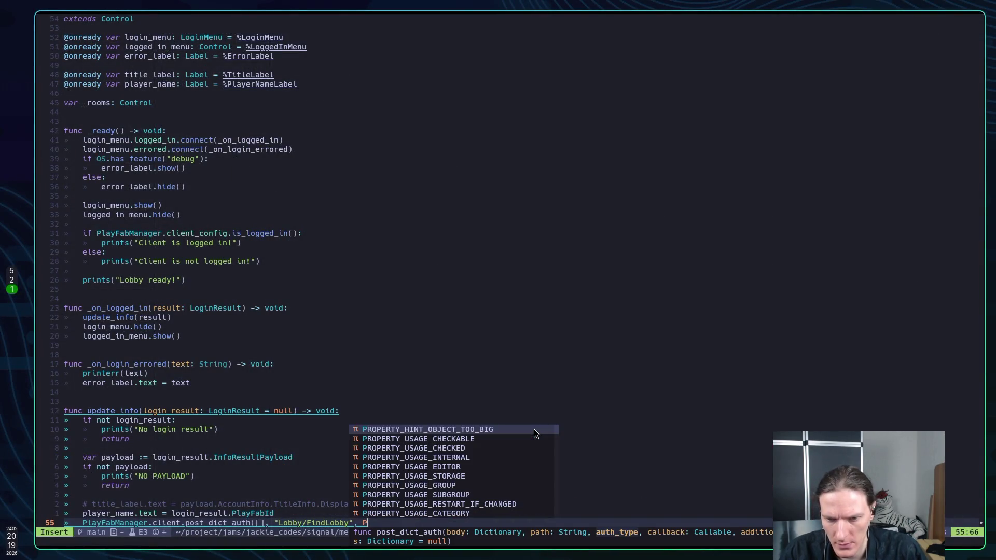
type("lay")
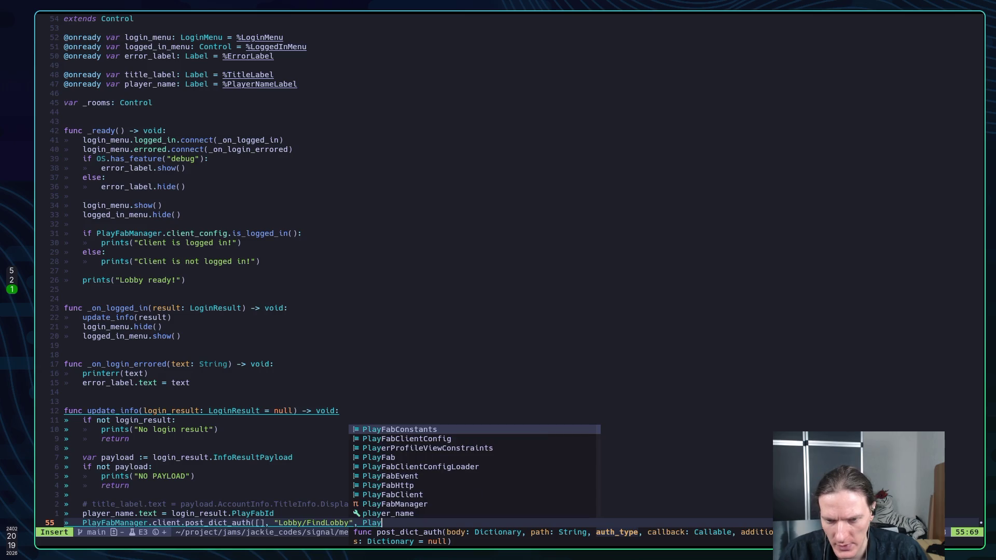
key("Tab")
key("Tab")
key("Tab")
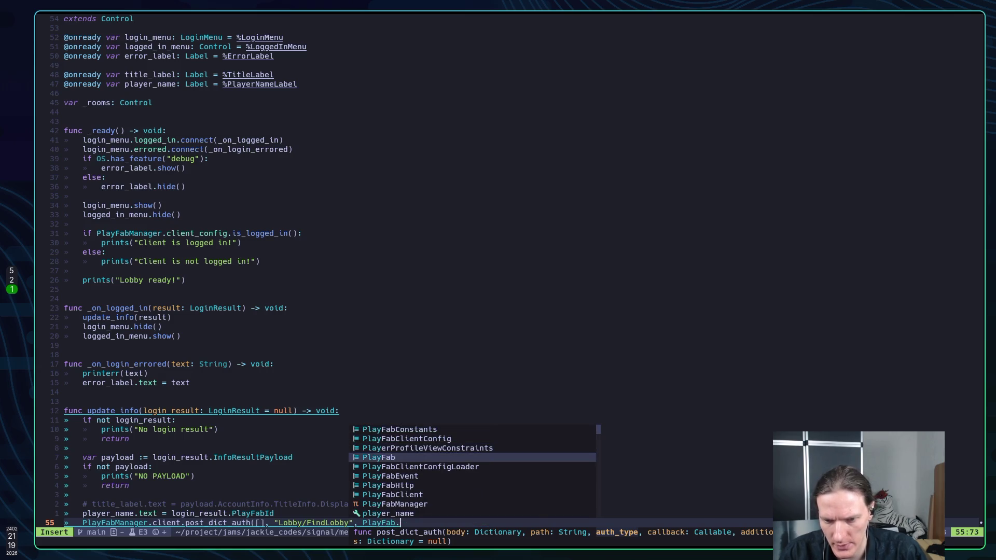
key("super+5")
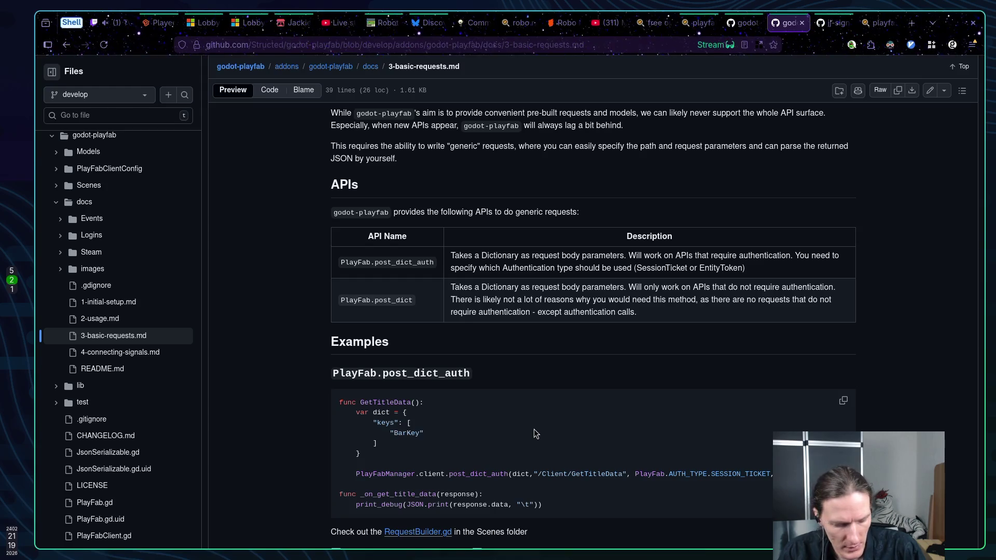
key("alt+Tab")
key("alt+Tab")
type("A")
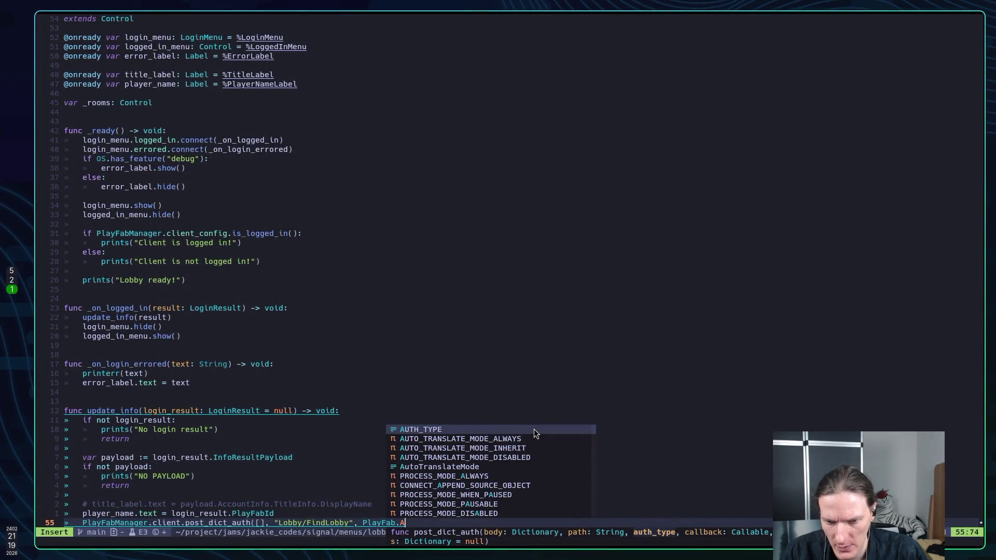
type("UTH_TYPE.")
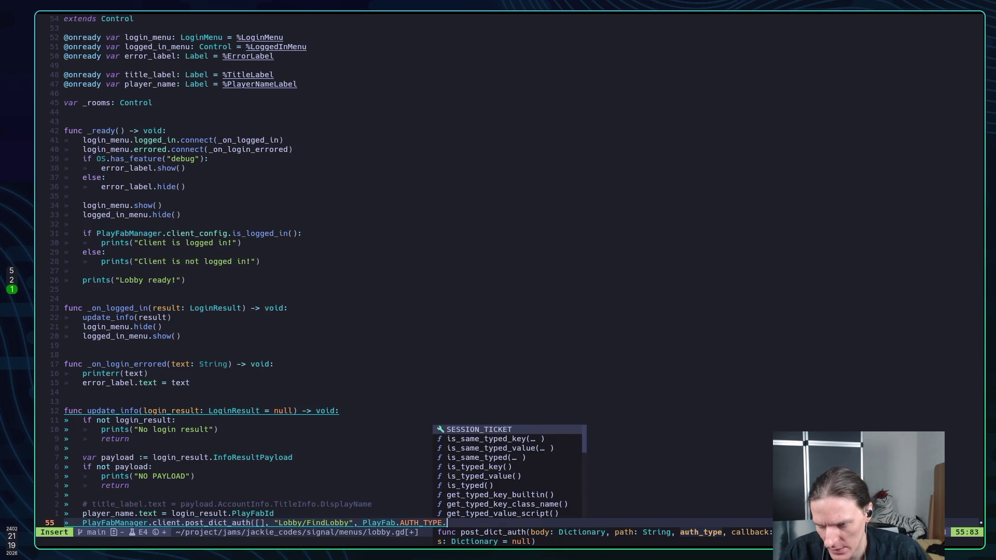
key("Return")
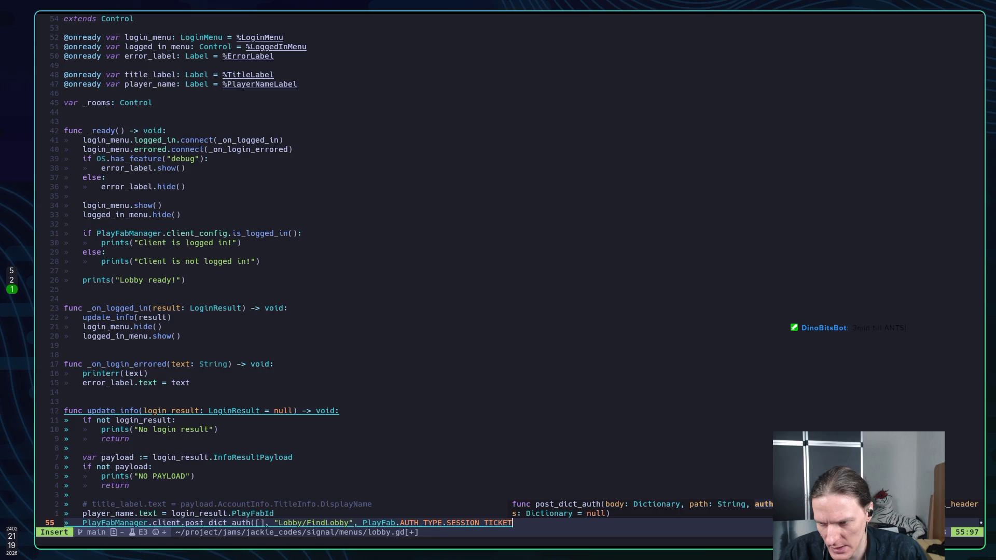
type(", ")
type("_on")
type("_find")
type("lobby")
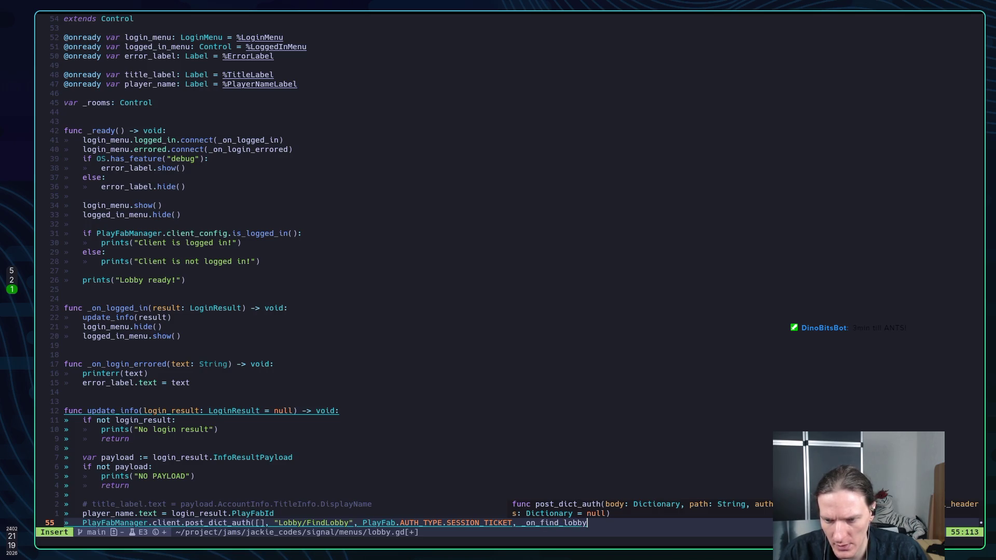
type("_reu")
type("ult")
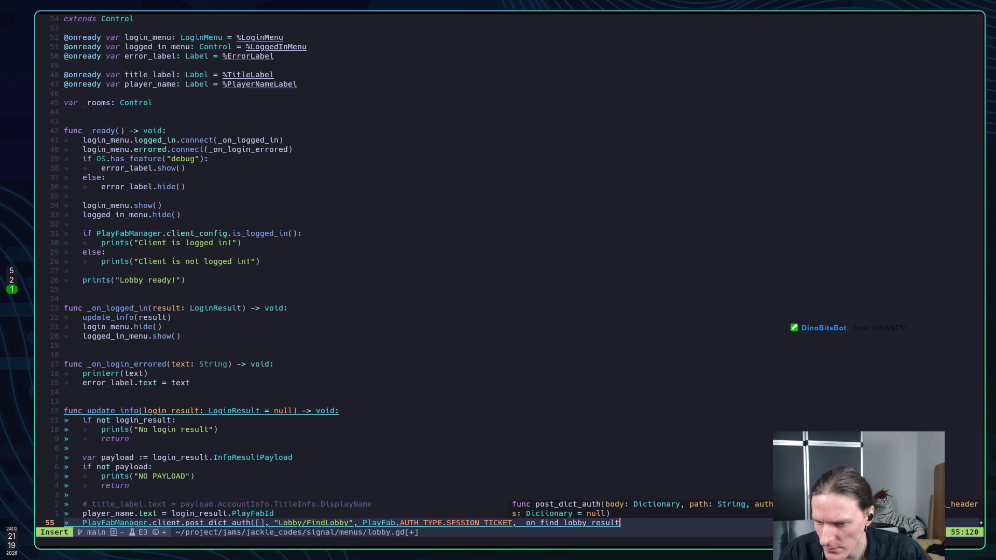
type(")")
Step: Leave insert mode and save lobby.gd with :w
key("Escape")
type(":w")
key("Return")
Step: Add a func _on_find_lobby_result(result) -> void callback that calls prints(result), and save
key("o")
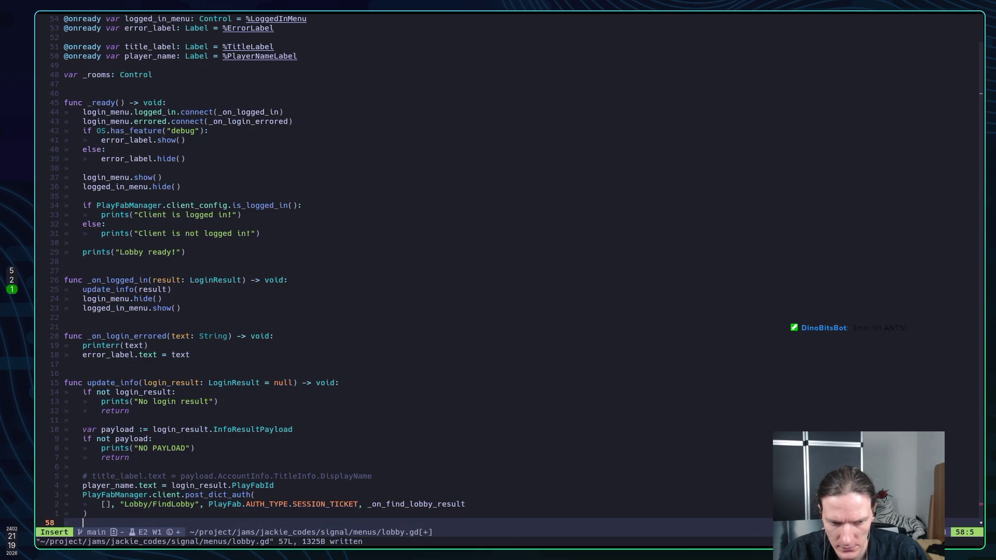
key("Return")
type("func _on")
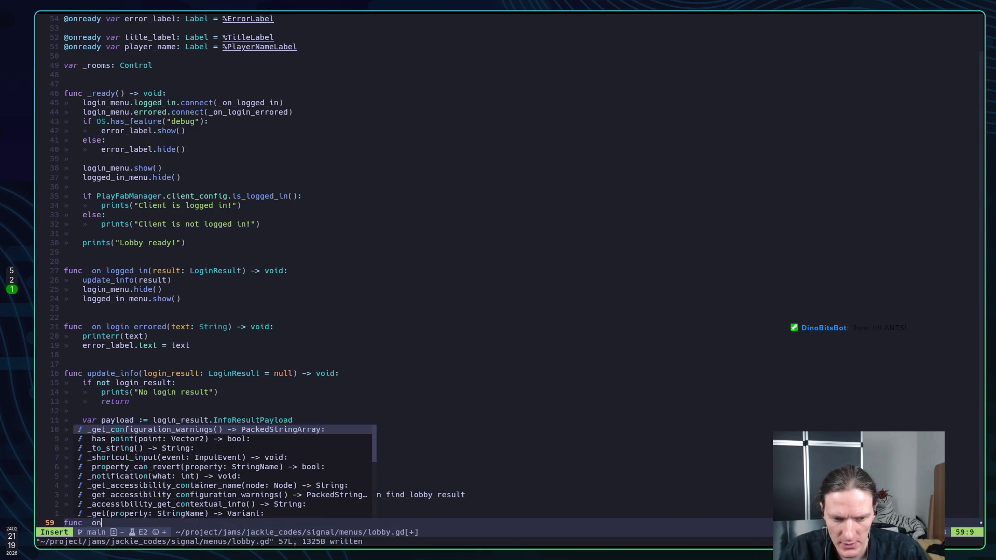
type("_find")
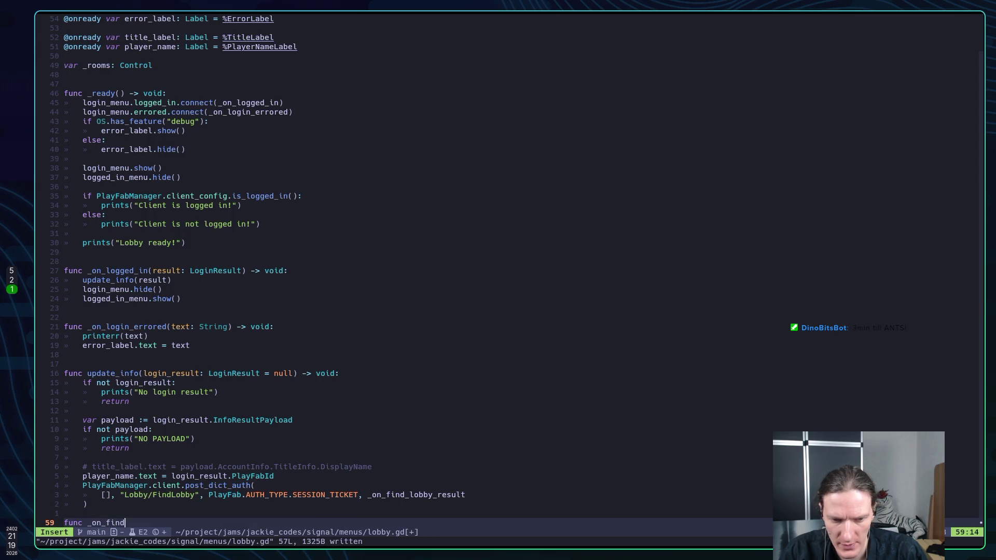
type("_lobby_result)")
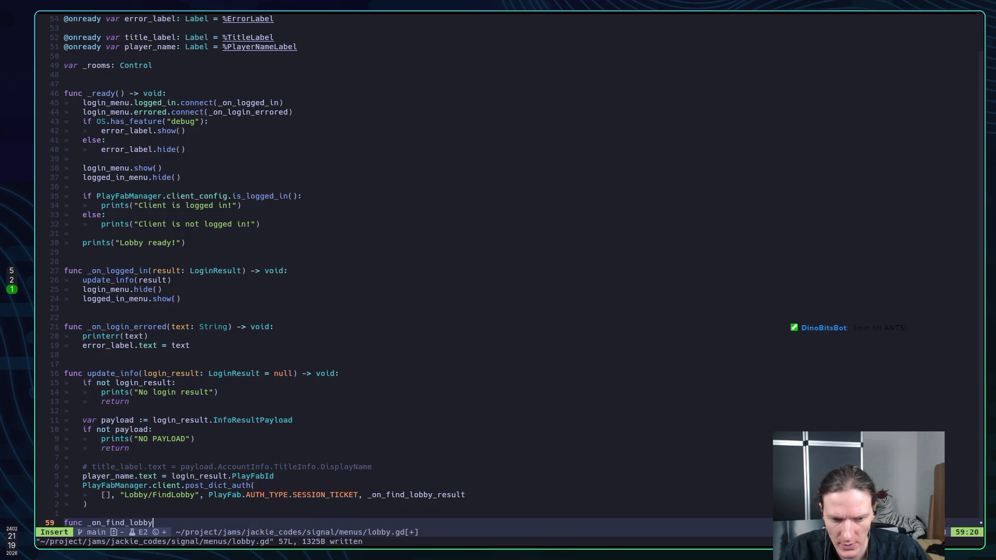
key("BackSpace")
type("(")
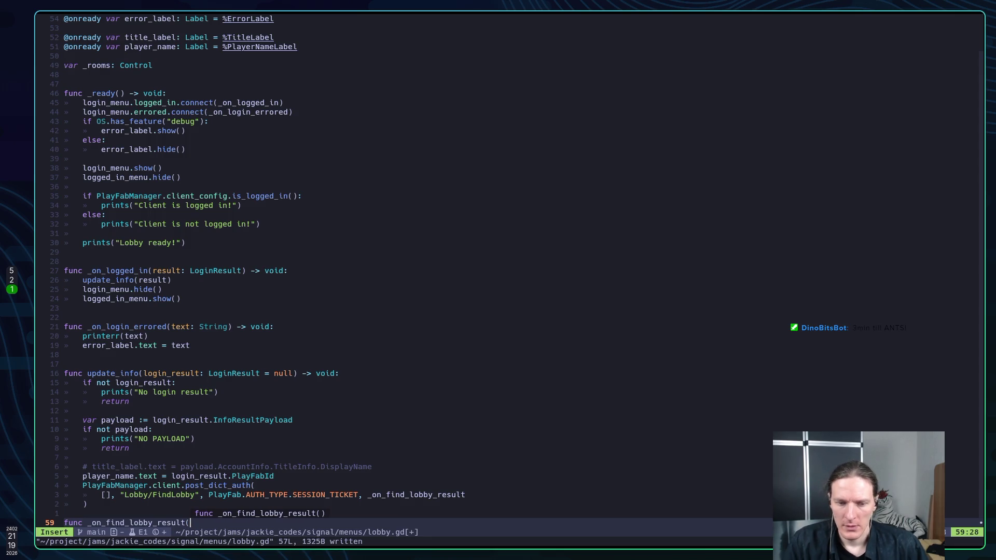
type("result")
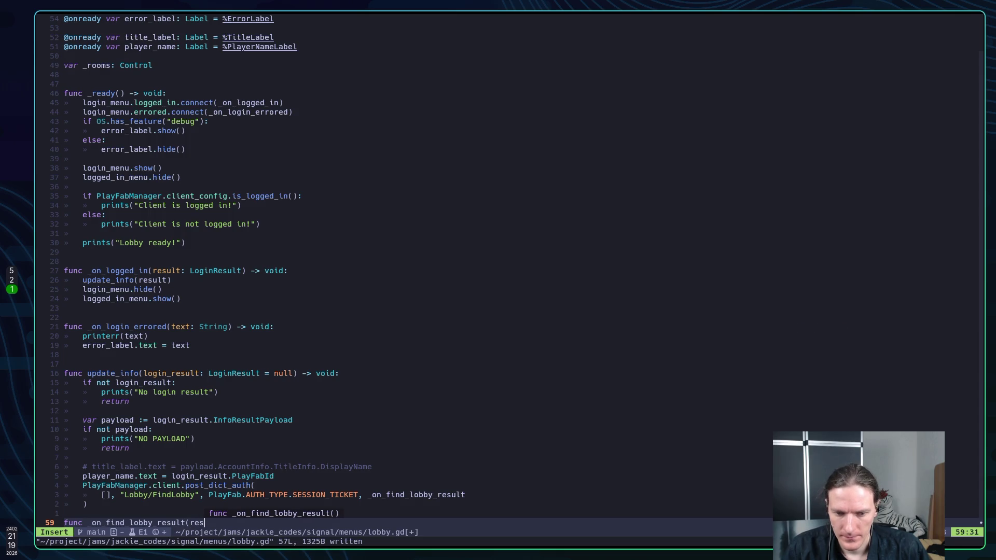
type(") -> void:")
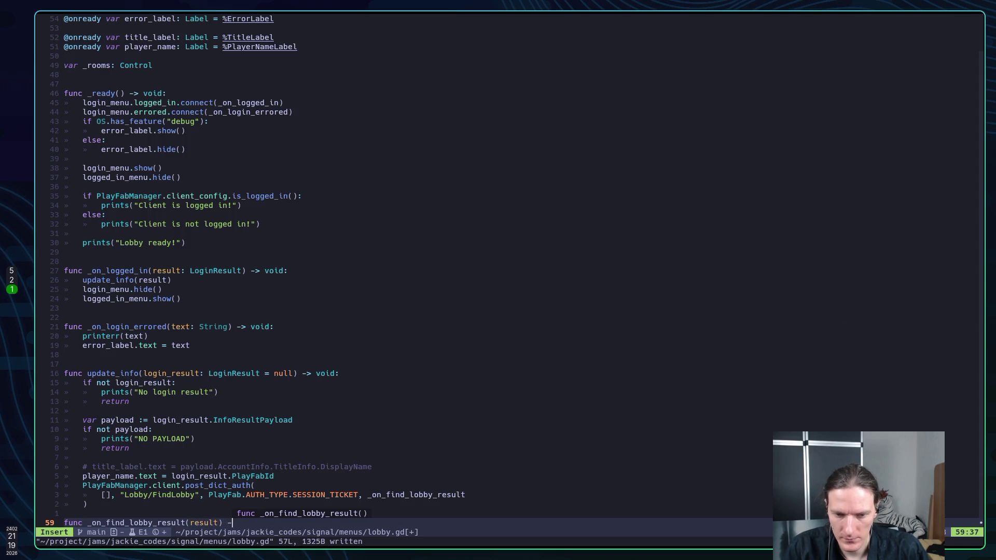
key("Return")
type("prints(")
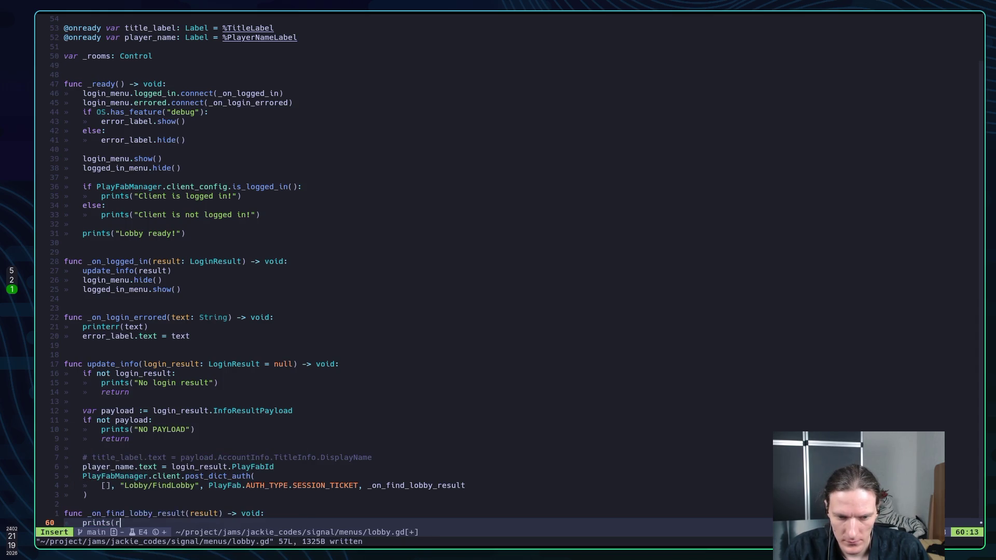
type("result)")
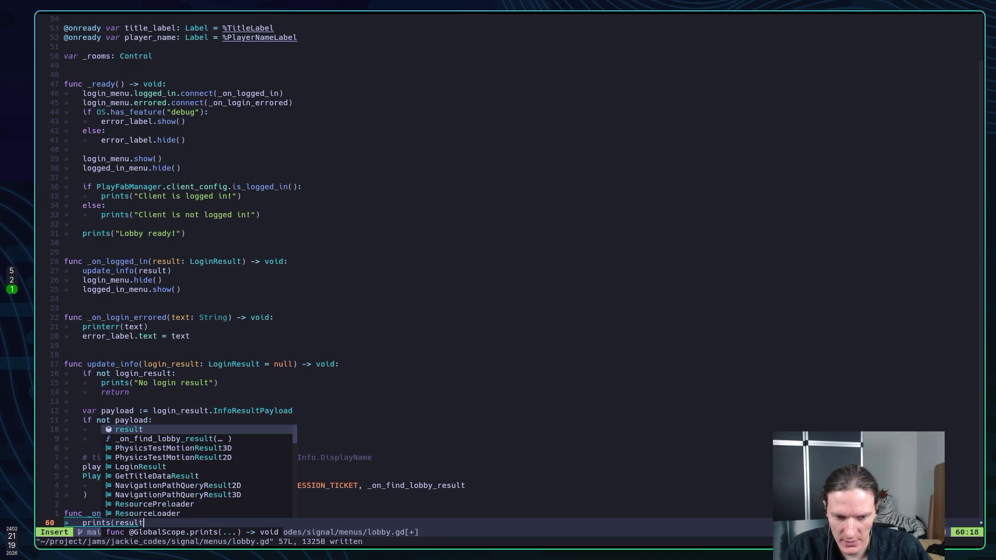
key("Escape")
type(":w")
key("Return")
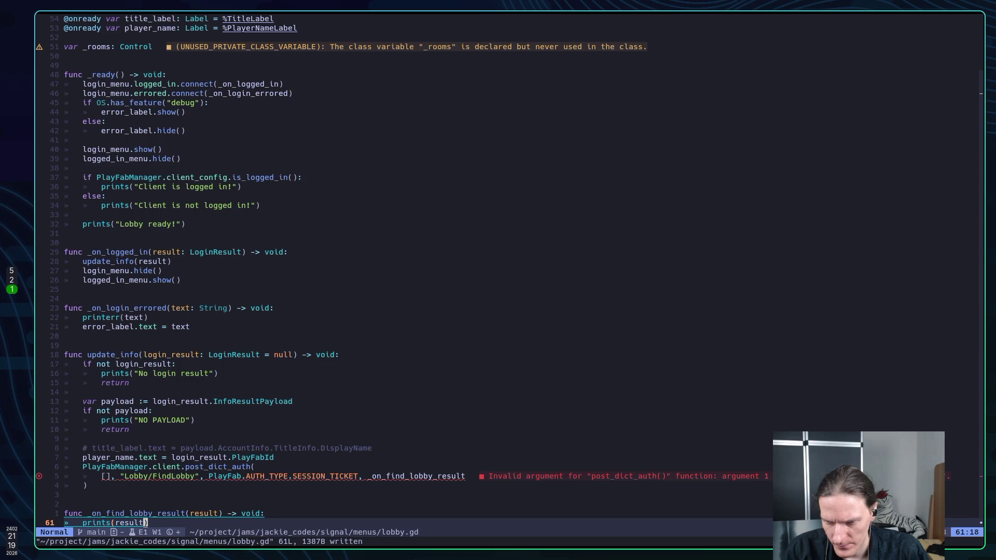
Step: Change the request body from [] to {}, save, and run the game in Godot
key("k")
key("k")
key("k")
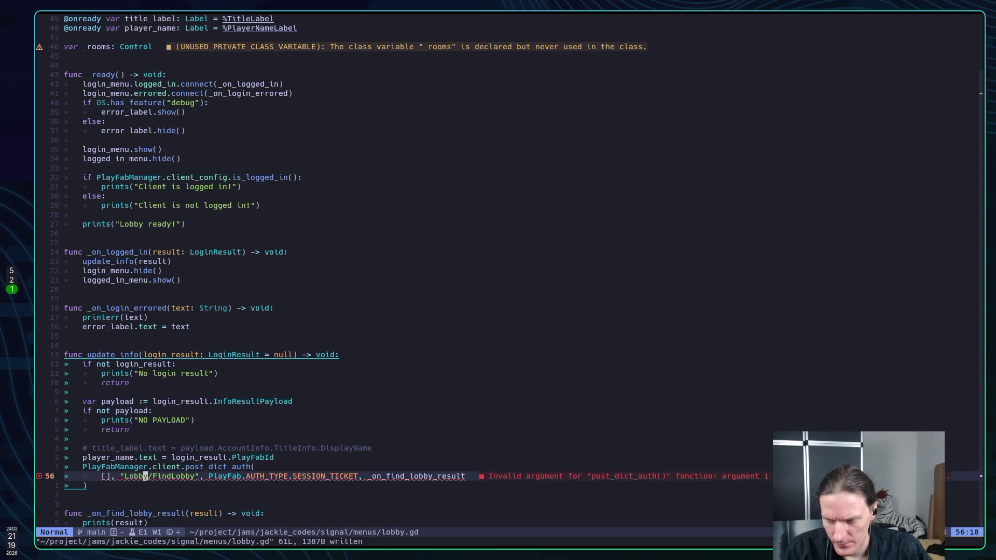
key("h")
key("h")
key("h")
key("h")
key("h")
key("h")
type("ca[")
type("{}")
key("Escape")
type(":w")
key("Return")
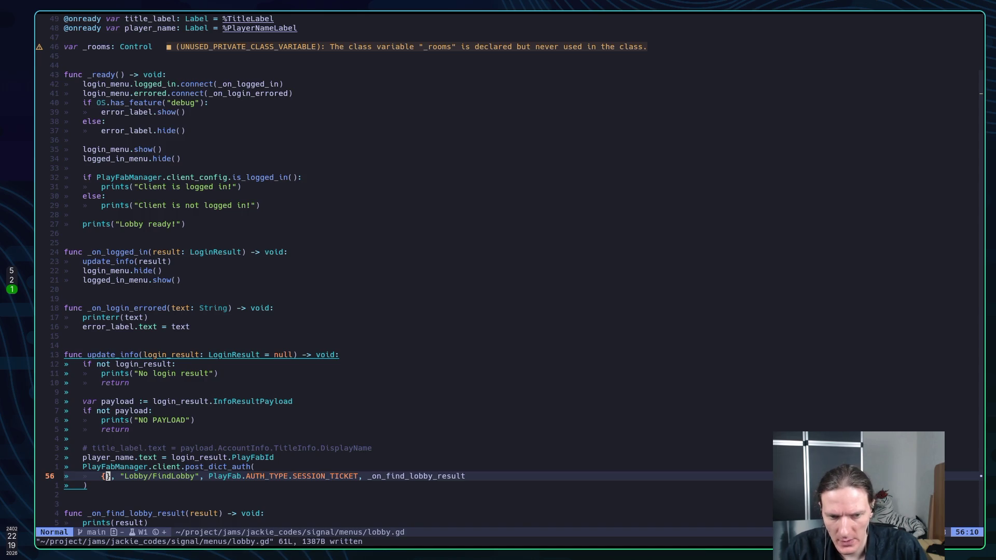
key("alt+Tab")
key("F5")
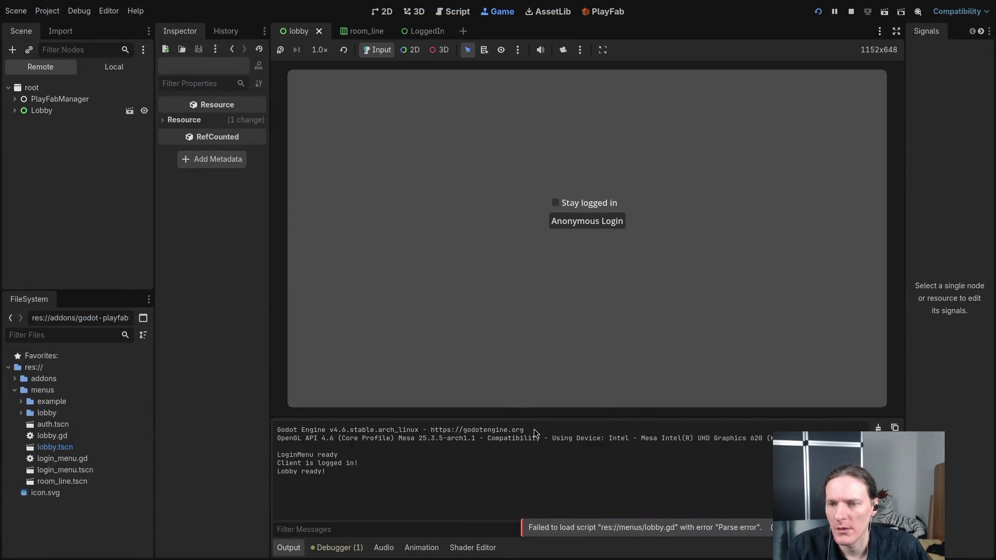
Step: Log in anonymously in the running game, restart it with F5, log in again, then stop it
left_click(587, 226)
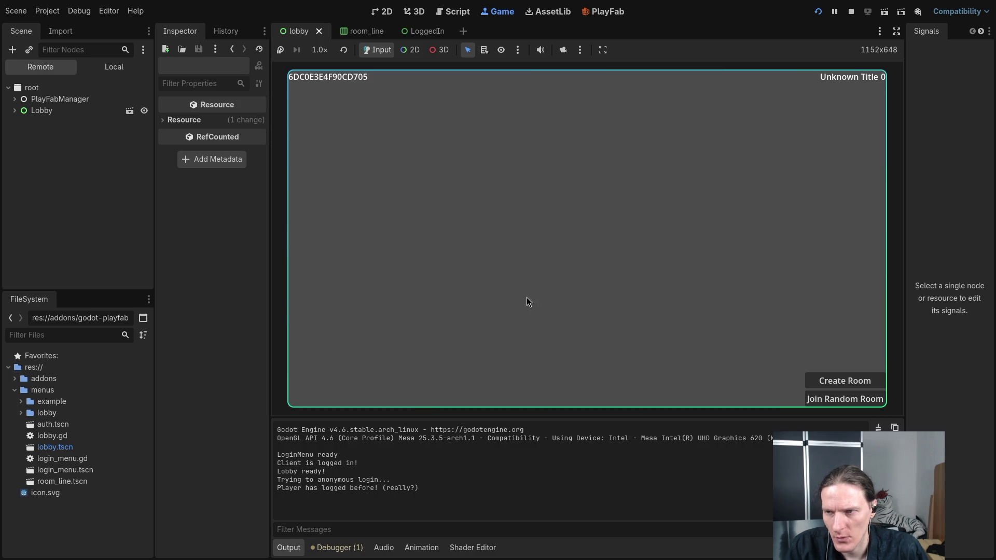
left_click(851, 11)
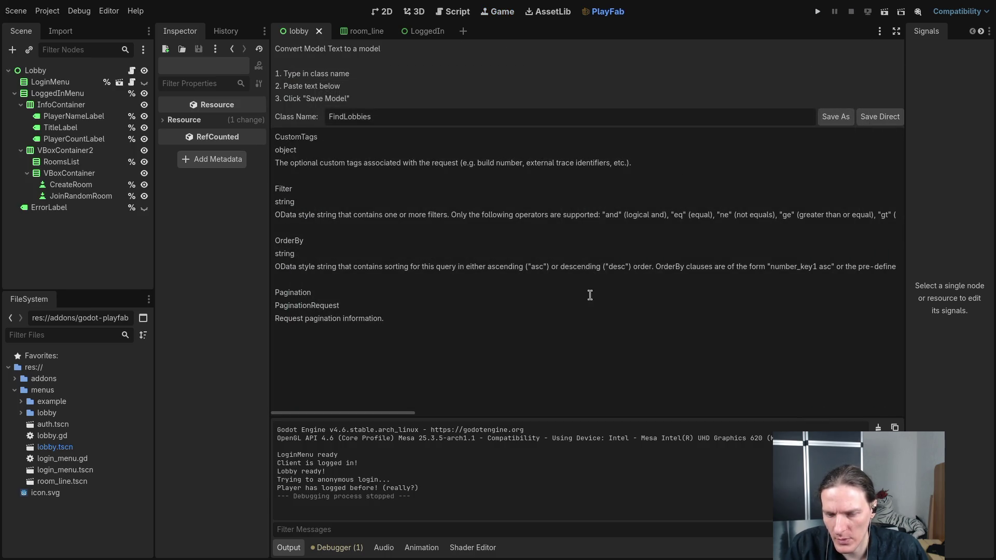
key("F5")
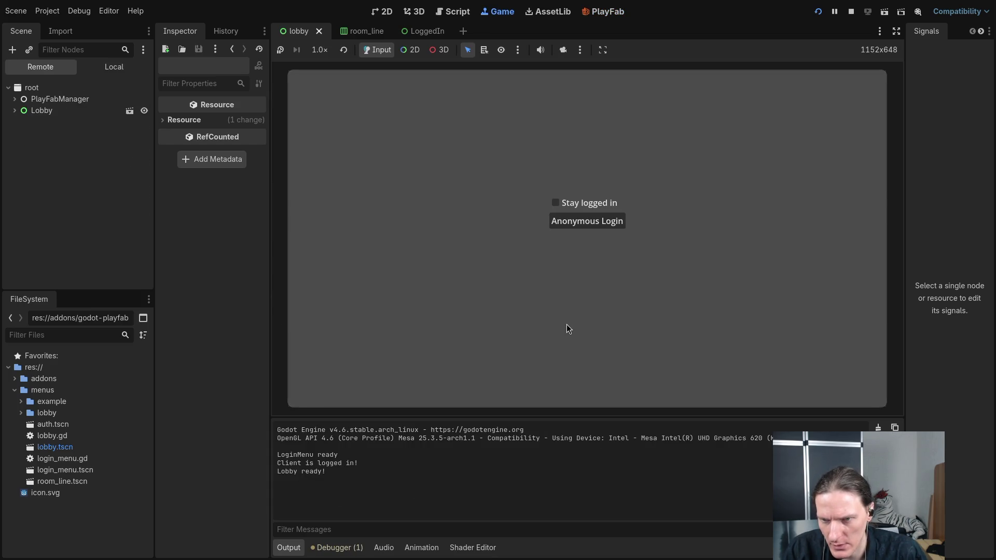
left_click(573, 222)
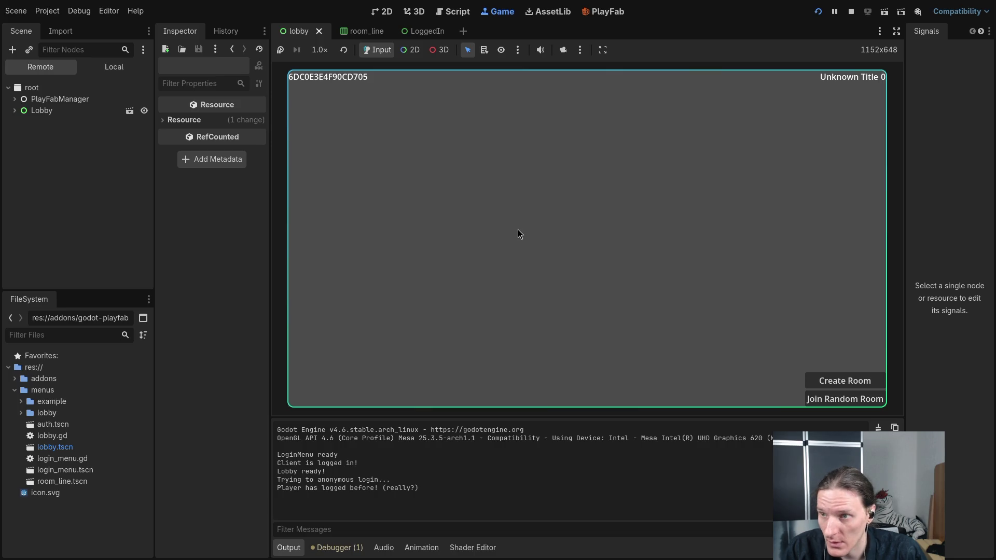
left_click(850, 11)
Step: Save lobby.gd and review the FindLobby call and callback, checking the client variable's type
key("alt+Tab")
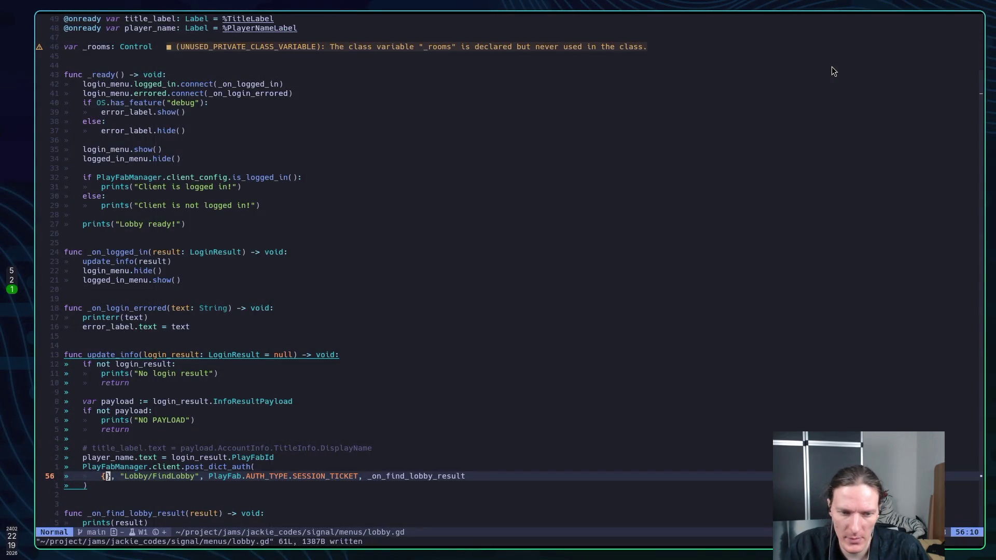
type(":w")
key("Return")
key("k")
key("k")
key("k")
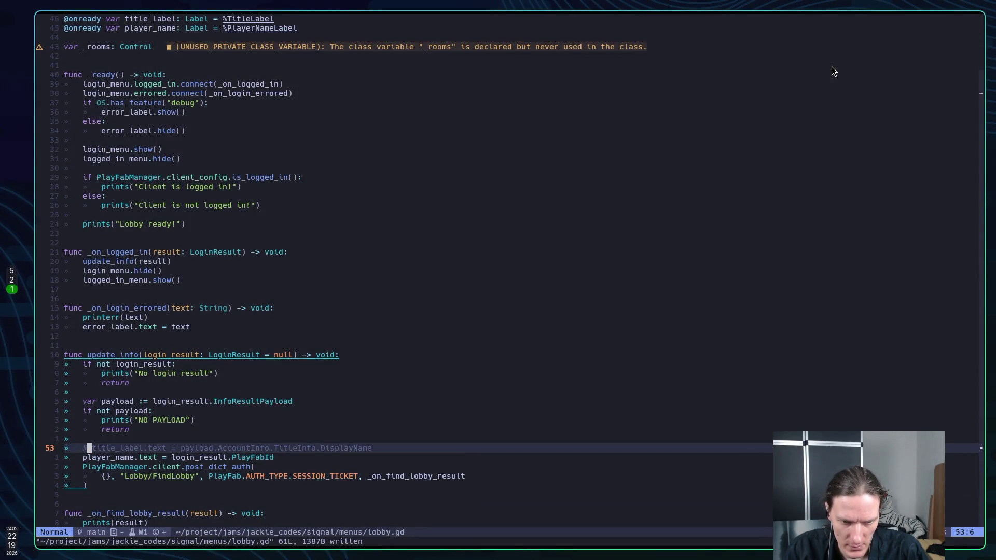
key("j")
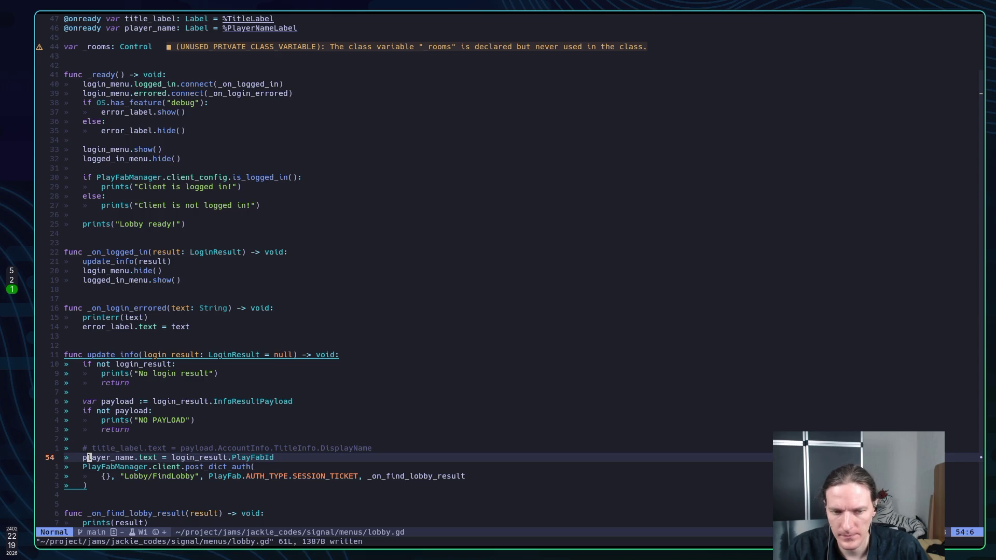
key("j")
key("j")
key("j")
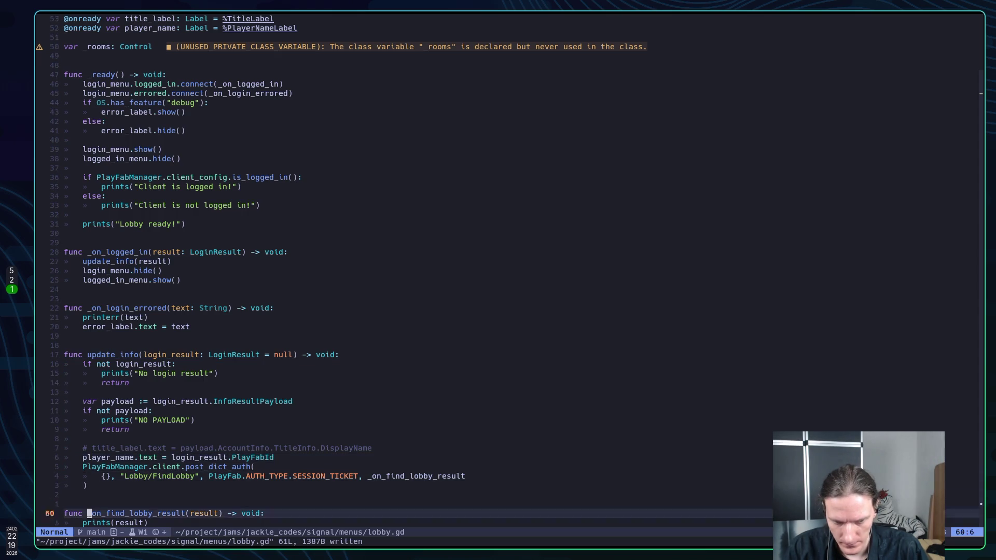
key("k")
key("k")
key("k")
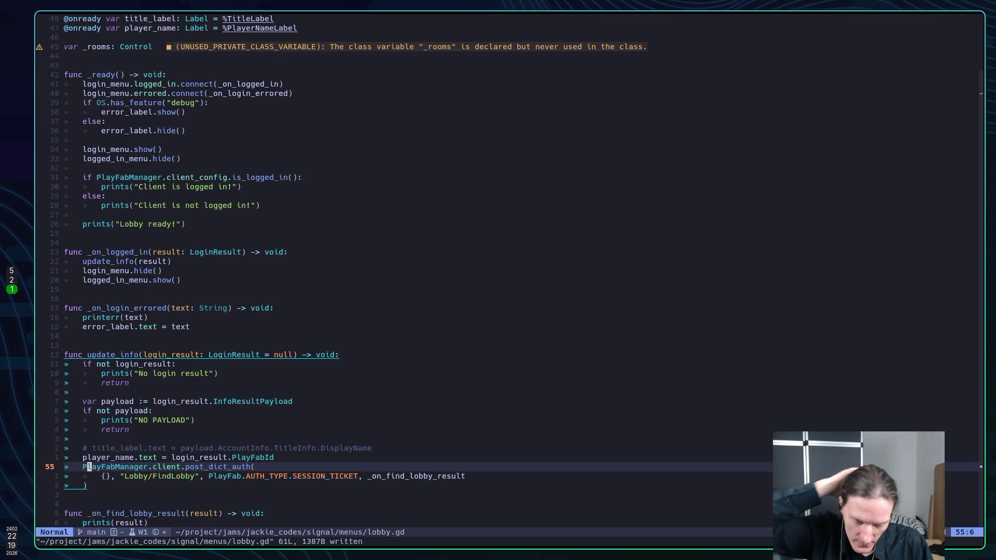
key("e")
key("e")
key("e")
key("shift+k")
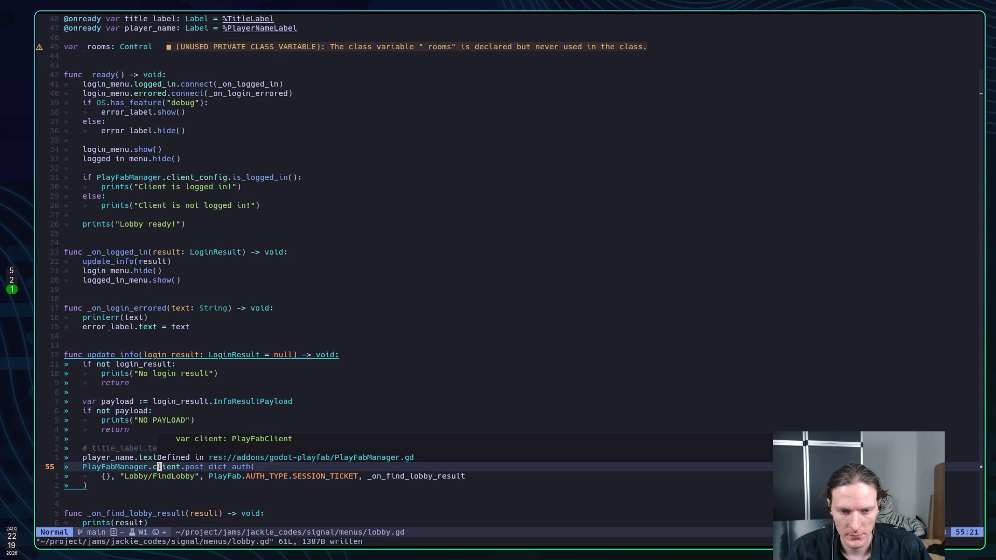
key("j")
key("j")
key("j")
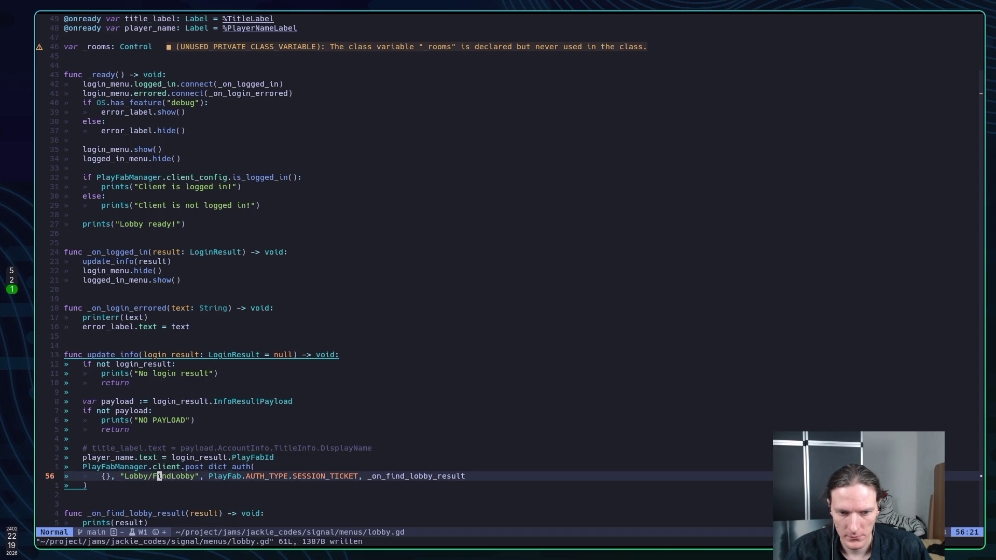
key("k")
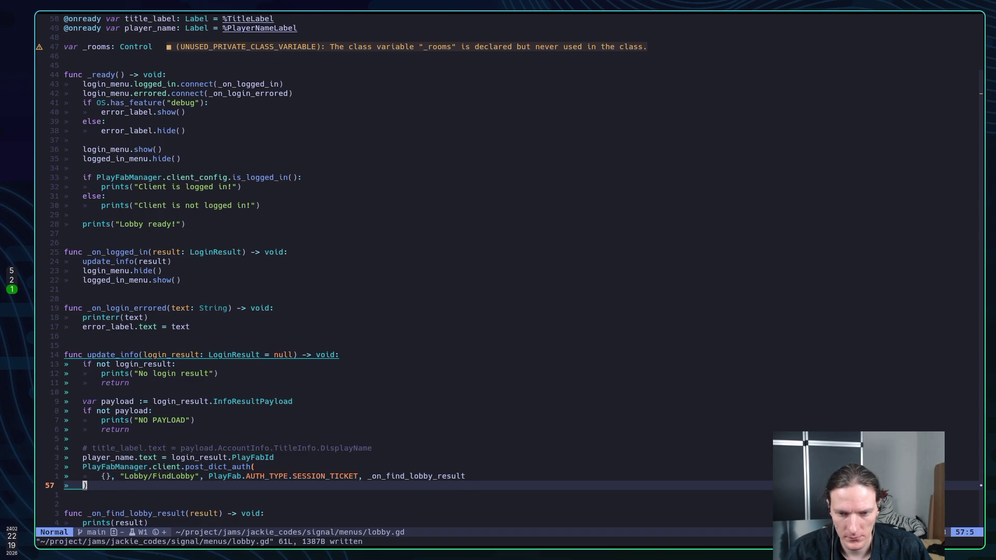
key("j")
key("j")
key("j")
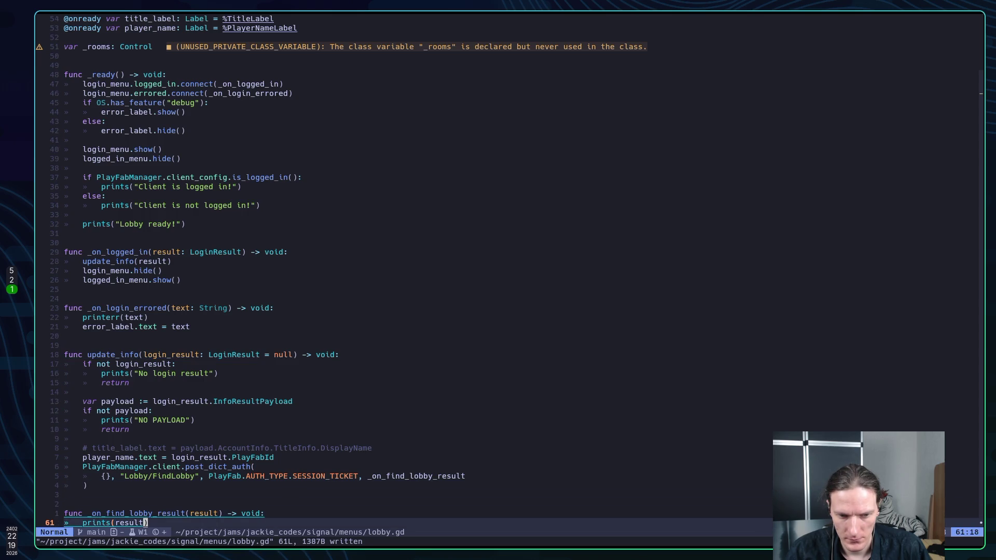
Step: Show the lobby scene in Godot's 2D view, then move to the GitHub request docs
key("super+2")
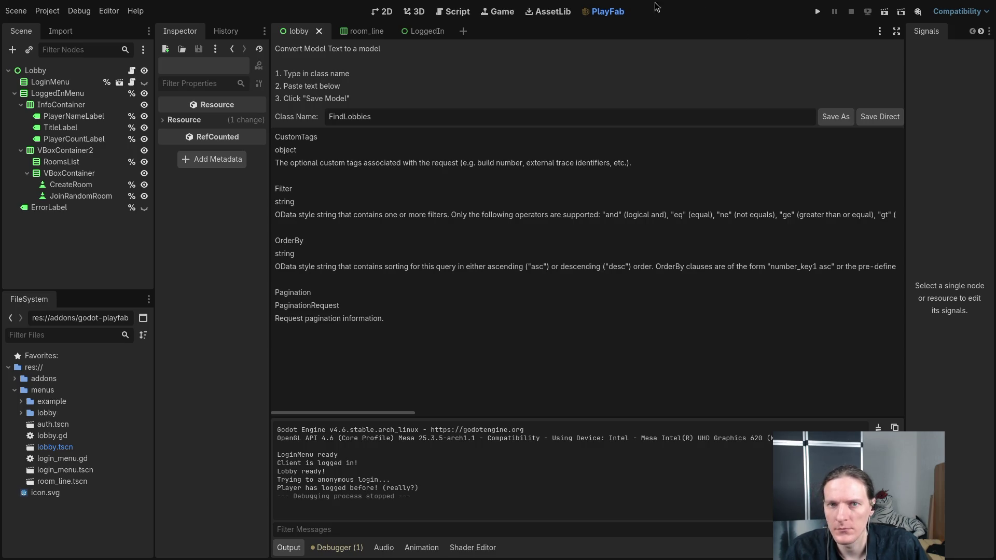
left_click(385, 12)
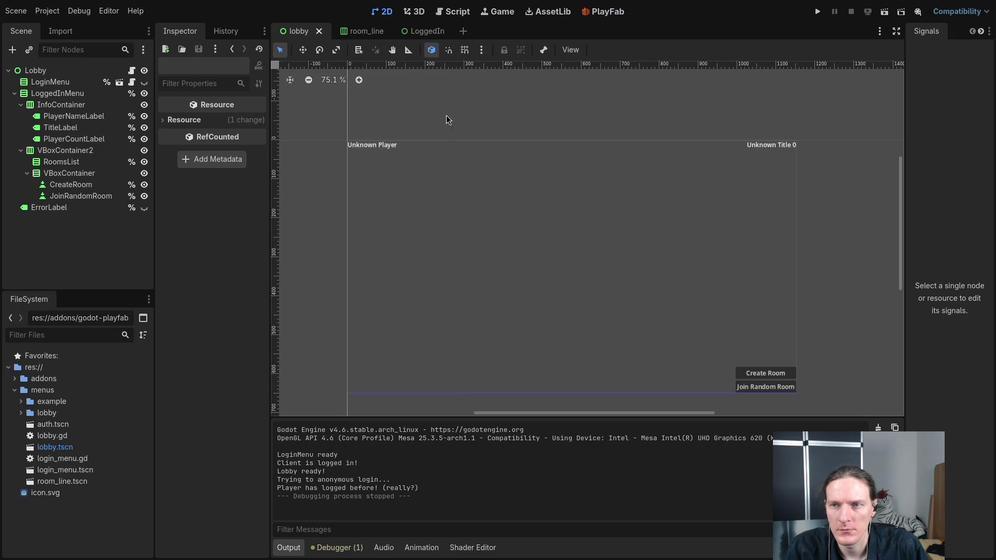
key("super+1")
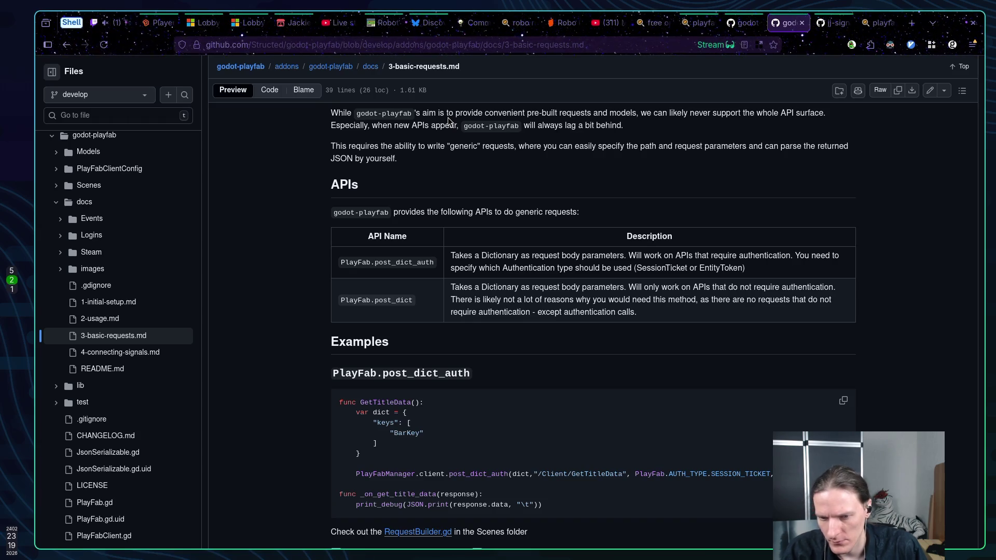
Step: Highlight the example's print_debug(JSON.print(...)) line in the docs, then return to lobby.gd
left_click_drag(356, 504, 547, 507)
left_click(560, 500)
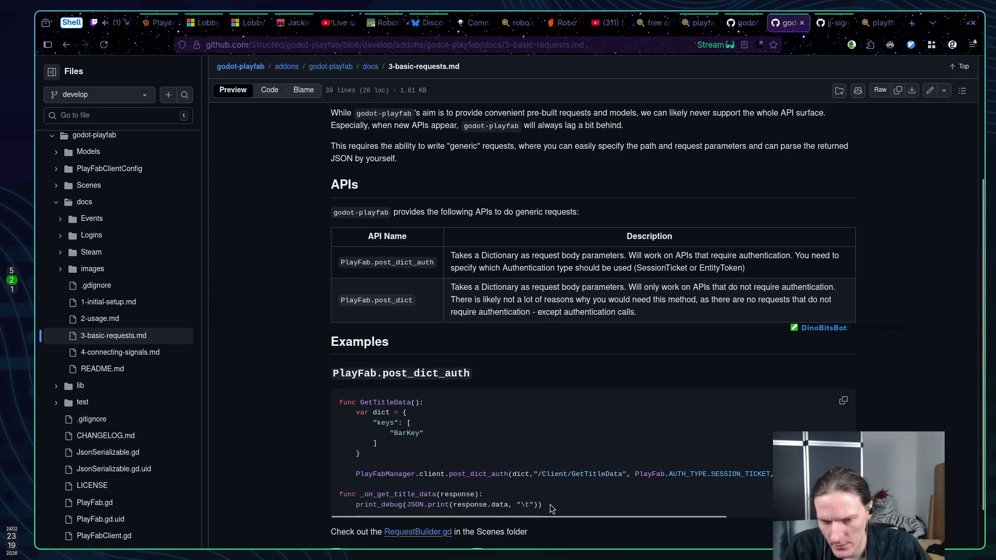
key("super+1")
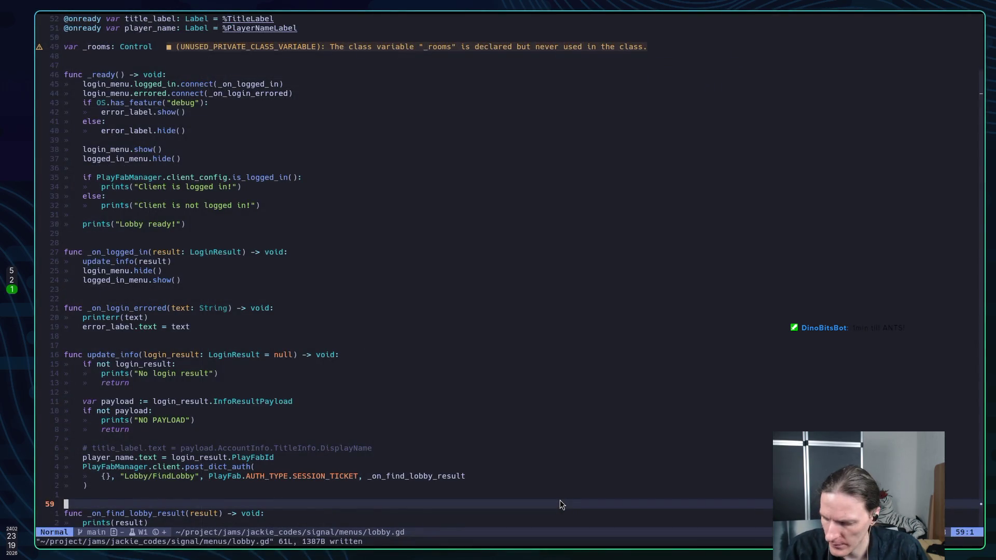
Step: Put a print_debug line into the callback and comment out the old prints line
key("j")
key("P")
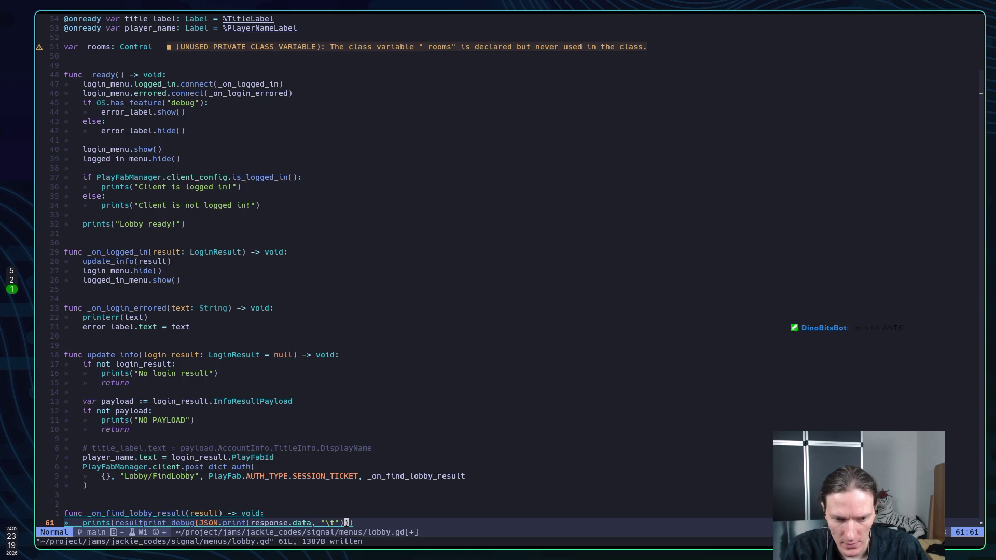
key("ctrl+c")
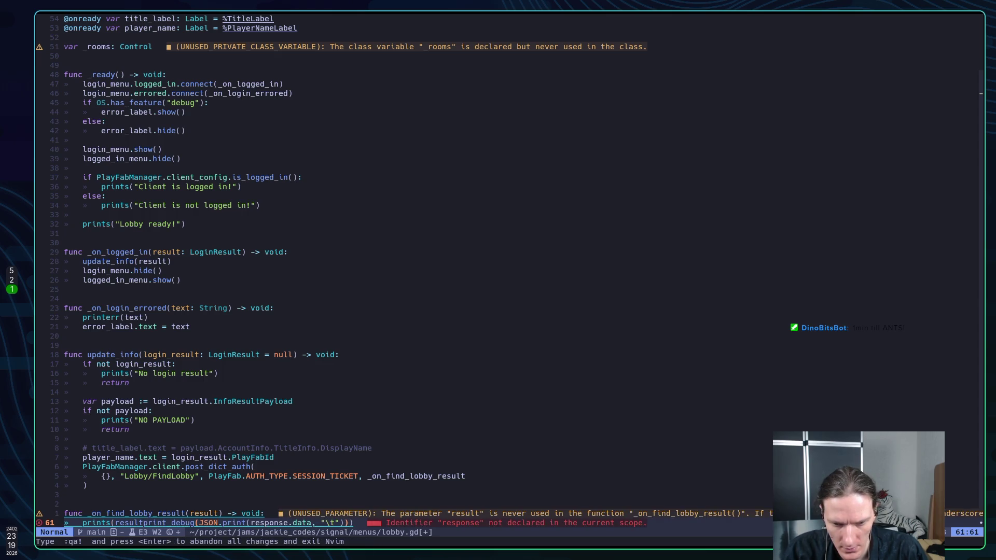
key("O")
key("ctrl+shift+v")
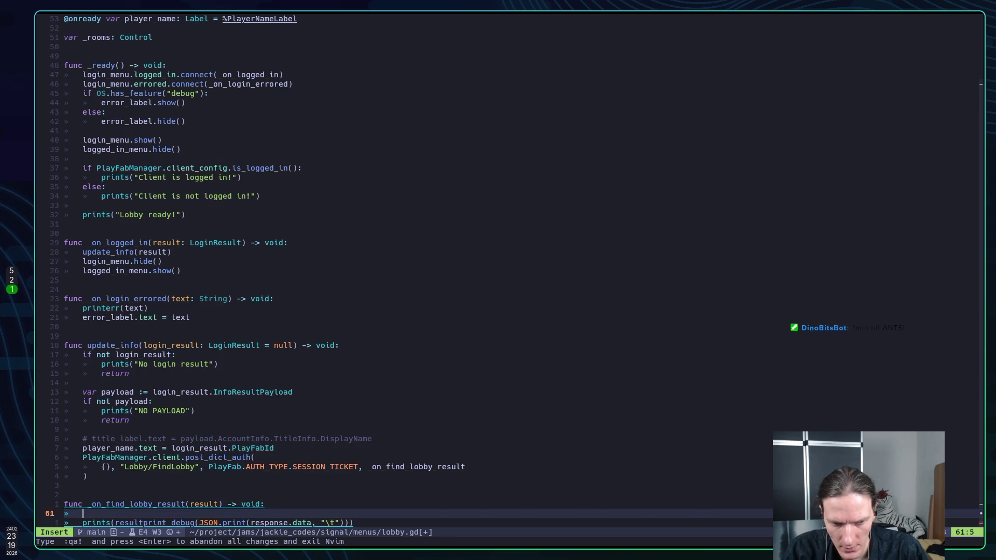
key("Escape")
key("j")
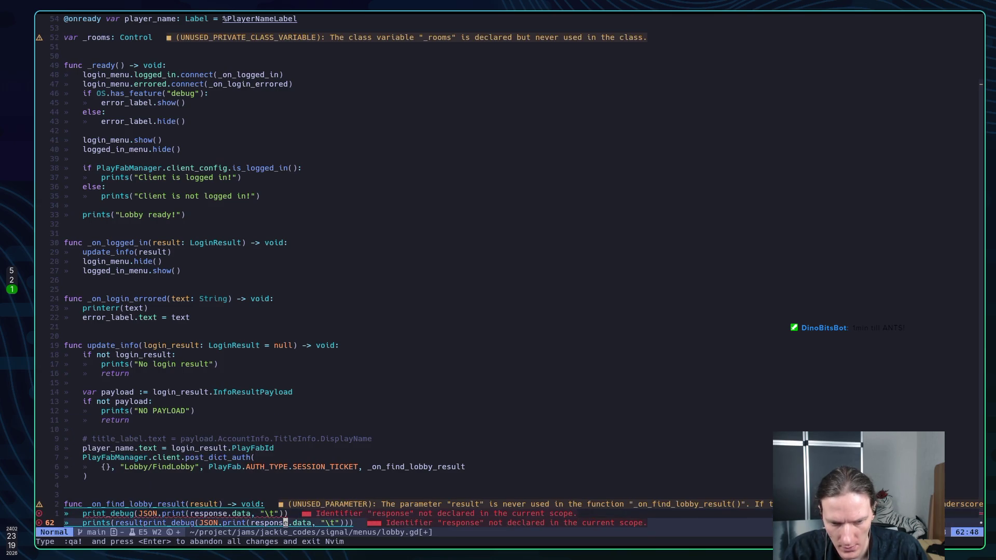
key("g")
key("ctrl+c")
key("k")
key("f\"")
key("h")
key("h")
key("h")
Step: Rename the callback's result parameter to response and save lobby.gd
key("k")
key("b")
key("b")
key("b")
type("cwresponse")
key("Escape")
type(":w")
key("Return")
key("j")
key("j")
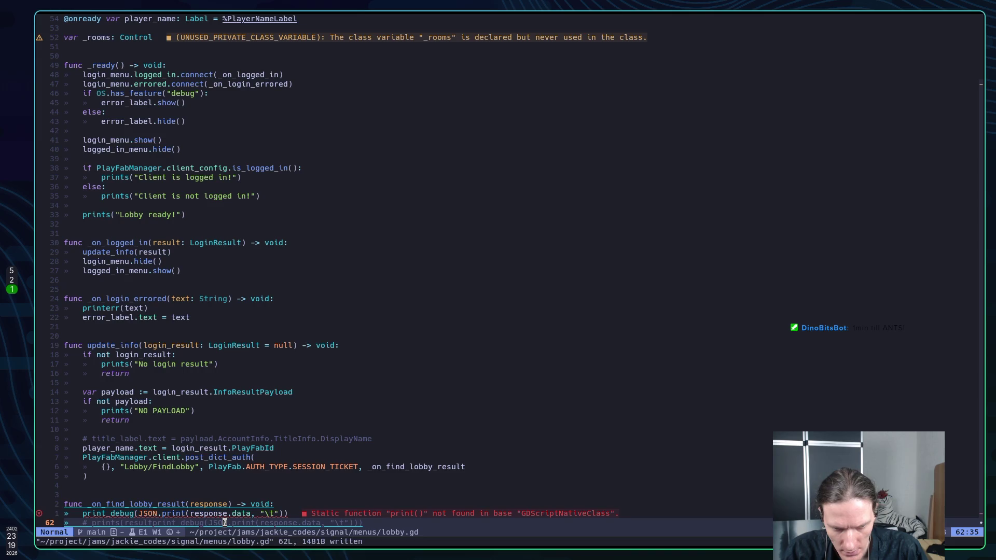
key("k")
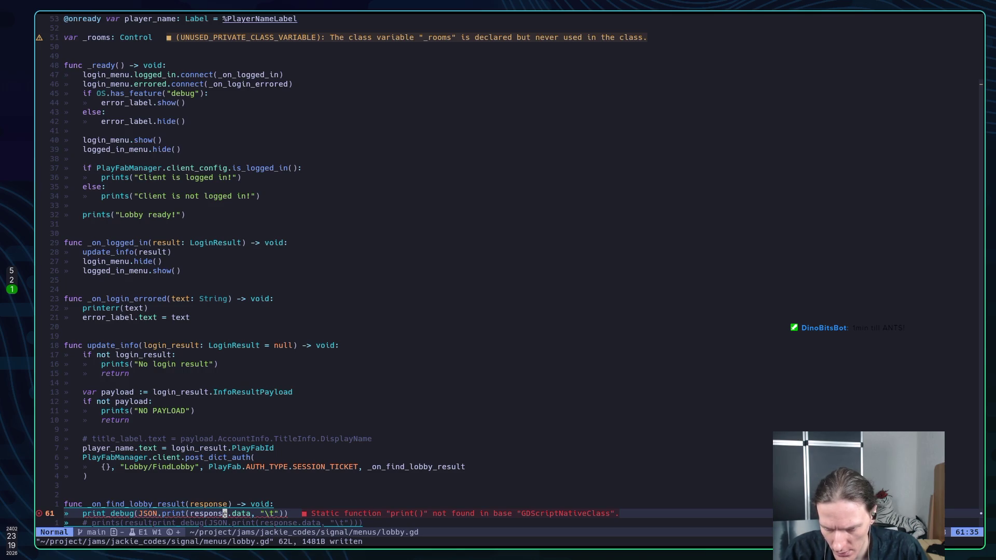
Step: Check the GitHub docs example and the Godot editor for errors, then return to lobby.gd
key("h")
key("h")
key("h")
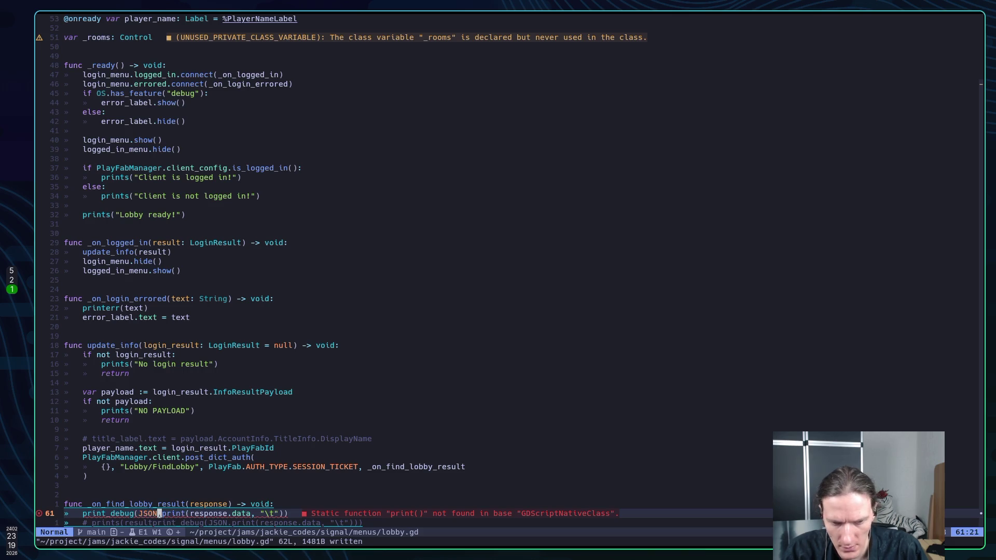
key("super+2")
key("super+5")
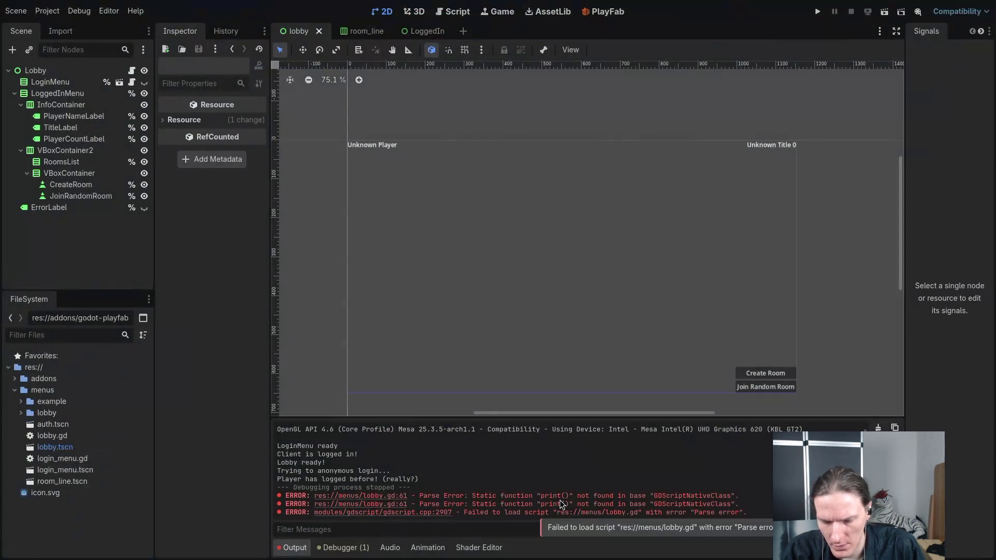
key("super+1")
key("h")
key("h")
key("h")
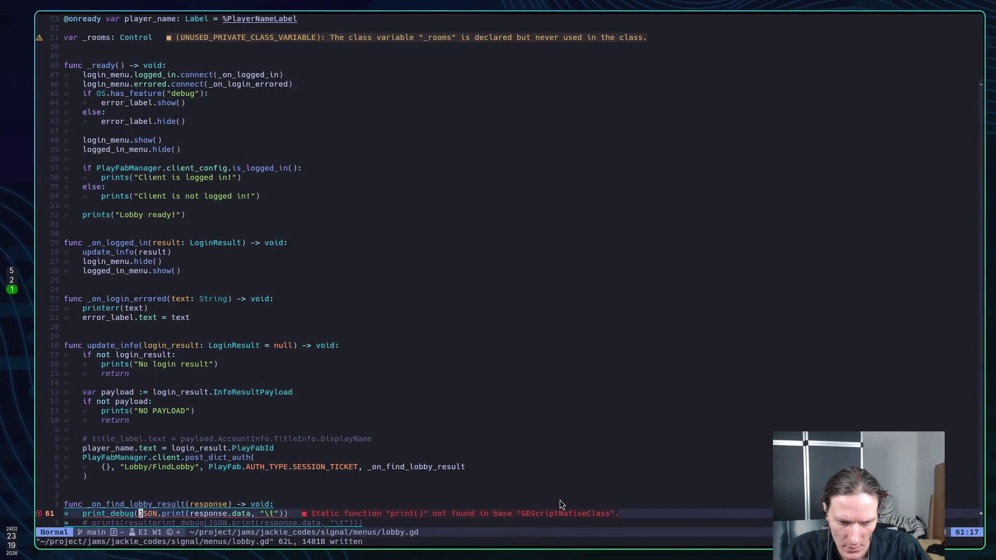
Step: Start a JSON.pr line above print_debug, then discard it
key("shift+o")
type("J")
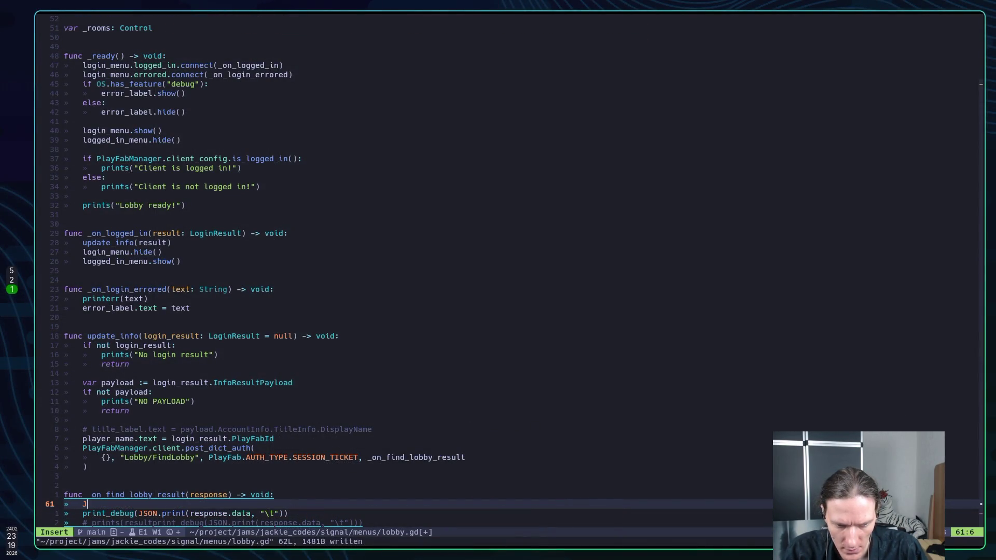
type("SON.")
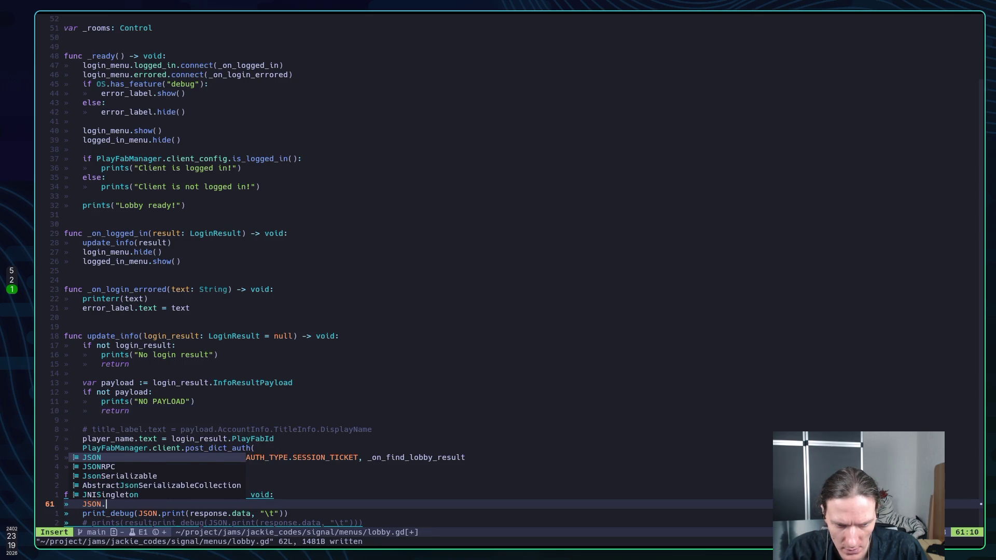
type("pr")
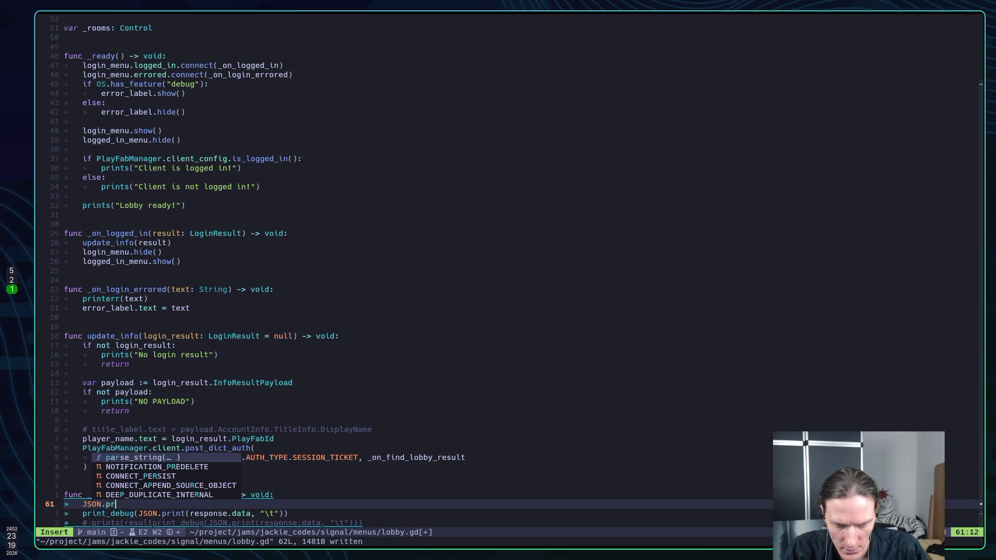
key("BackSpace")
key("BackSpace")
key("BackSpace")
key("Escape")
key("d")
key("d")
Step: Change the print_debug call to use JSON.parse_string, checking its documentation
key("w")
key("w")
key("w")
key("b")
key("b")
key("b")
type("cwpar")
type("se_string(")
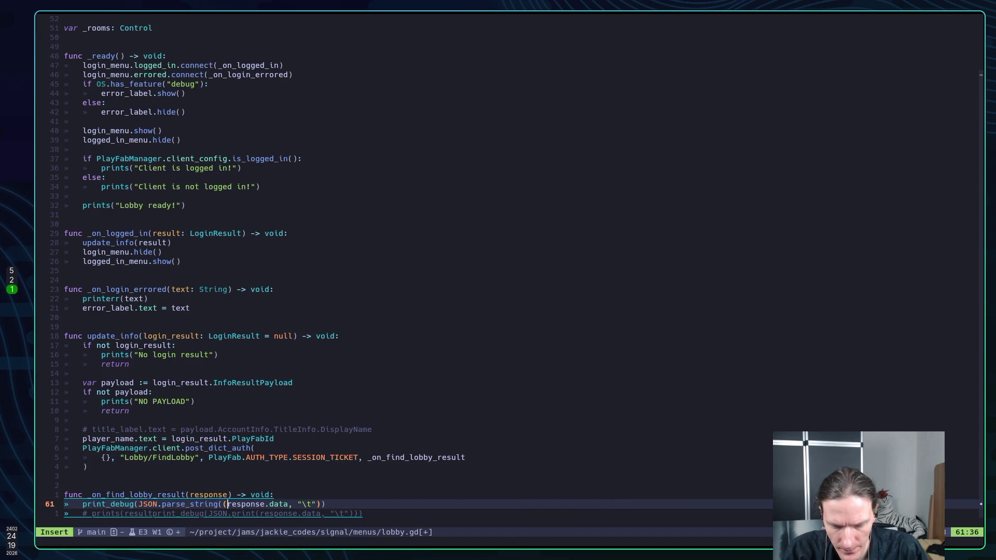
key("Escape")
key("h")
key("h")
key("h")
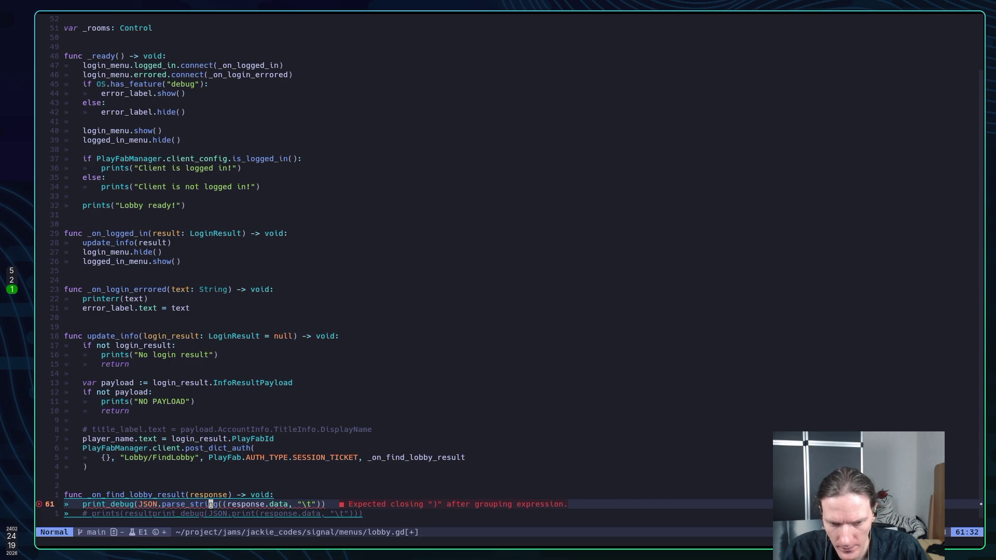
key("K")
key("l")
key("l")
key("l")
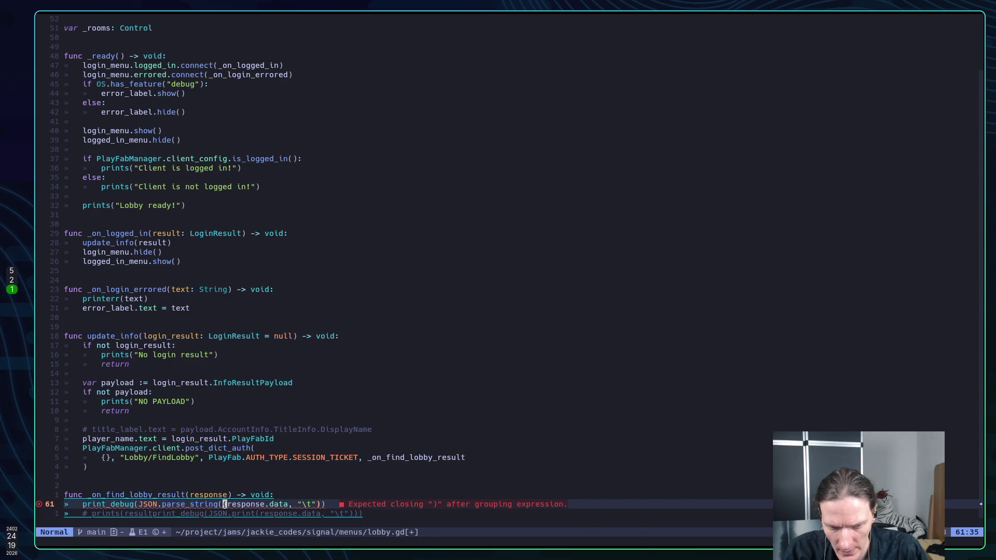
key("x")
key("e")
key("e")
key("e")
Step: Remove the tab separator argument, close the parenthesis, save, and run the game in Godot
key("l")
key("x")
key("x")
key("x")
key("x")
key("x")
key("x")
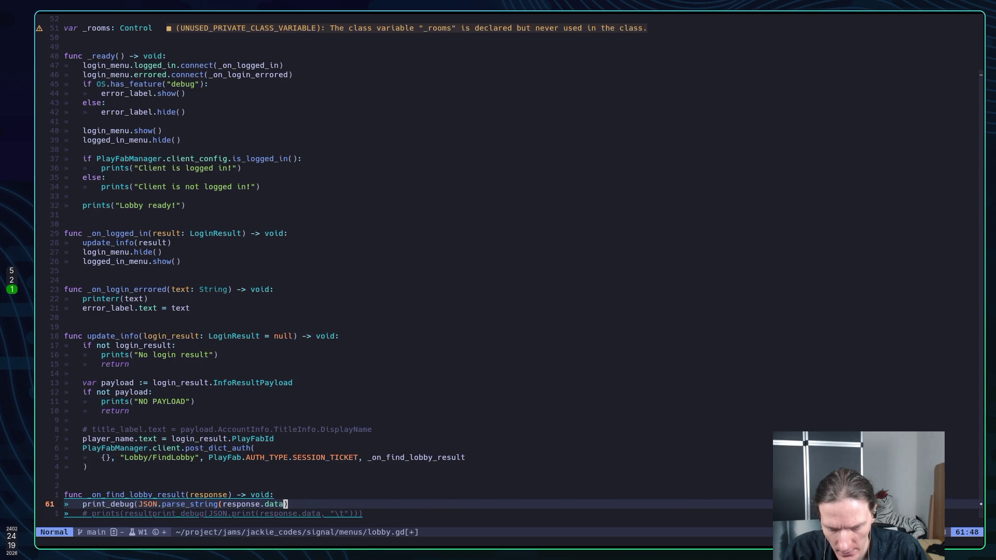
key("colon")
type("w")
key("Return")
type("A)")
key("Escape")
key("colon")
type("w")
key("Return")
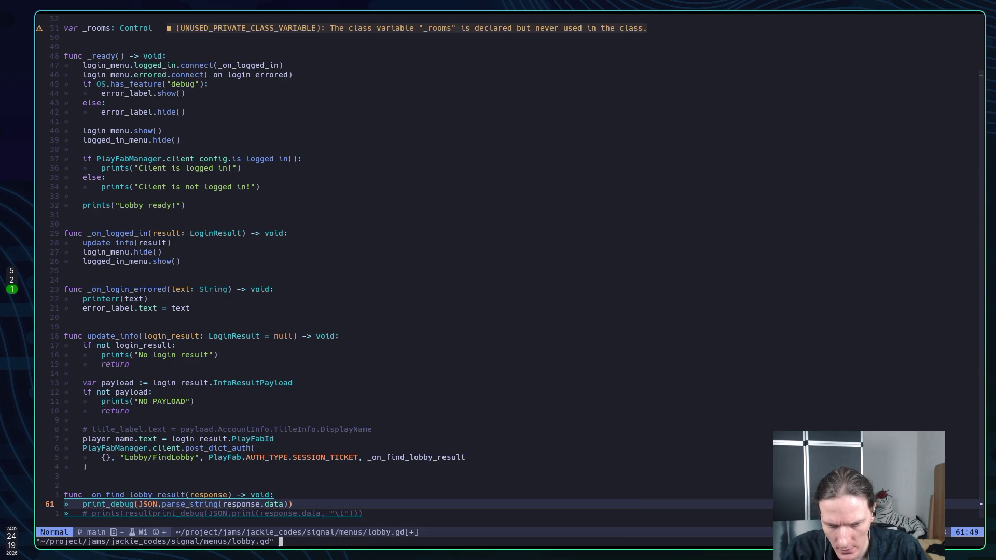
key("alt+Tab")
key("F5")
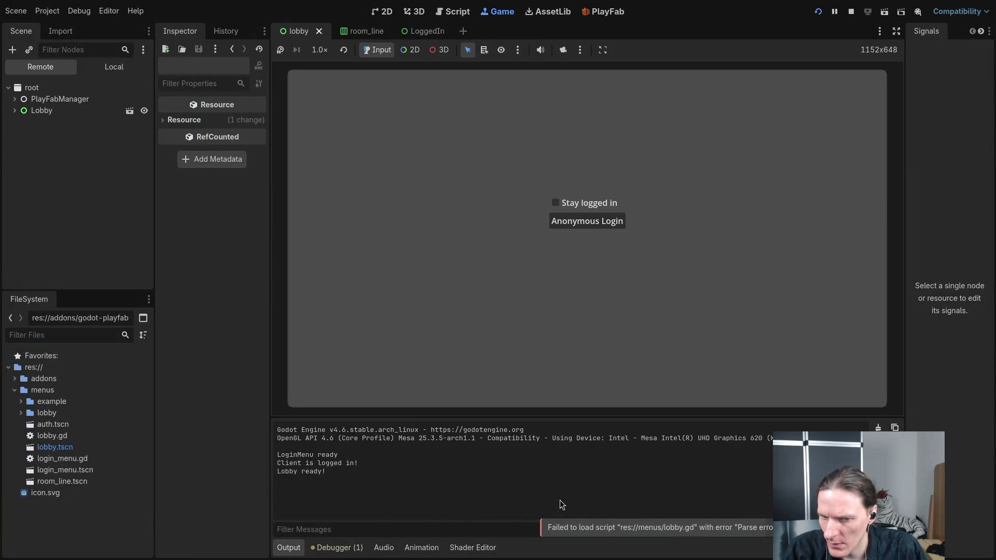
Step: Log in anonymously to reach the Create Room / Join Random Room screen, then stop the game
left_click(605, 224)
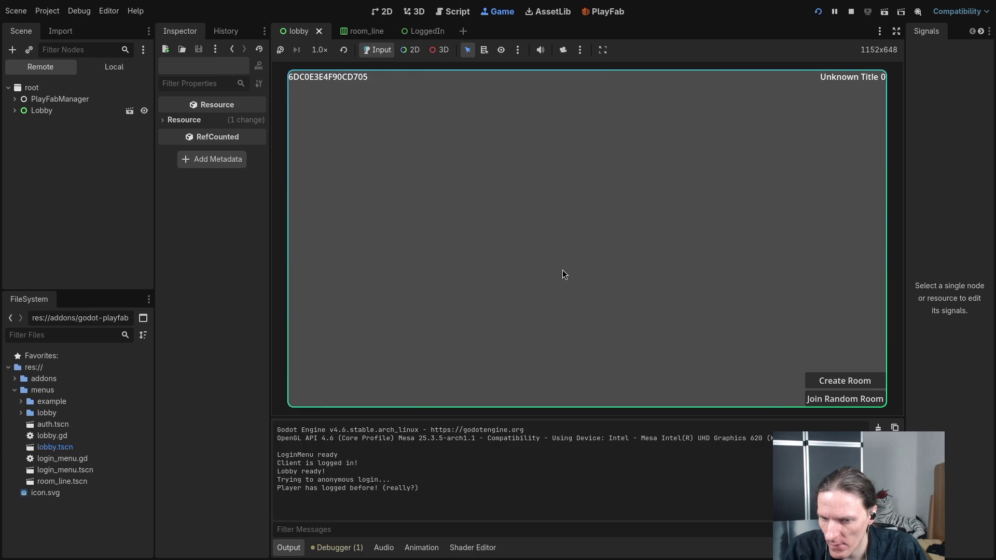
left_click(818, 12)
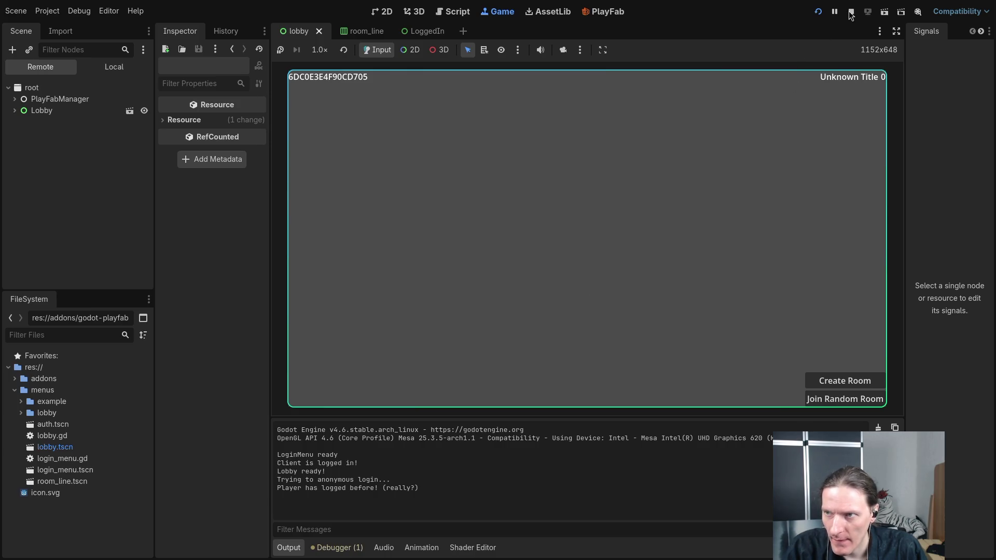
key("alt+Tab")
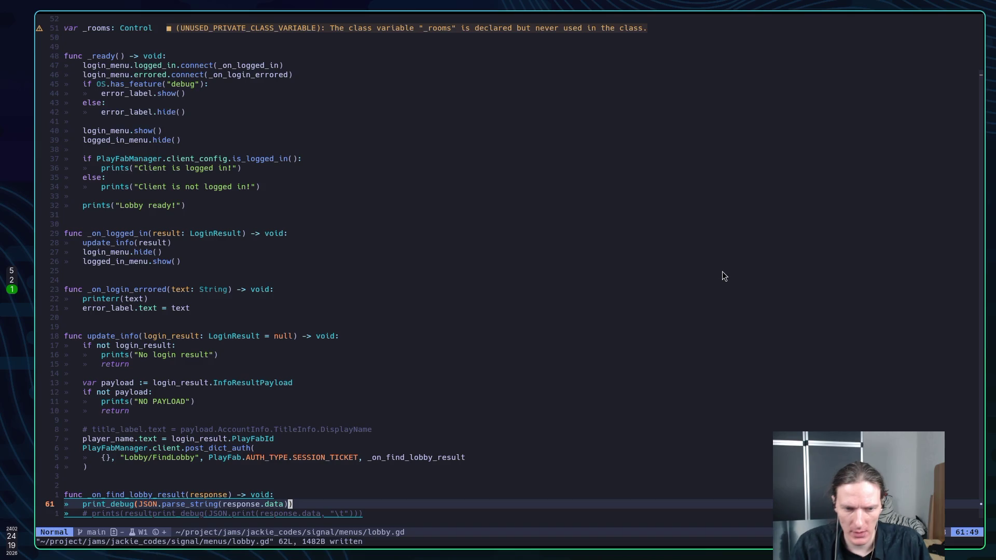
Step: Inspect the post_dict_auth signature and its auth type argument in lobby.gd
key("k")
key("k")
key("k")
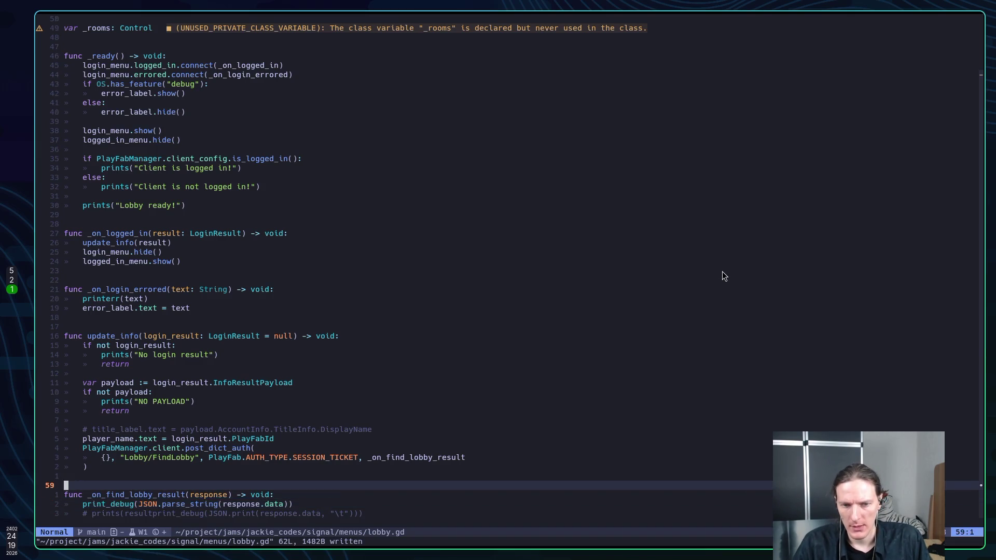
key("h")
key("h")
key("K")
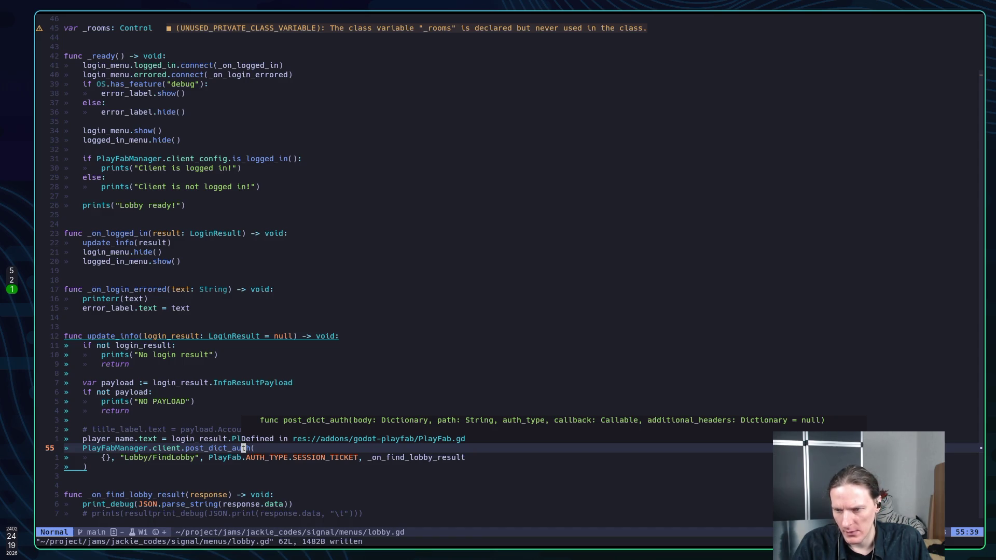
key("j")
key("j")
key("k")
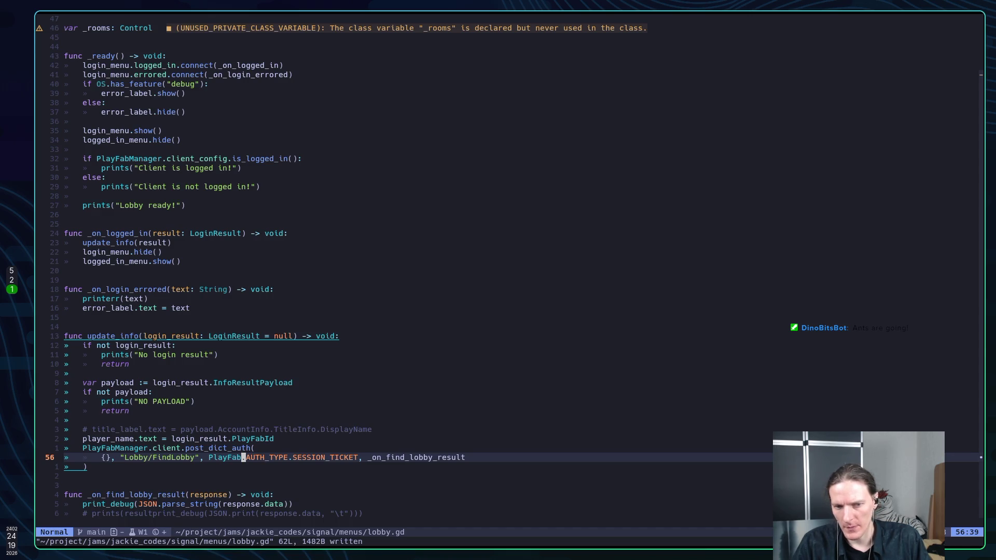
key("alt+Tab")
key("alt+Tab")
Step: Follow post_dict_auth into PlayFab.gd's _add_auth_headers and read its auth type check
key("g")
key("d")
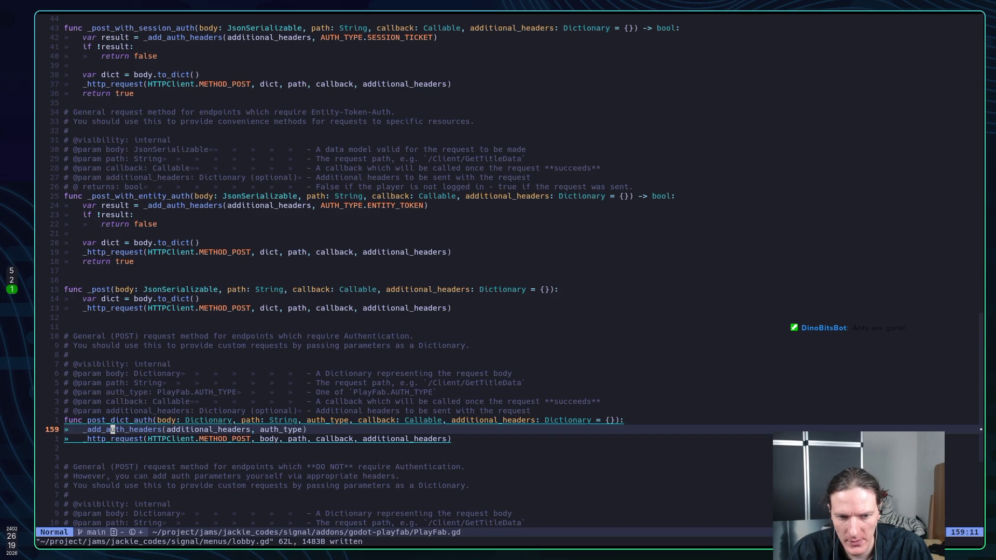
key("g")
key("d")
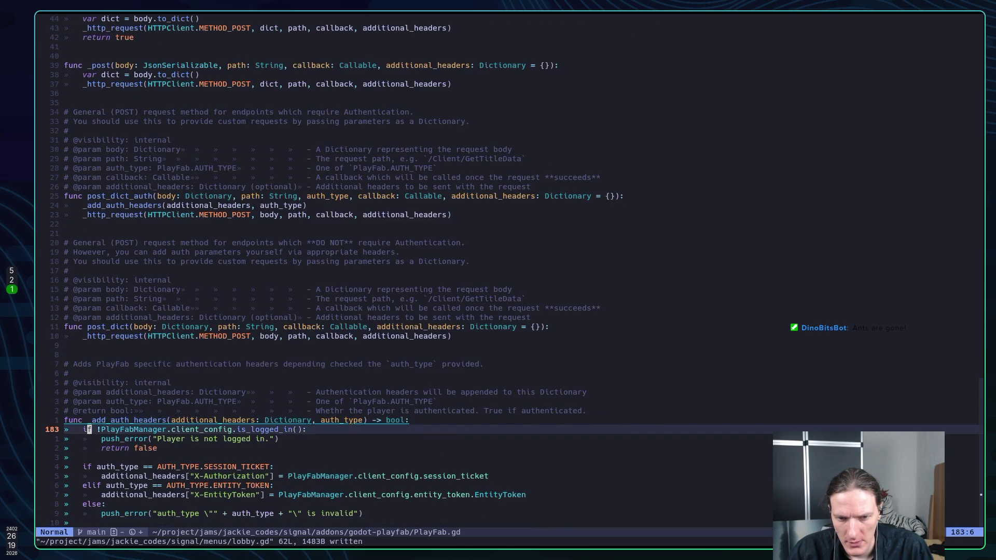
key("j")
key("j")
key("j")
key("j")
key("j")
key("k")
key("k")
key("k")
key("j")
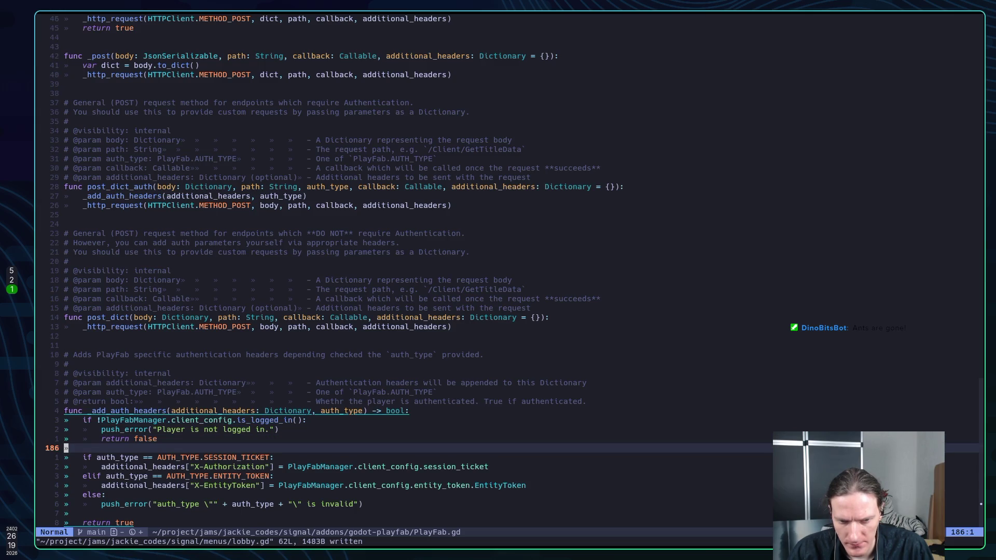
key("j")
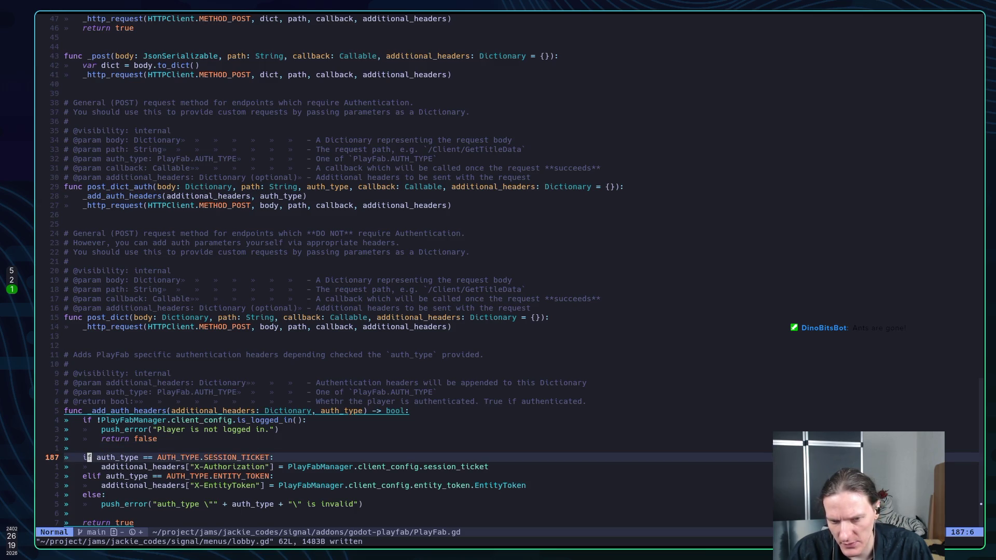
key("super+2")
scroll(764, 208, "up", 3)
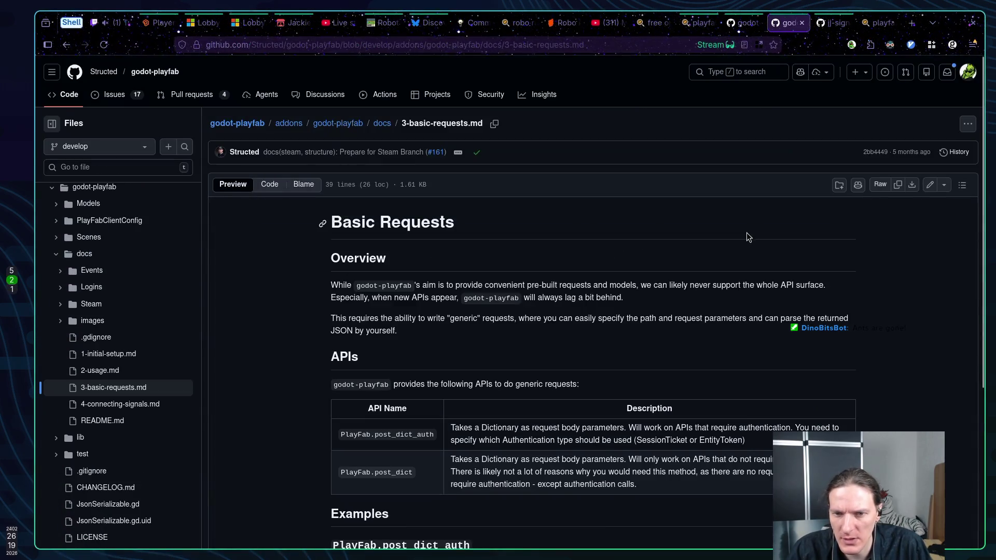
Step: Open the Microsoft Learn Lobby - Find Lobbies reference page
scroll(735, 241, "down", 3)
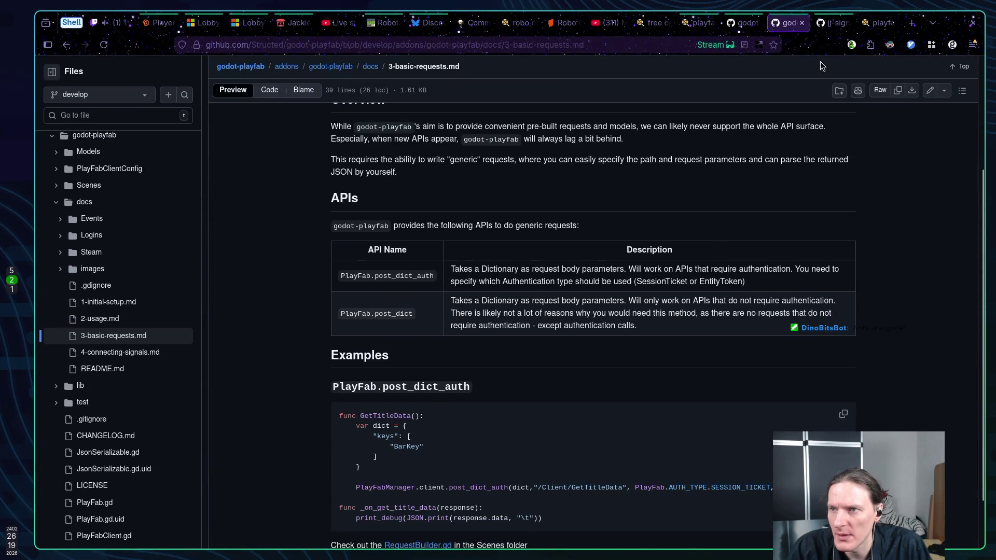
left_click(203, 23)
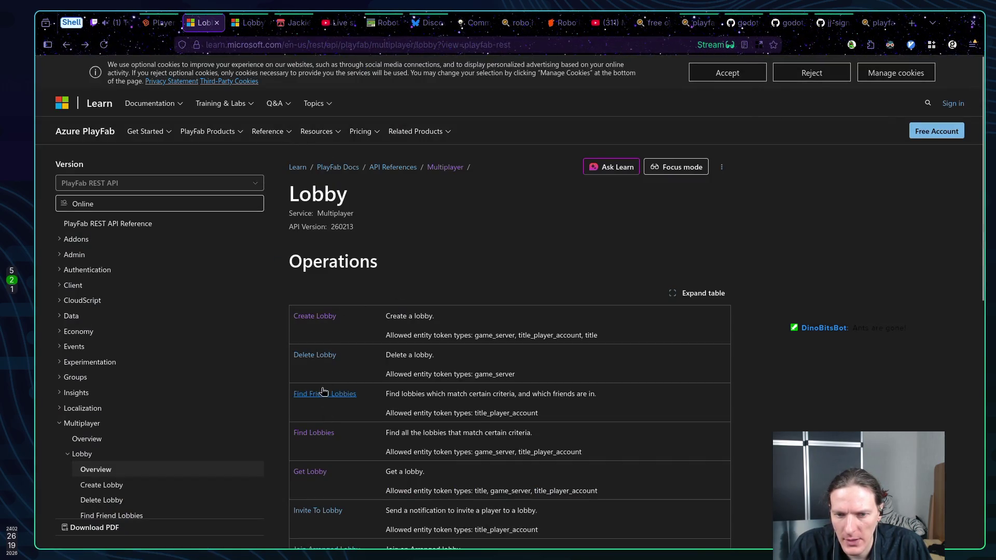
left_click(321, 436)
left_click(321, 436)
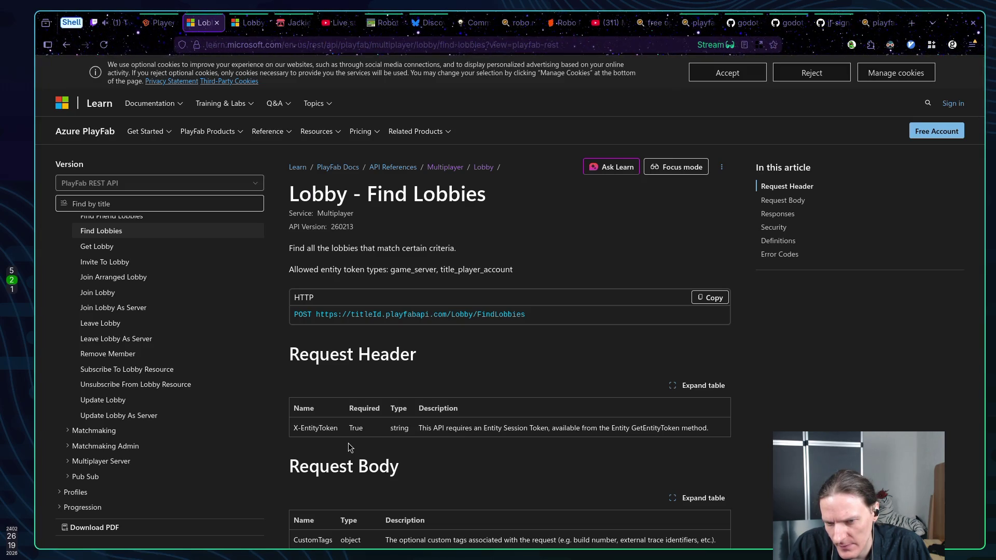
Step: Compare the Find Lobbies docs with PlayFab.gd's auth headers, then return to lobby.gd
key("super+1")
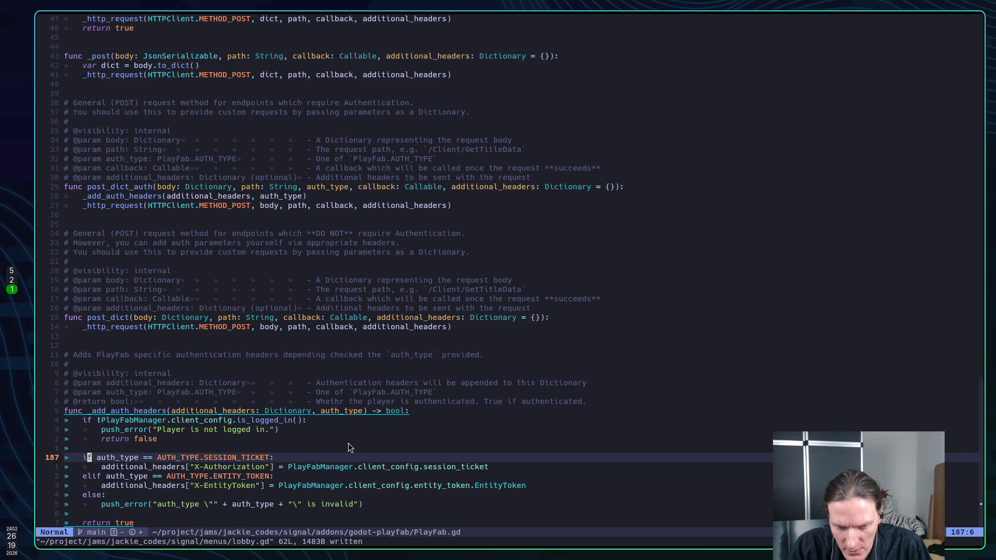
key("super+2")
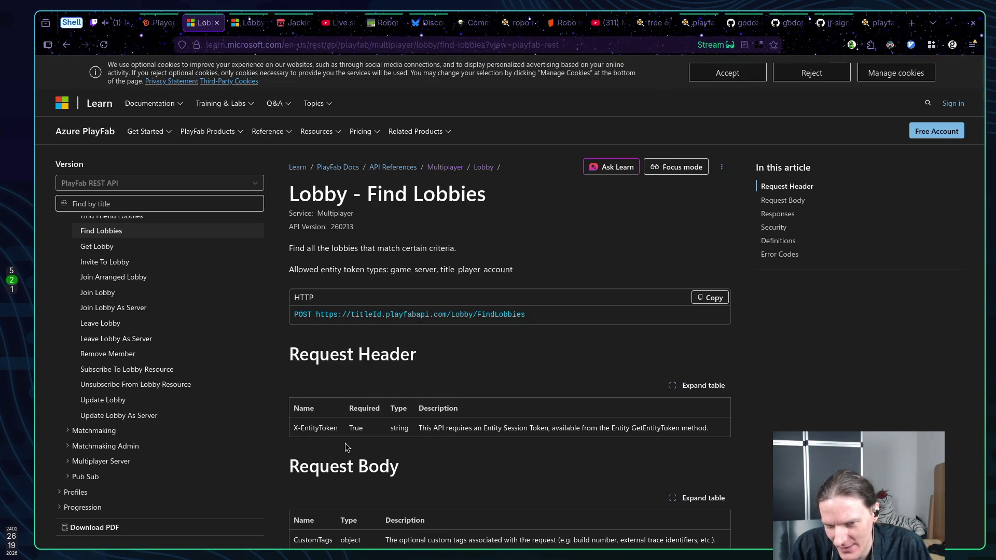
key("super+1")
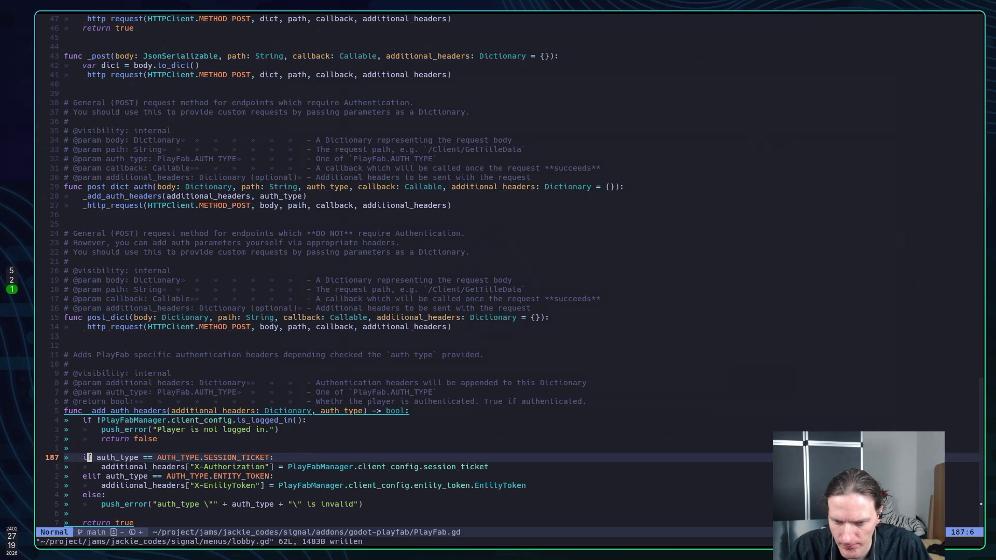
key("super+5")
key("super+2")
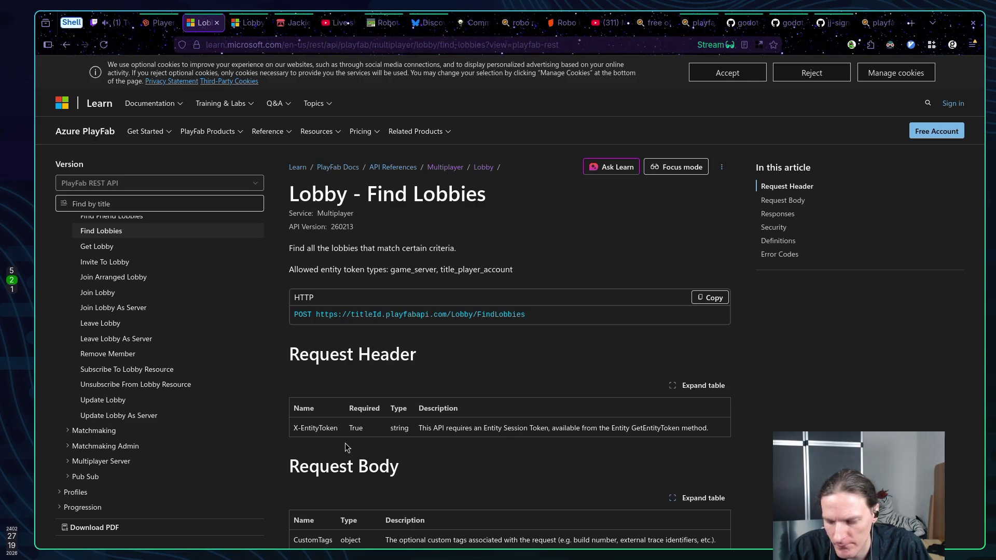
key("alt+Tab")
key("alt+Tab")
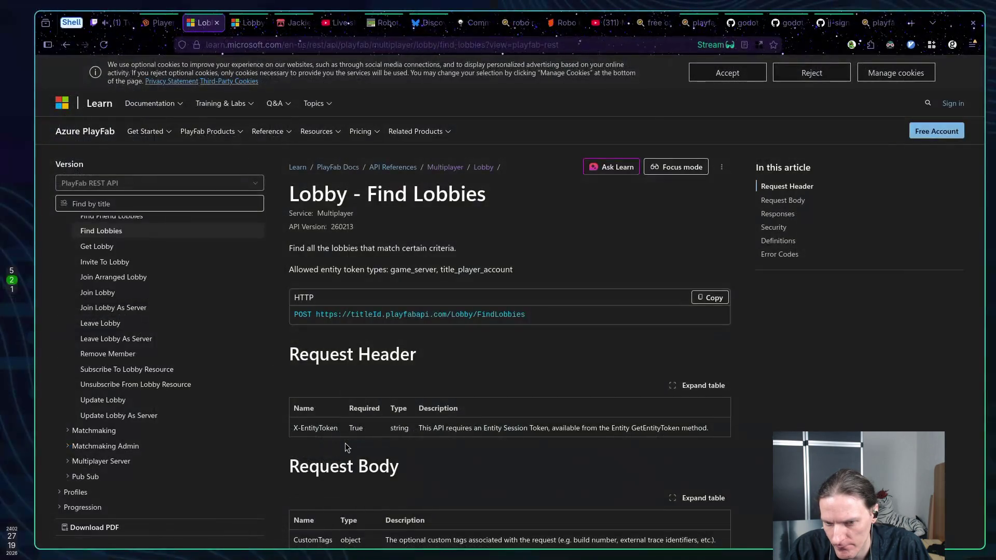
key("super+1")
key("ctrl+o")
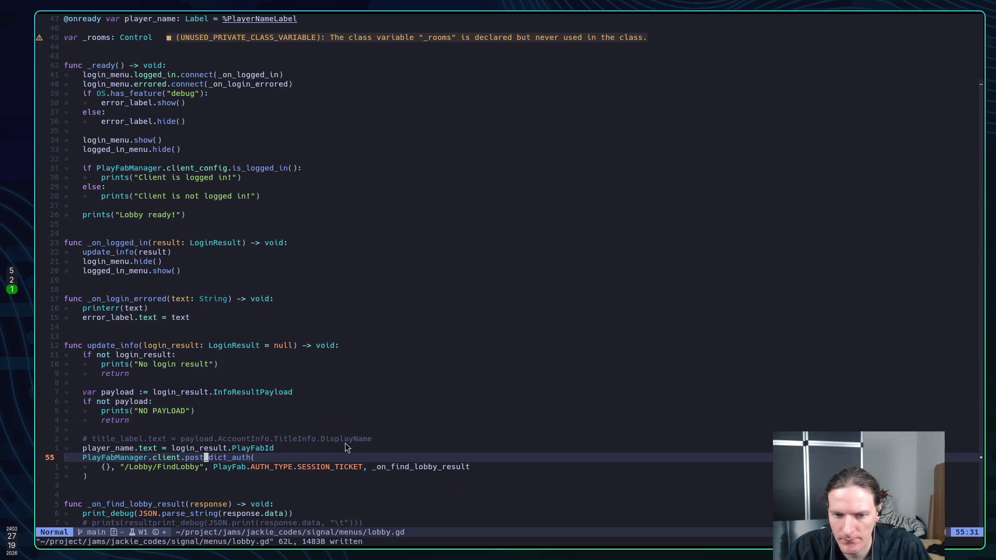
Step: Switch the FindLobby auth type from SESSION_TICKET to ENTITY_TOKEN, save, and run the game
key("j")
key("l")
key("l")
key("l")
key("w")
key("w")
key("w")
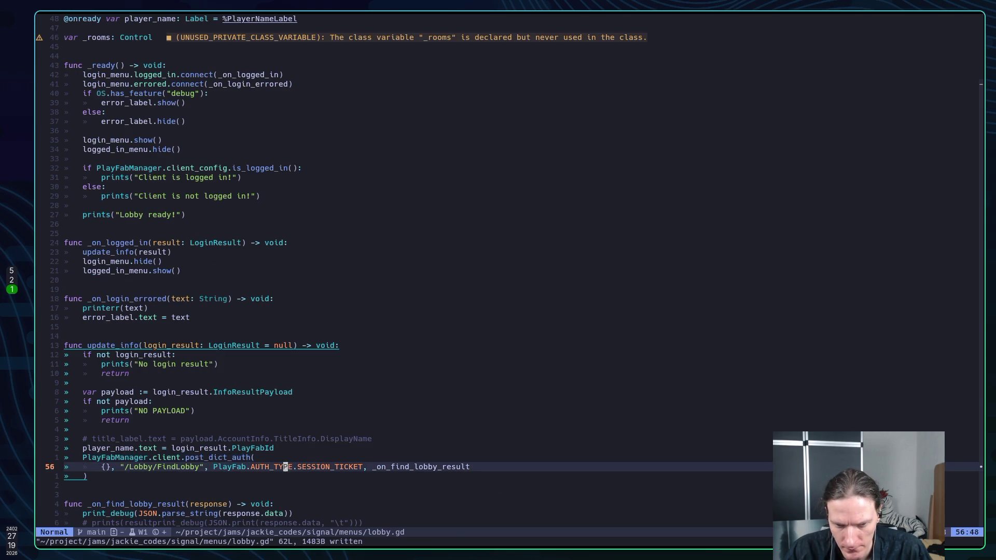
type("cwE")
key("Tab")
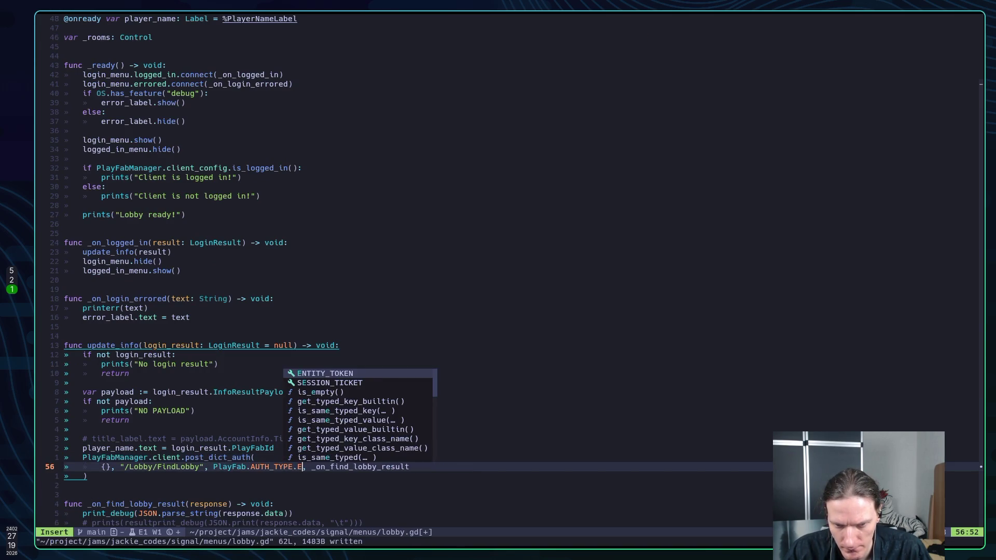
key("Escape")
type(":w")
key("Return")
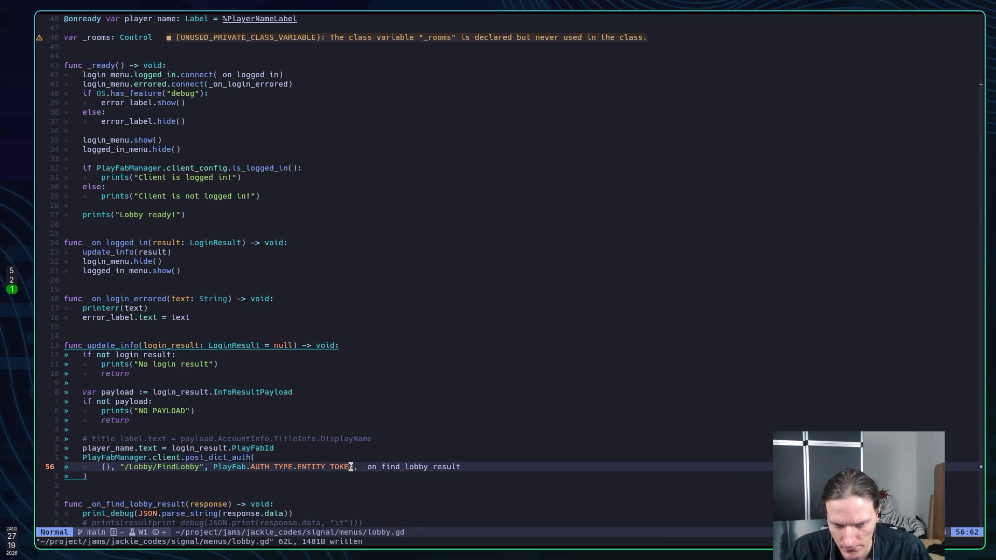
key("alt+Tab")
key("F5")
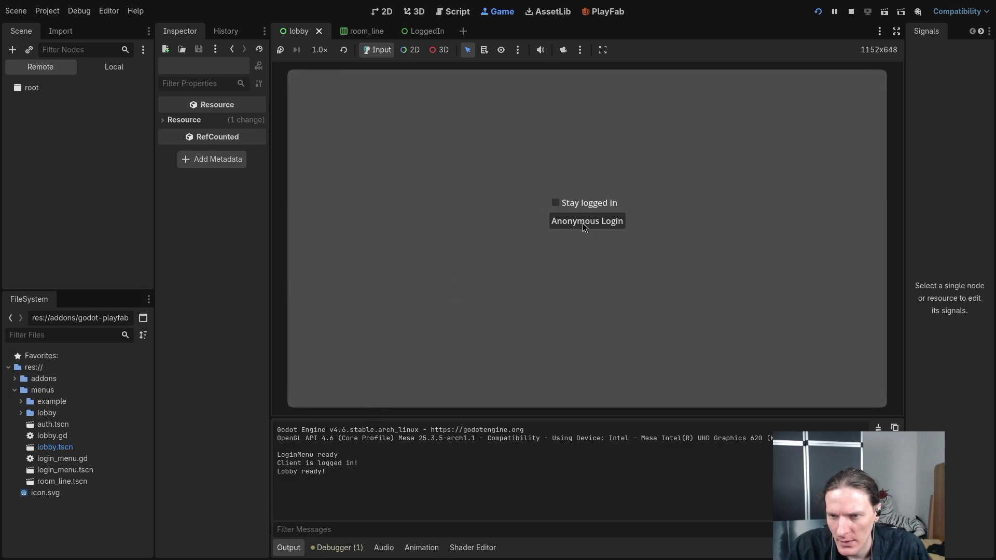
Step: Let the game reach the lobby screen with the ENTITY_TOKEN request, then stop it
left_click(583, 223)
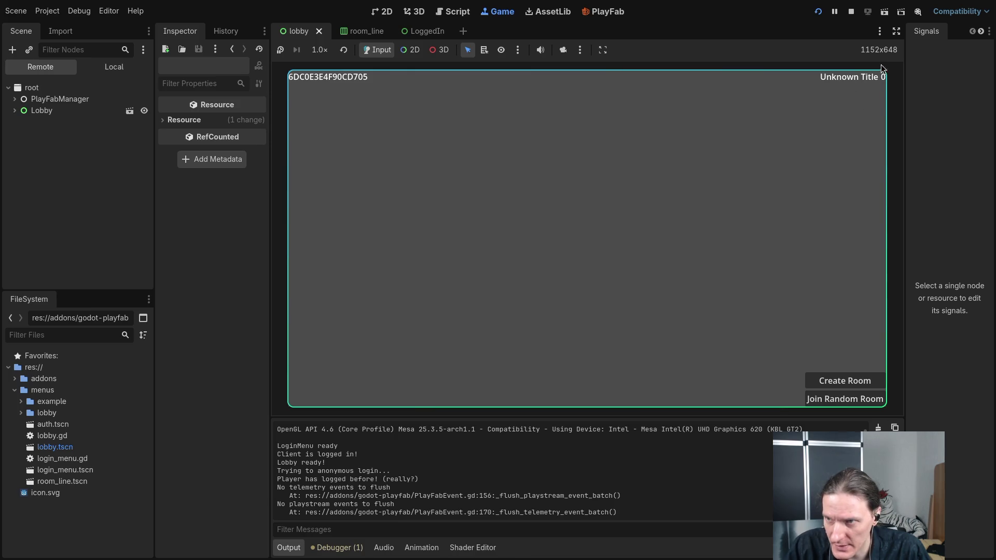
left_click(851, 11)
key("alt+Tab")
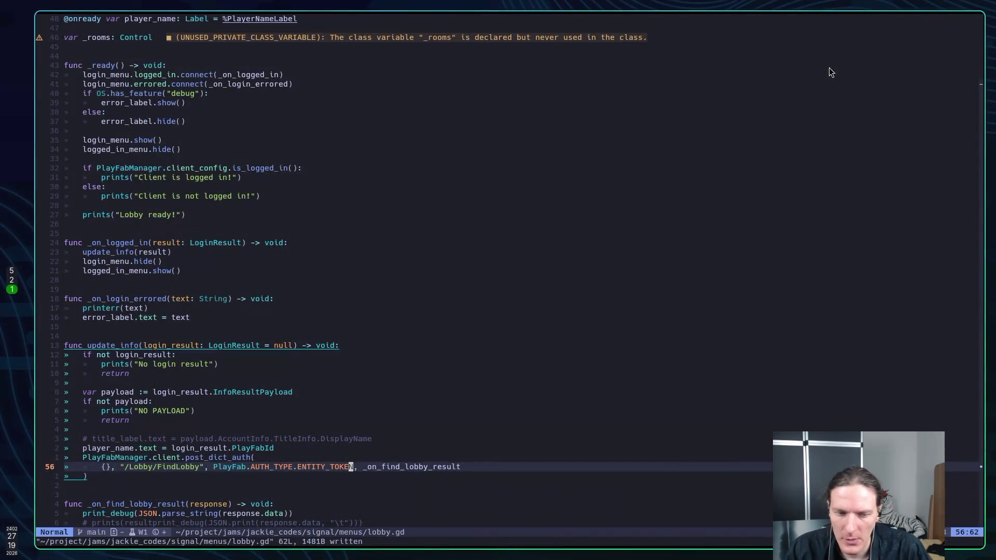
Step: Delete the commented-out title_label and prints lines, saving lobby.gd after each
key("k")
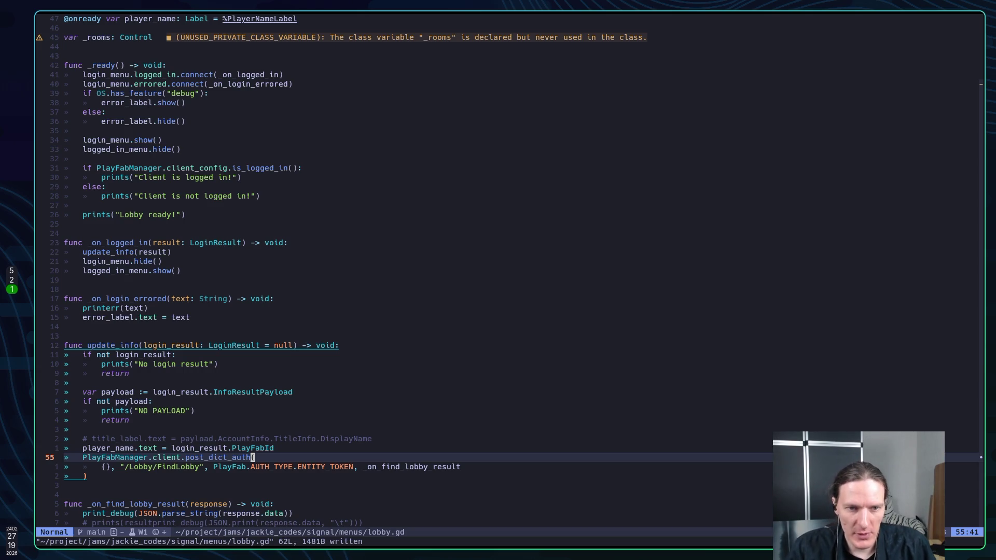
key("j")
key("k")
key("k")
key("k")
key("k")
key("k")
key("k")
key("k")
key("j")
key("j")
key("j")
key("j")
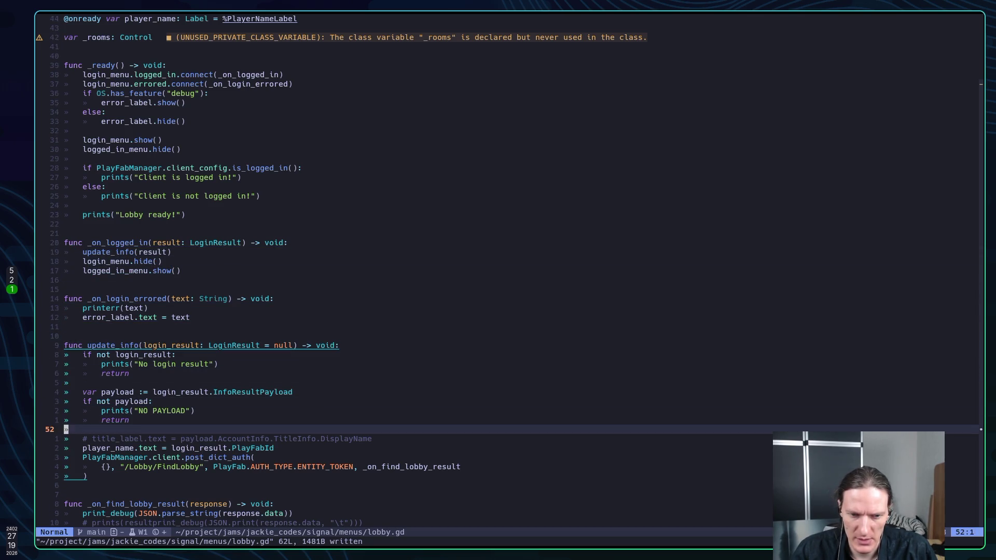
key("d")
key("d")
key("k")
key("k")
type(":w")
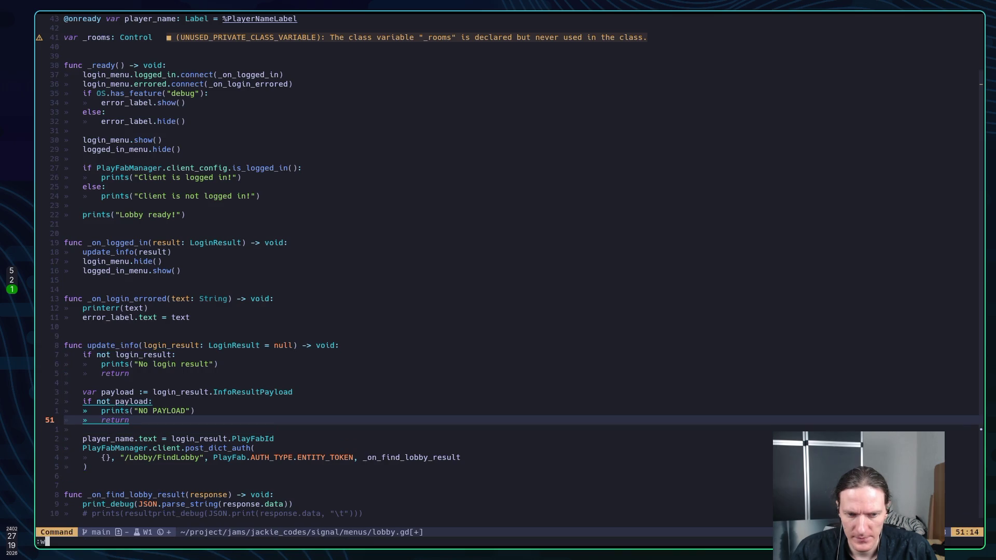
key("Return")
key("j")
key("j")
key("j")
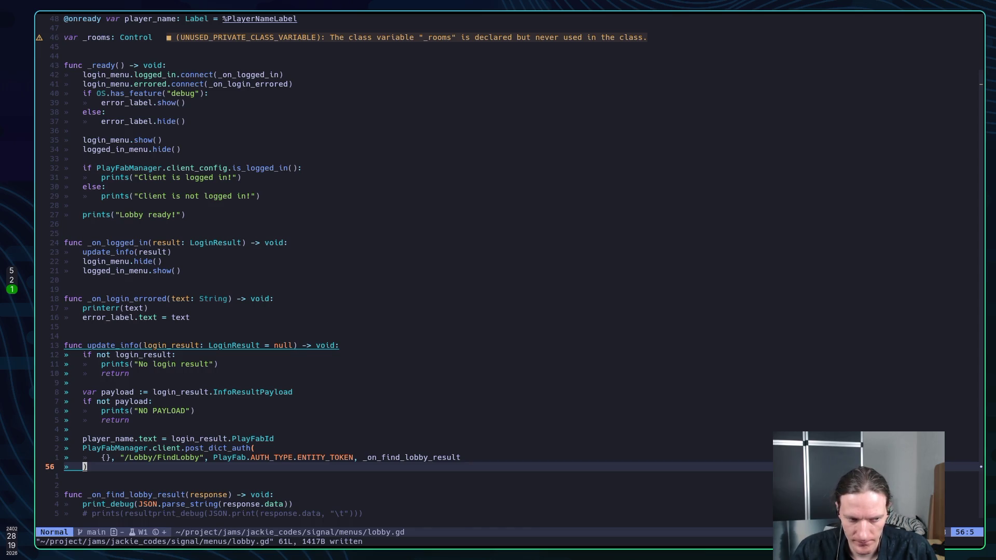
key("j")
key("j")
key("j")
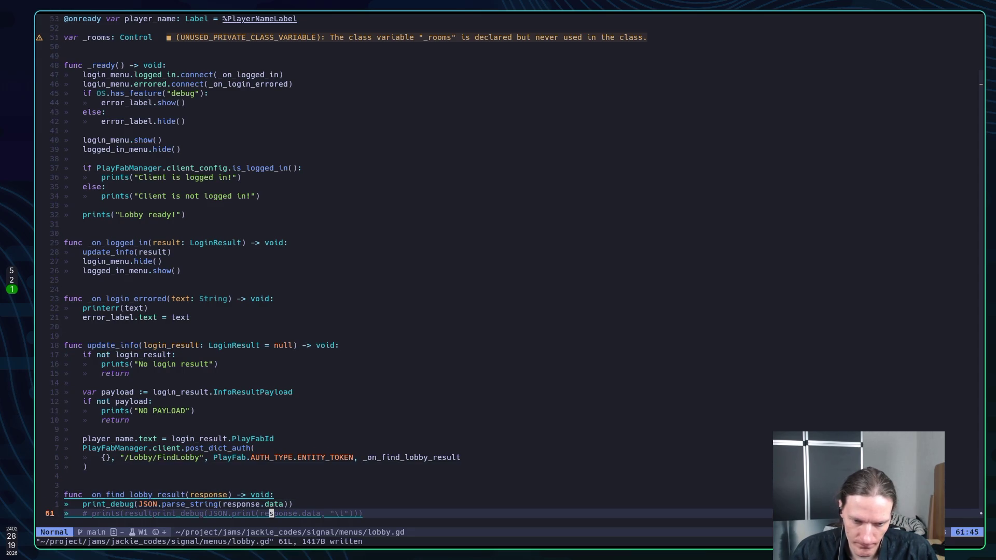
key("d")
key("d")
type(":w")
key("Return")
Step: Add prints("On find lobby result") as the callback's first line
key("k")
key("k")
key("k")
key("k")
key("k")
key("j")
key("j")
key("j")
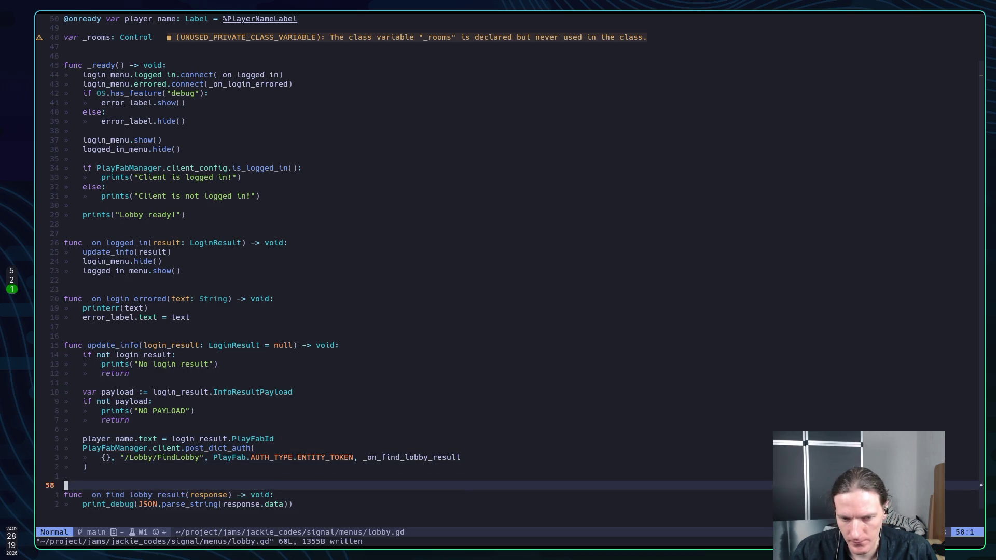
type("joprints(")
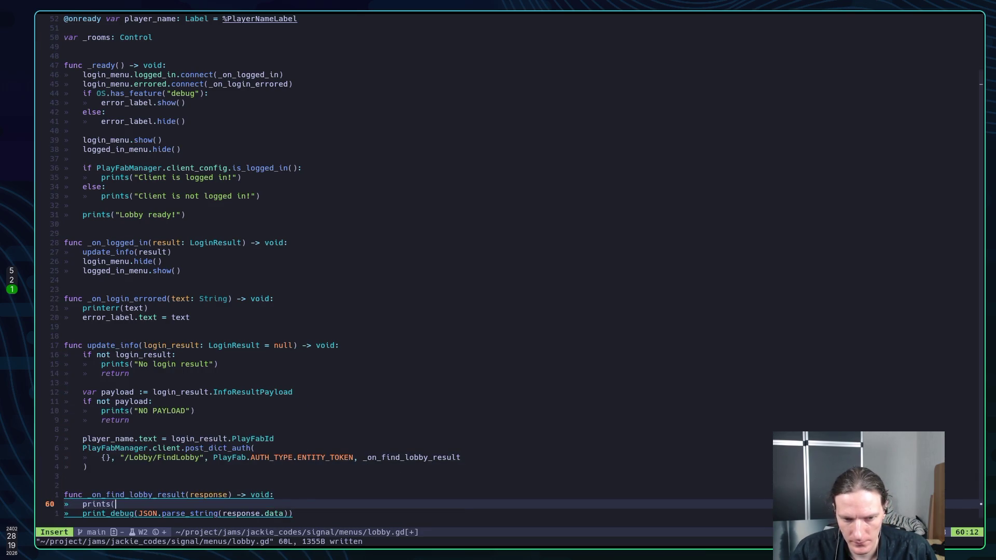
type("\"O")
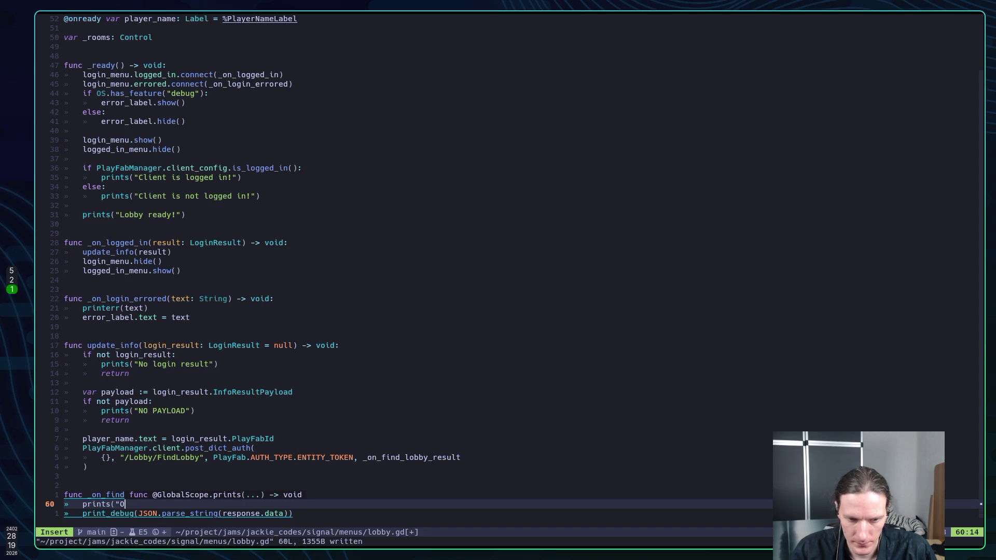
type("n find ")
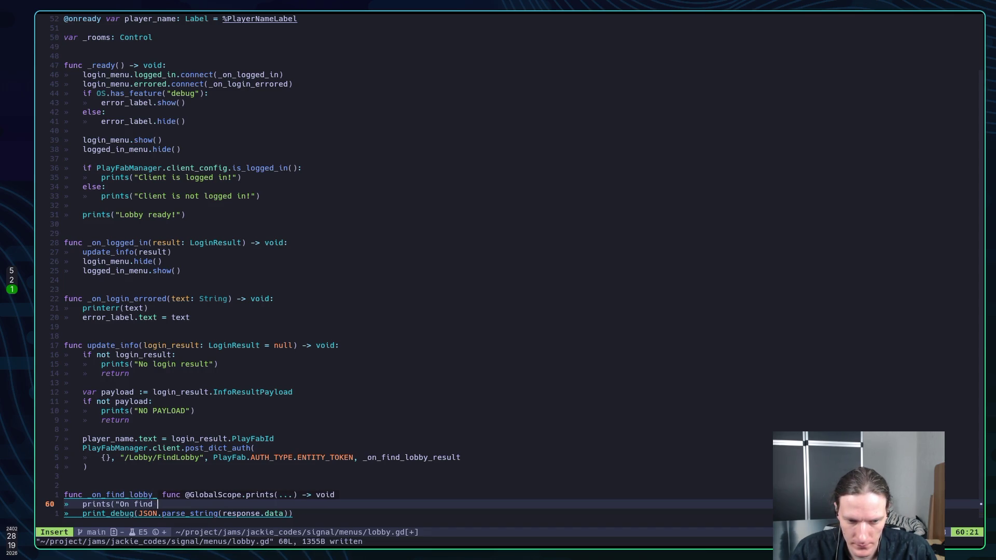
type("lobby result\")")
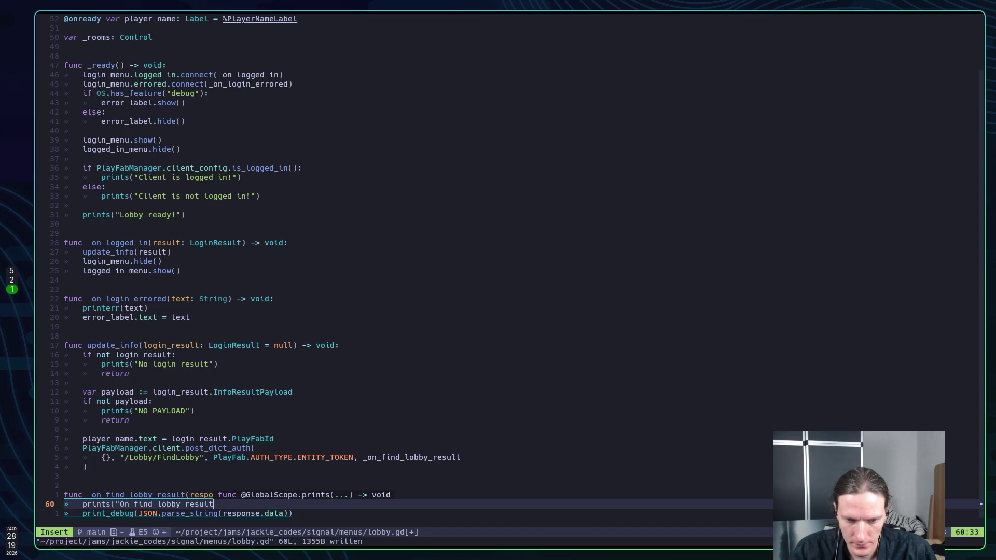
key("Escape")
Step: Save lobby.gd and try finding post_d in the project file finder
type(":w")
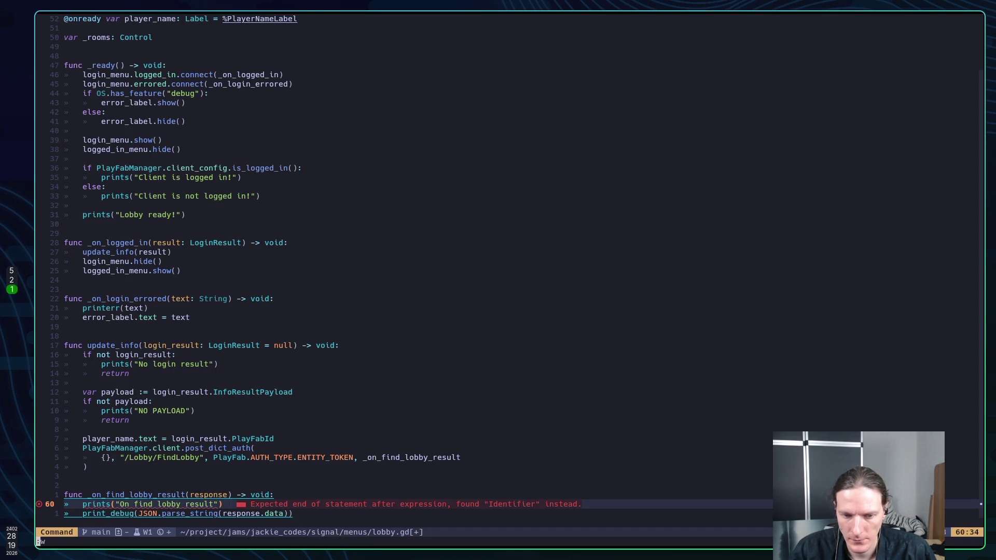
key("Return")
key("k")
key("k")
key("k")
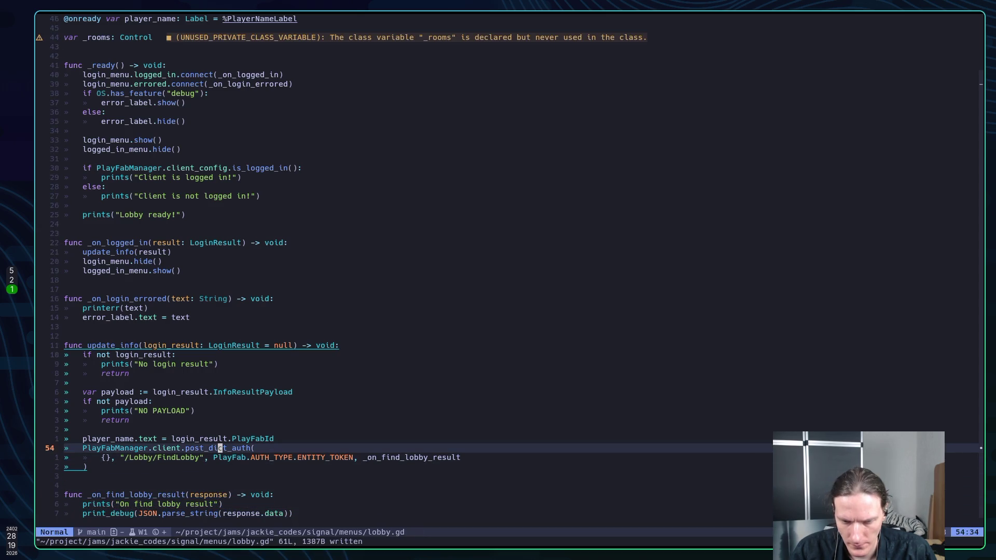
key("space")
key("space")
type("post")
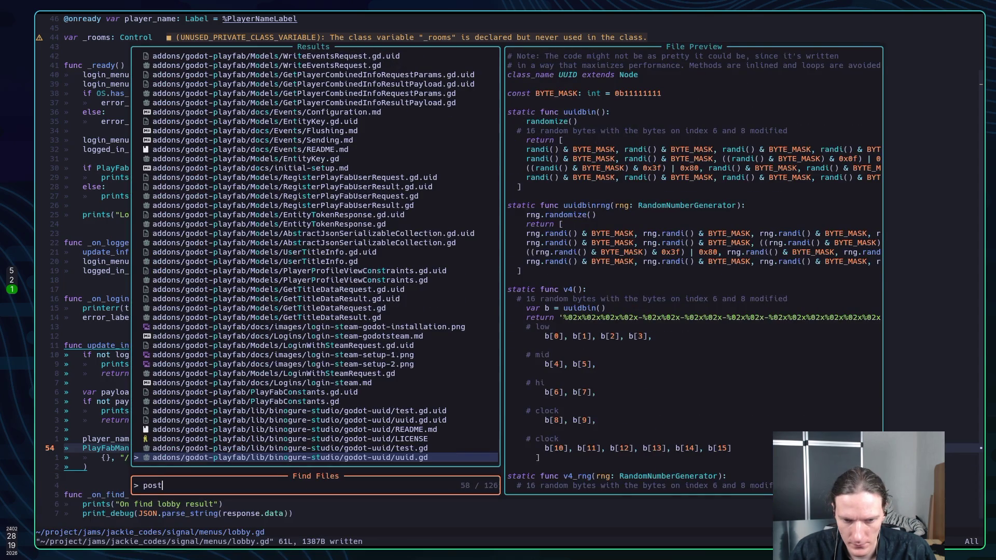
type("_di")
key("Escape")
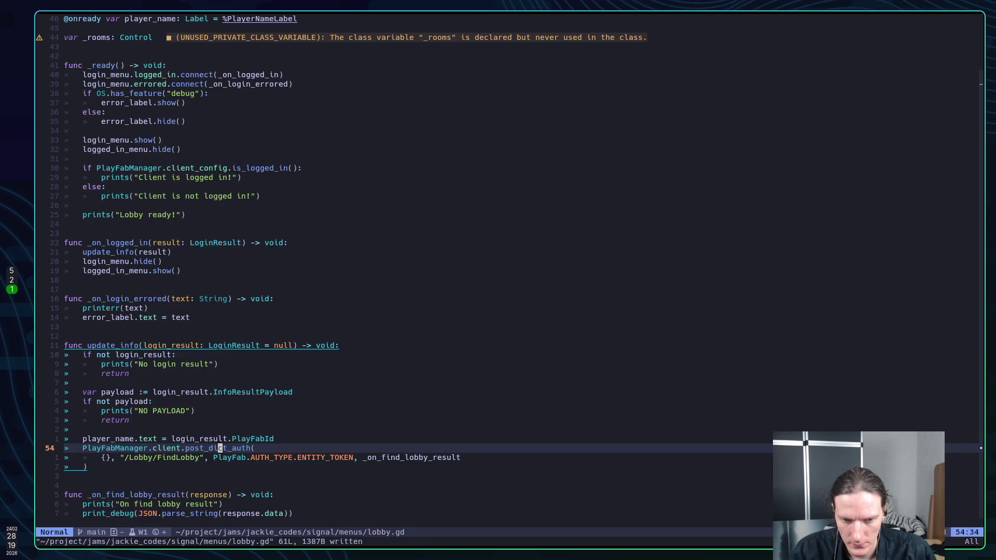
Step: Live-grep post_dic and open the example RequestBuilder.gd at its JSON.stringify line
key("space")
key("slash")
type("pos")
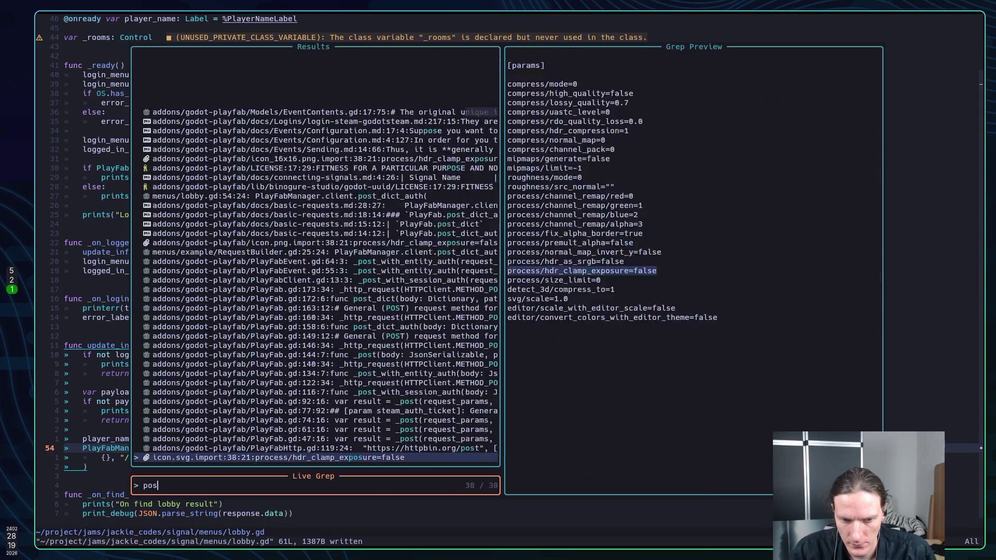
type("t_dic")
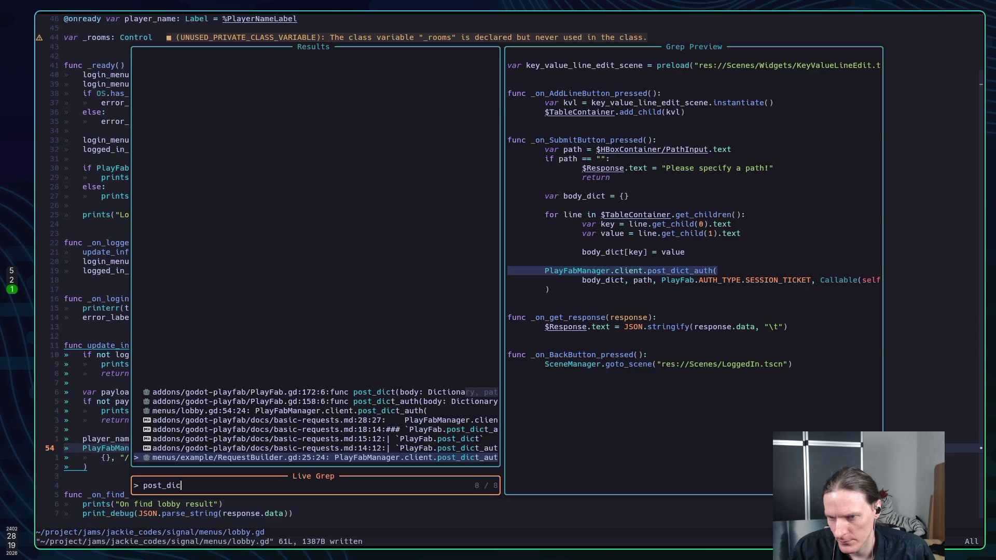
key("Return")
key("j")
key("j")
key("j")
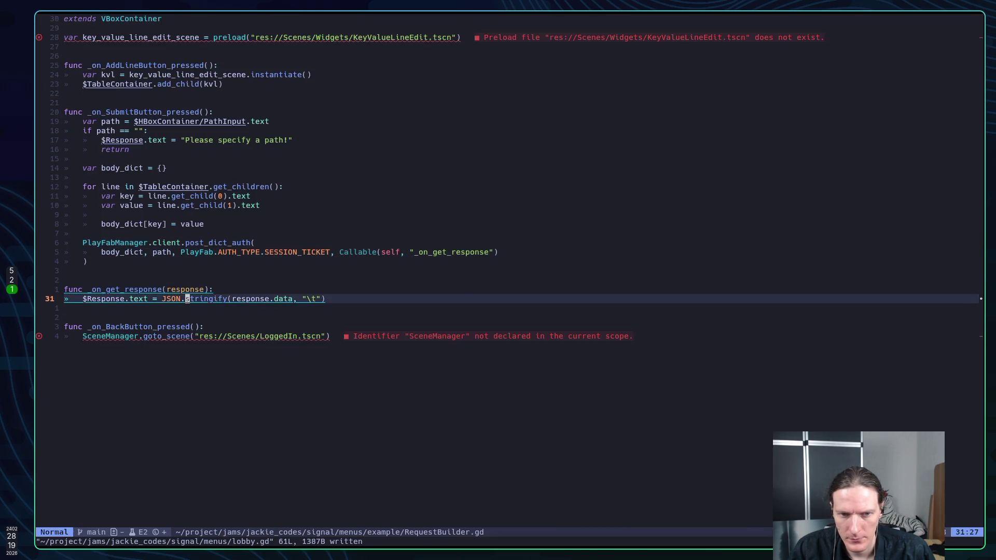
key("K")
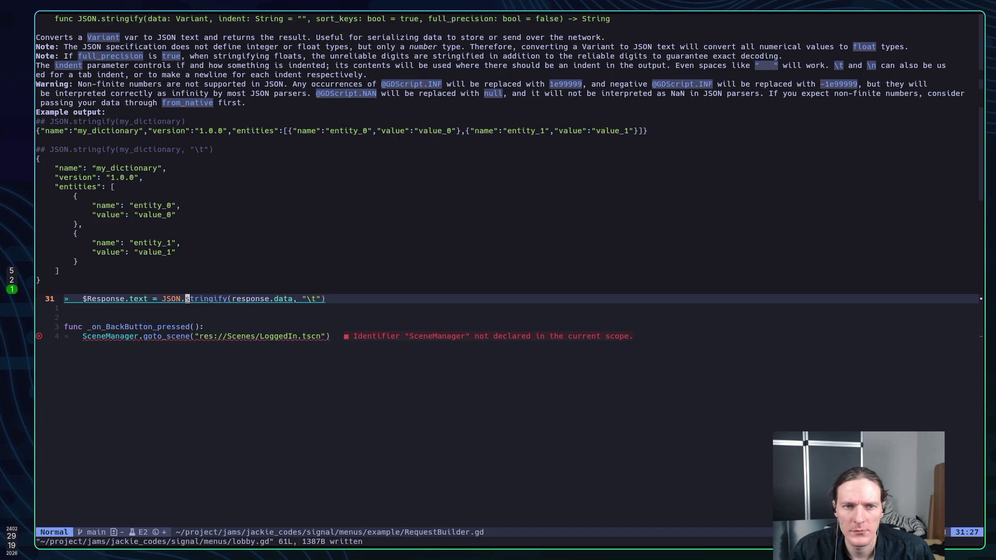
key("Escape")
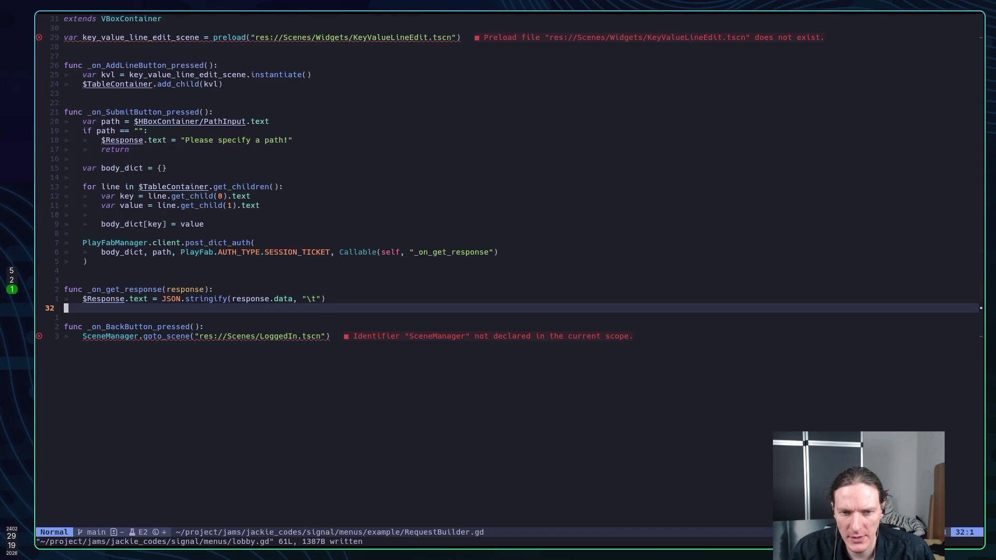
key("j")
key("j")
key("j")
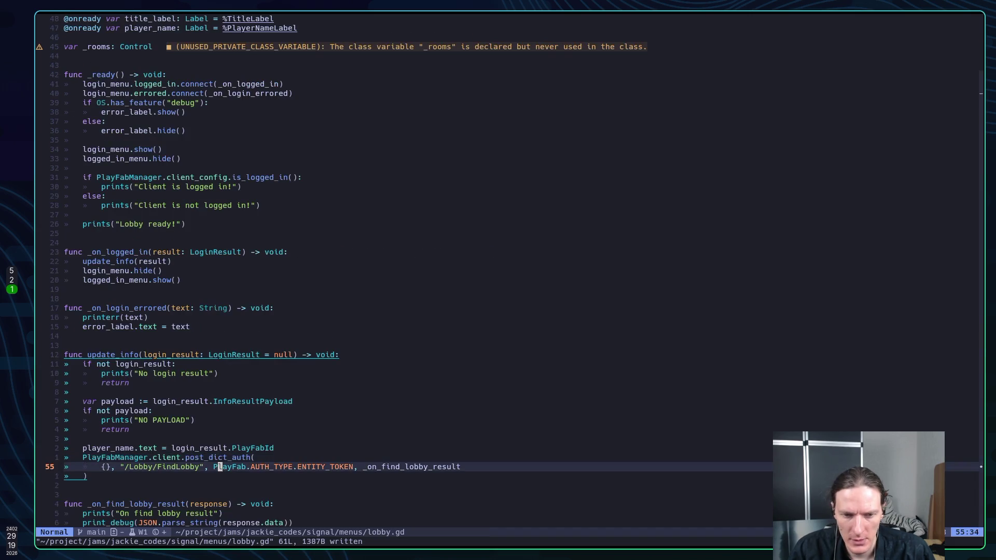
Step: Replace JSON.parse_string with JSON.stringify(response.data, "\t") in the find-lobby callback and save
type("jb")
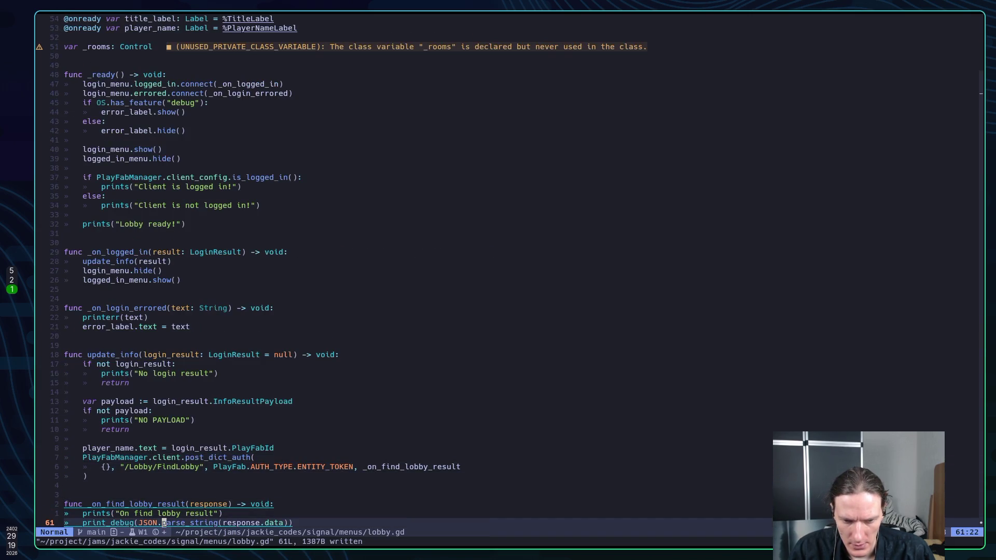
type("cwst")
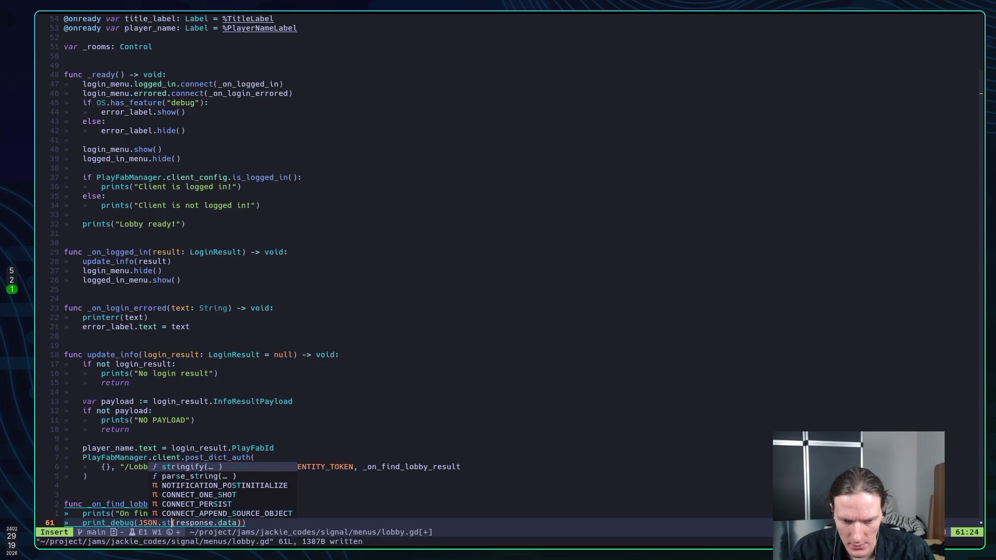
key("Return")
key("Right")
key("Right")
key("Right")
key("Right")
key("Right")
type(", ")
type("\"\\t\"")
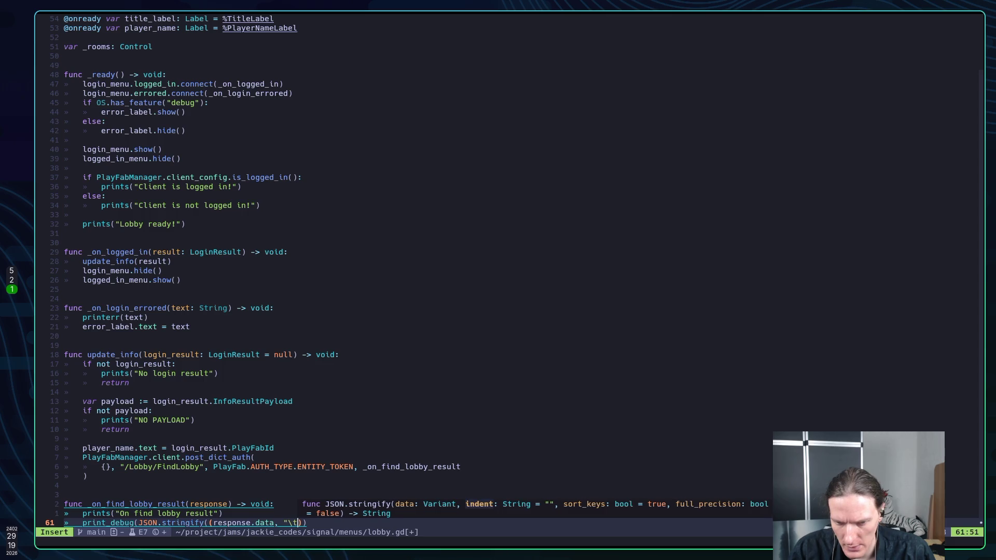
key("Escape")
type(":w")
key("Return")
Step: Delete the extra opening parenthesis on the stringify line and save lobby.gd
key("l")
key("b")
key("b")
key("b")
key("h")
key("h")
key("x")
key("l")
key("e")
key("l")
key("l")
type(":w")
key("Return")
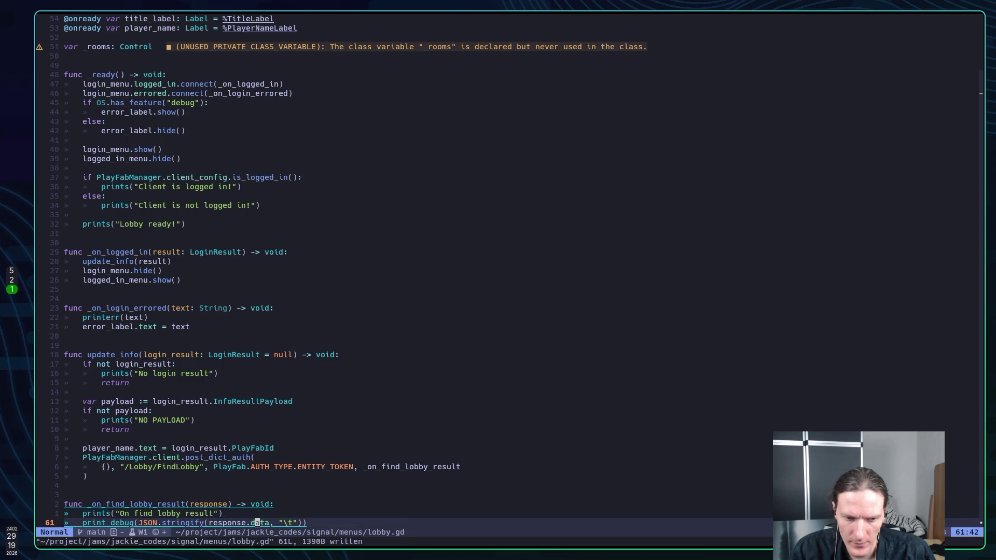
Step: Add a blank line below print_debug, save, and run the project in Godot
key("o")
key("Escape")
type(":w")
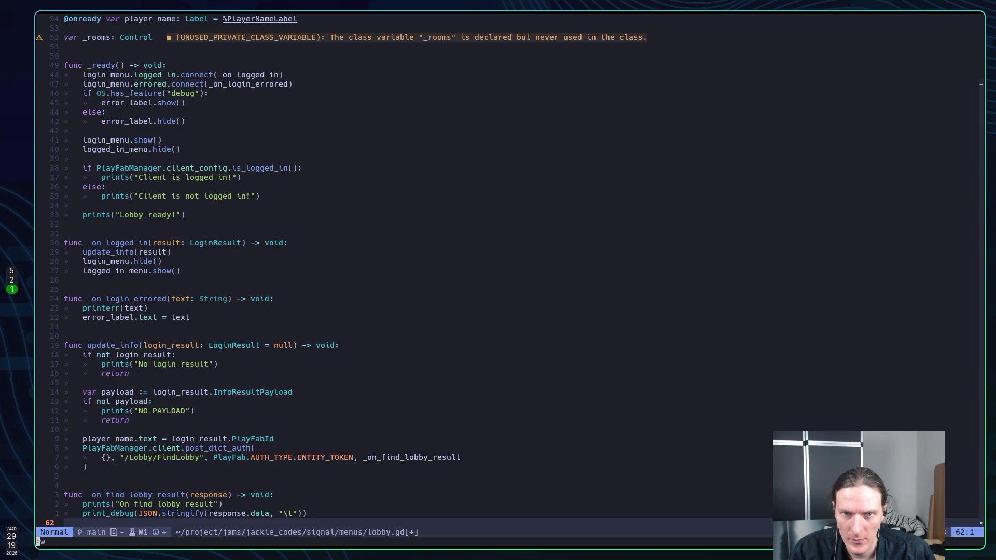
key("Return")
key("I")
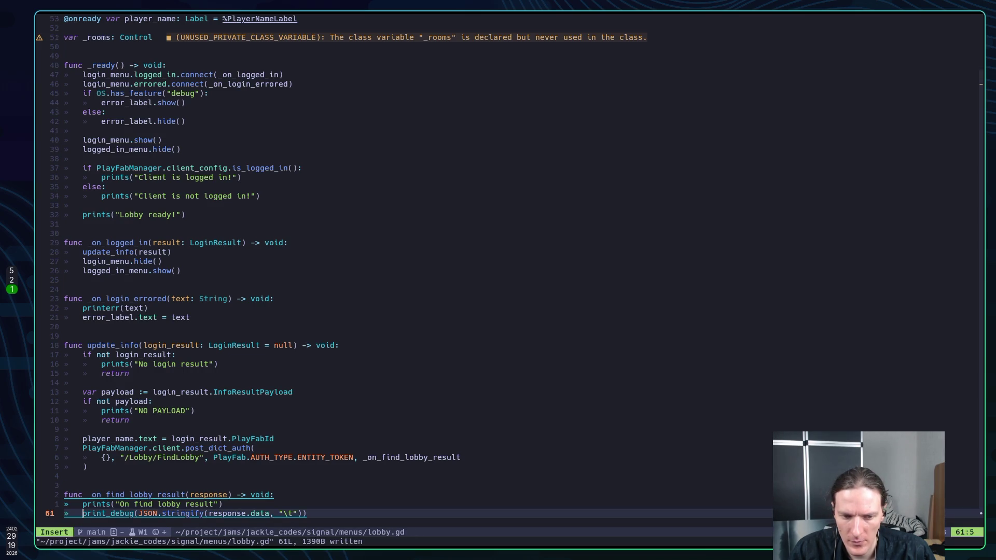
key("Escape")
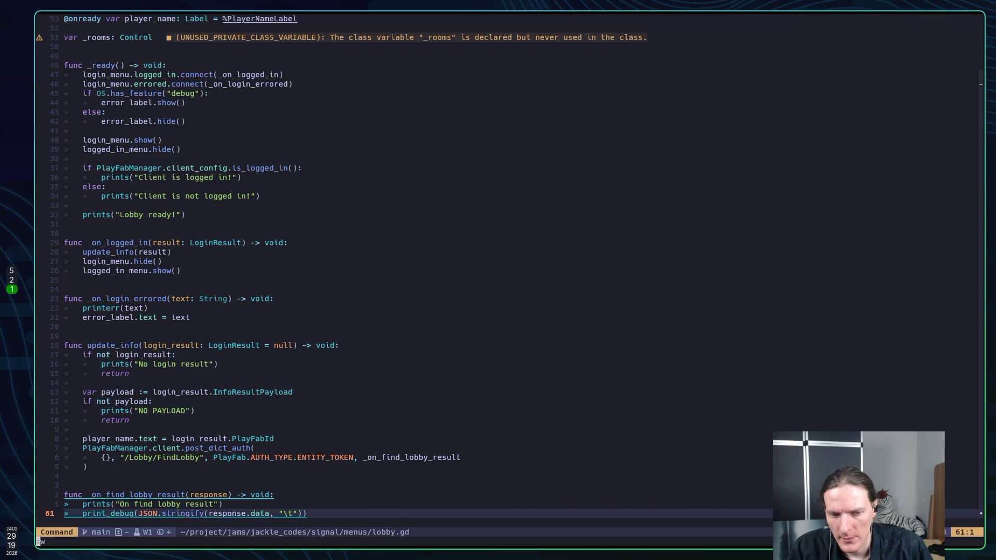
key("alt+Tab")
key("F5")
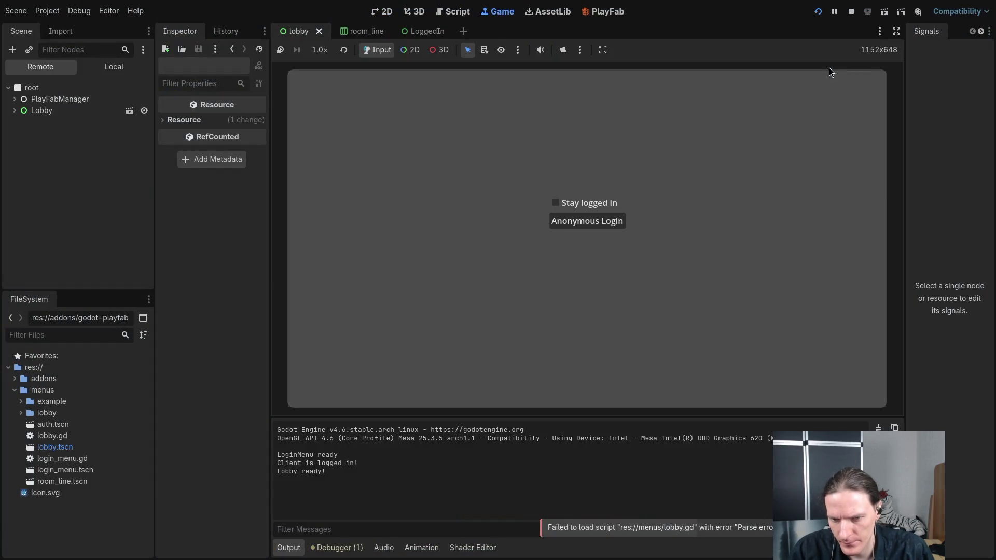
Step: Log in anonymously in the running game, stop it, and return to lobby.gd in Neovim
left_click(613, 221)
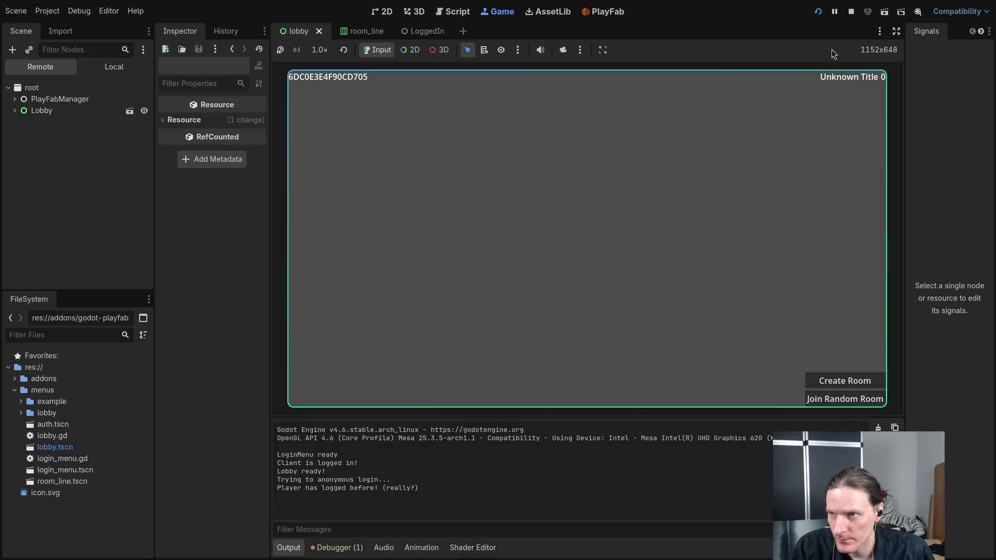
left_click(851, 12)
key("alt+Tab")
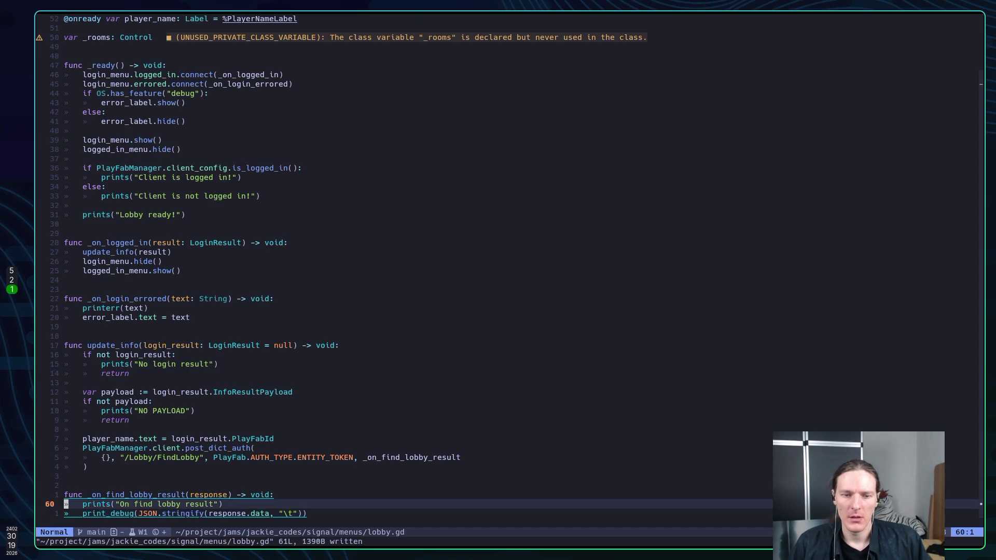
Step: Copy the var dict example with "keys": ["BarKey"] from the godot-playfab basic-requests docs into Neovim
key("alt+Tab")
key("alt+Tab")
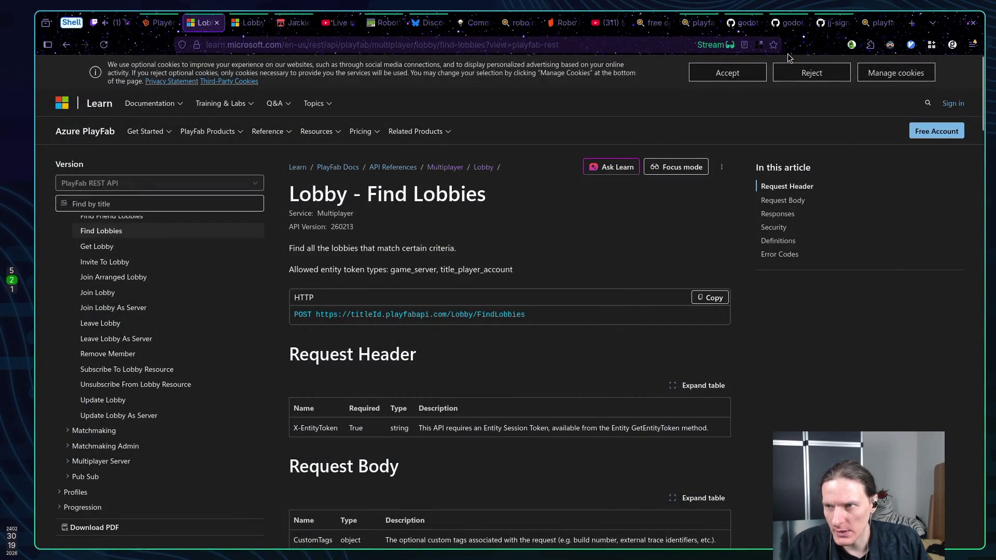
left_click(792, 26)
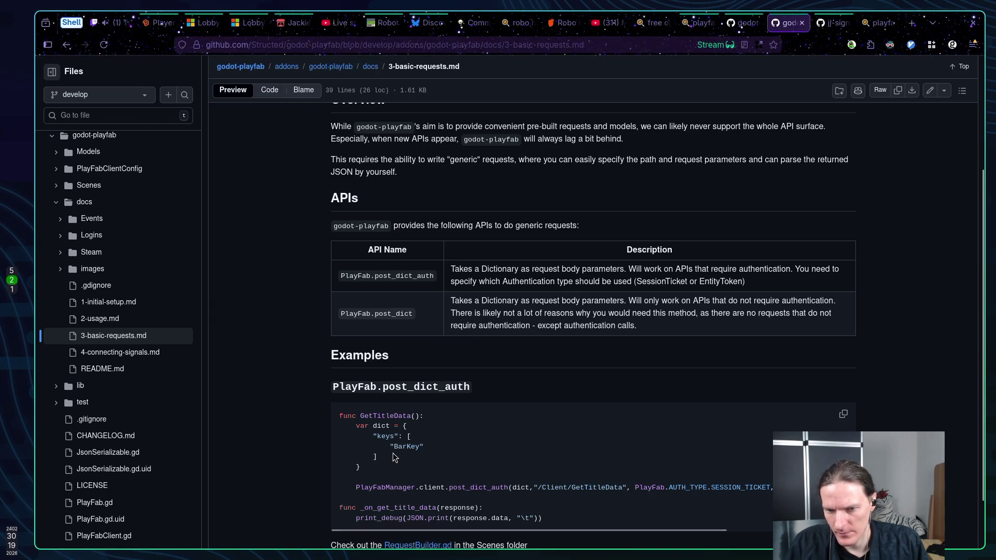
left_click_drag(366, 469, 359, 426)
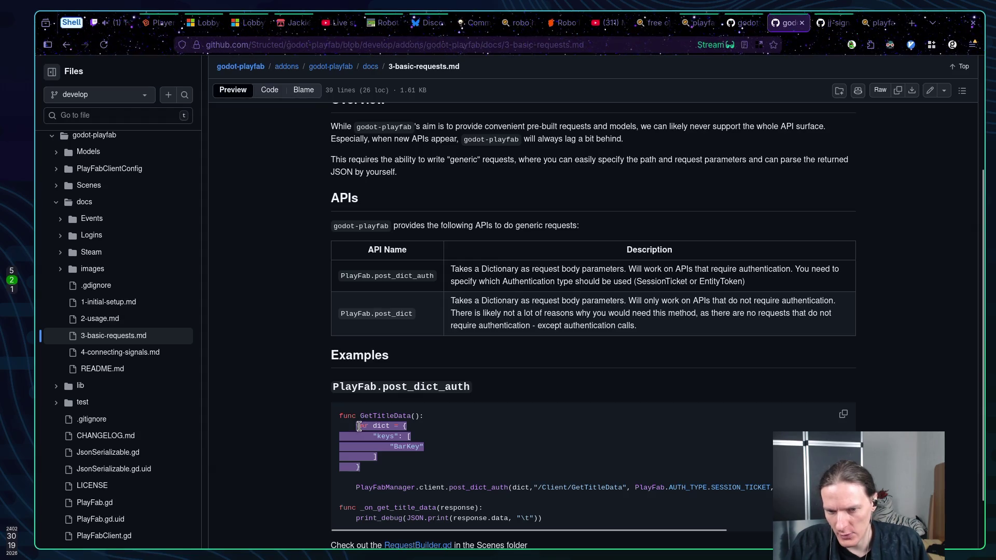
key("super+1")
key("k")
key("k")
key("k")
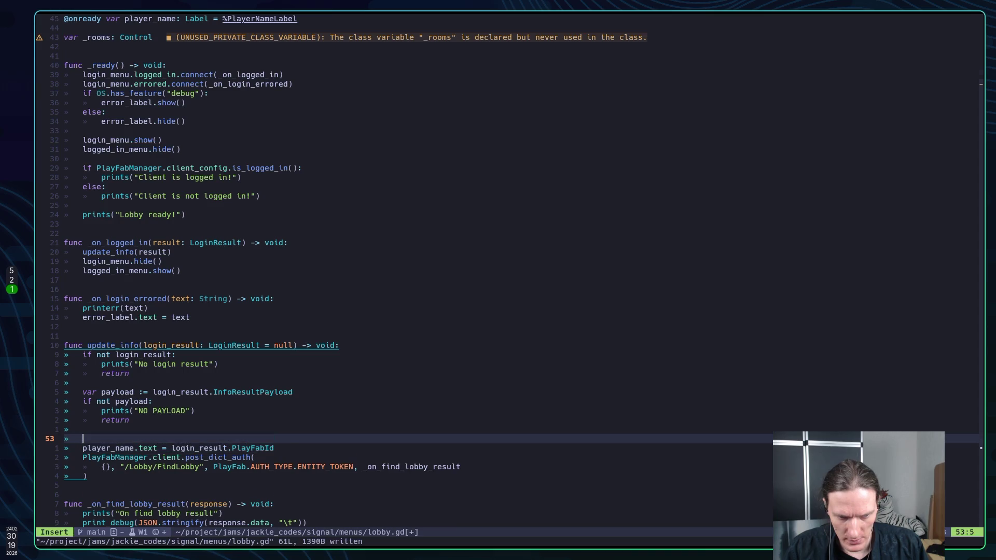
Step: Paste and indent var dict = {"keys": ["BarKey"]} in update_info, passing dict to post_dict_auth instead of {}
key("P")
key(">")
key(">")
key("j")
key("j")
key("j")
key("j")
key("j")
key("j")
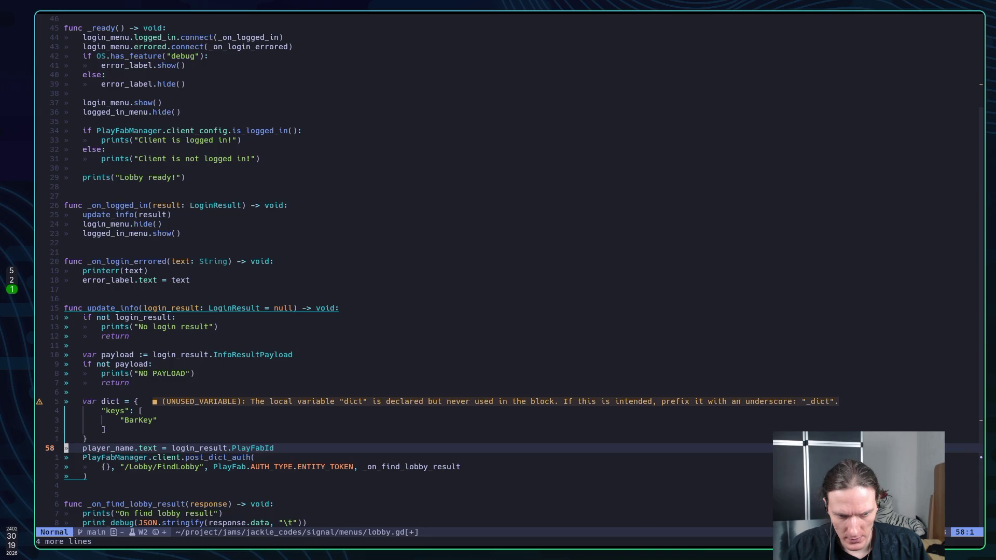
key("w")
key("l")
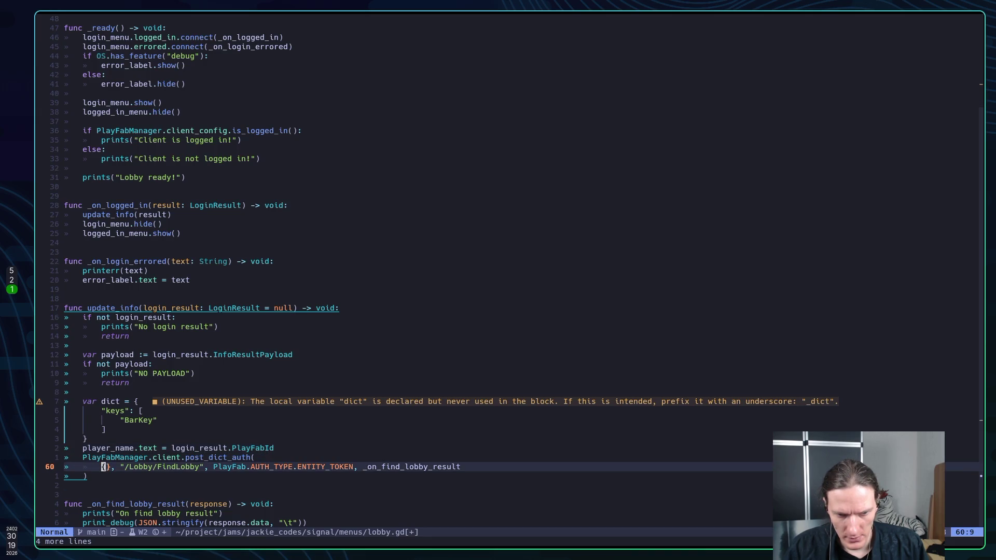
type("caW")
type("di")
type("ct,")
key("Escape")
Step: Save lobby.gd and run the project in Godot
type(":w")
key("Return")
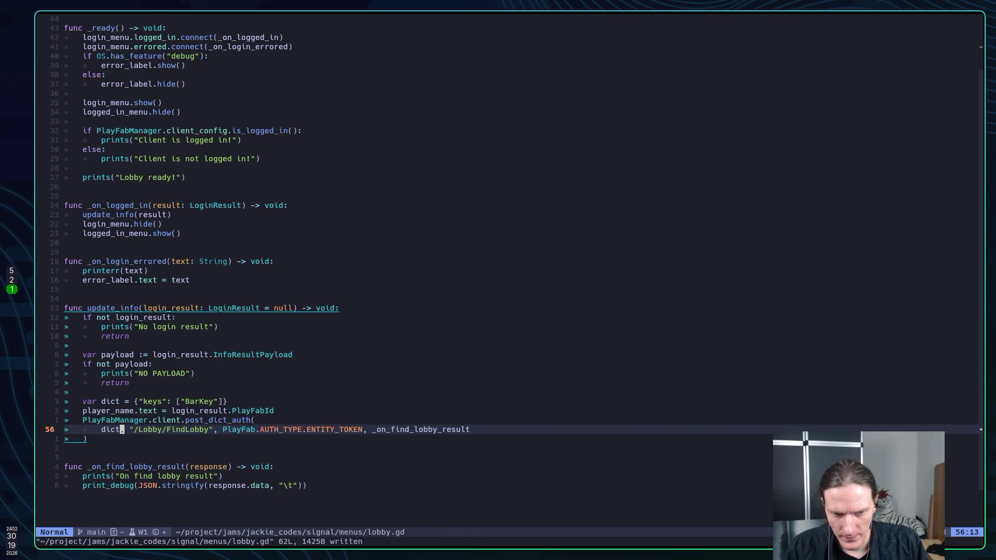
key("alt+Tab")
key("F5")
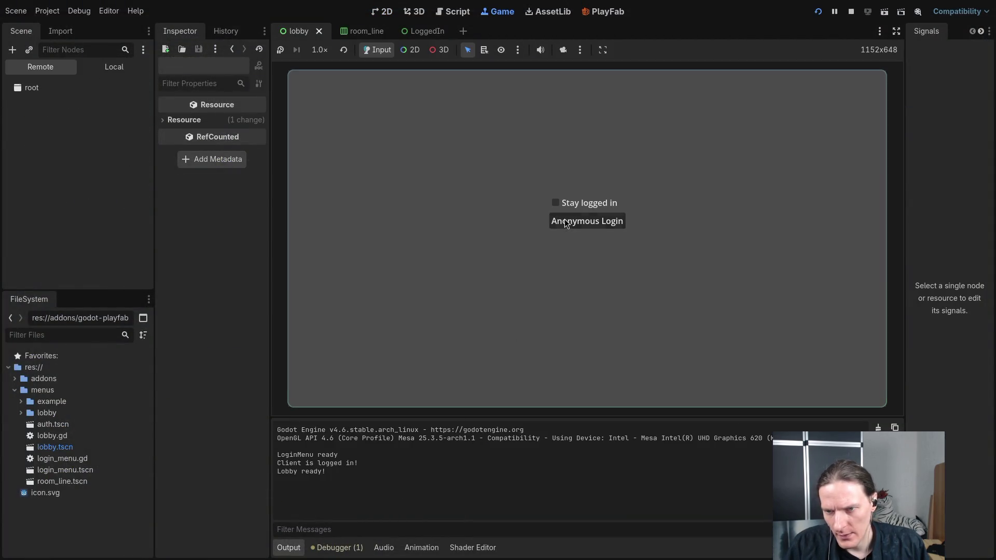
Step: Log in anonymously, inspect ErrorLabel under Lobby in the remote tree, then stop the game and return to Neovim
left_click(557, 222)
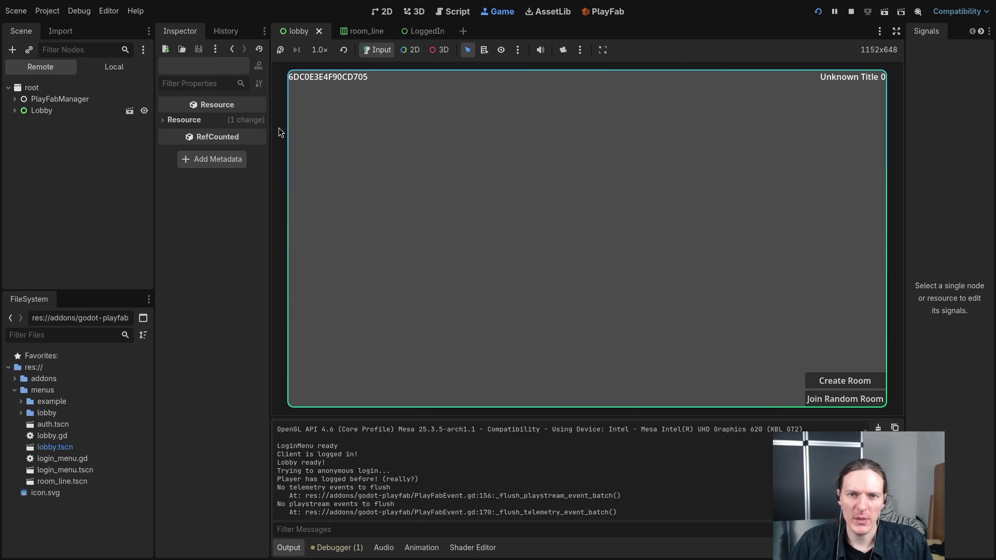
left_click(14, 110)
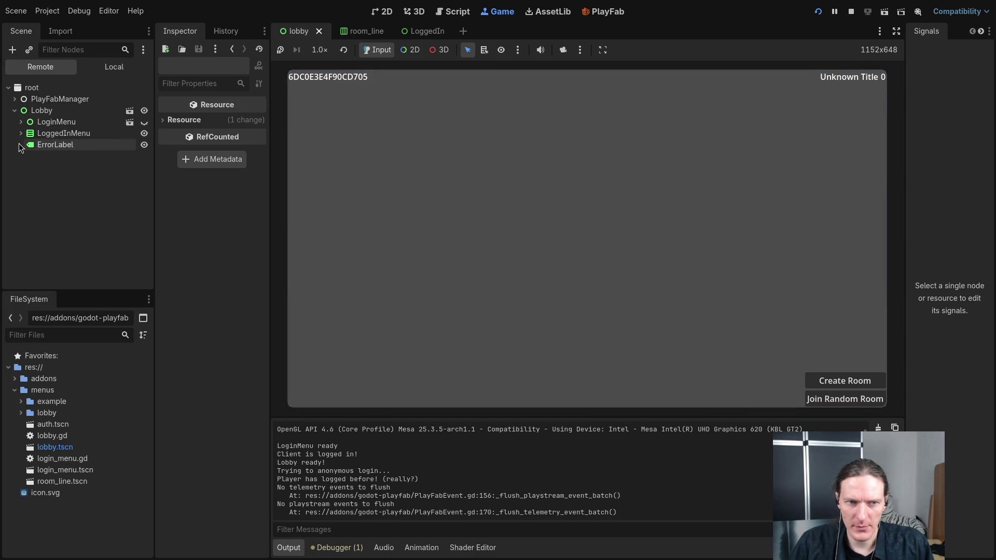
left_click(52, 144)
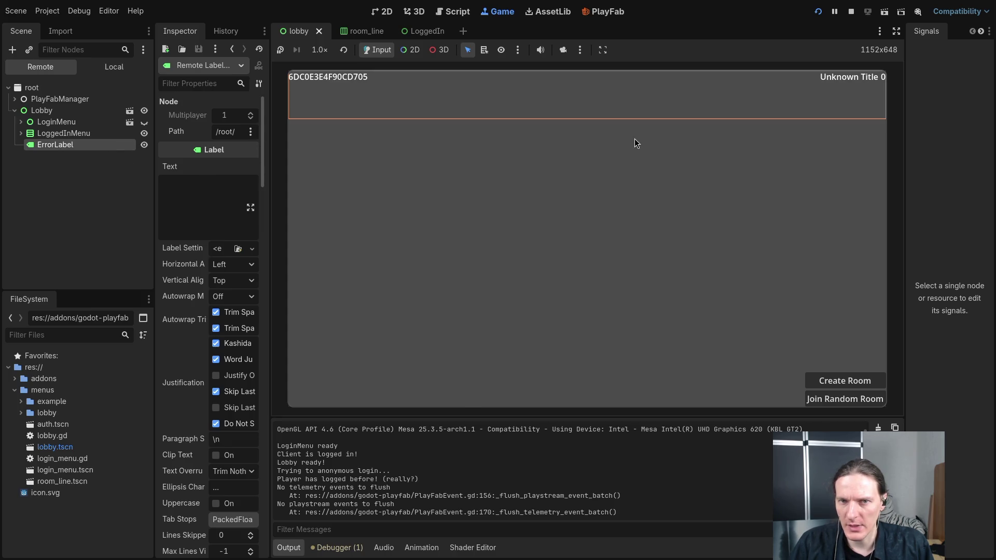
left_click(850, 12)
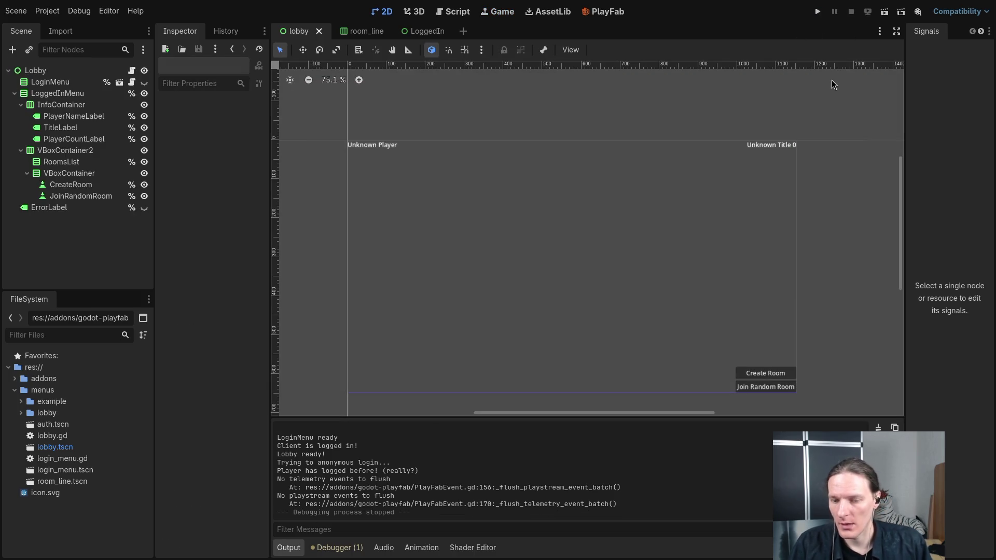
key("alt+Tab")
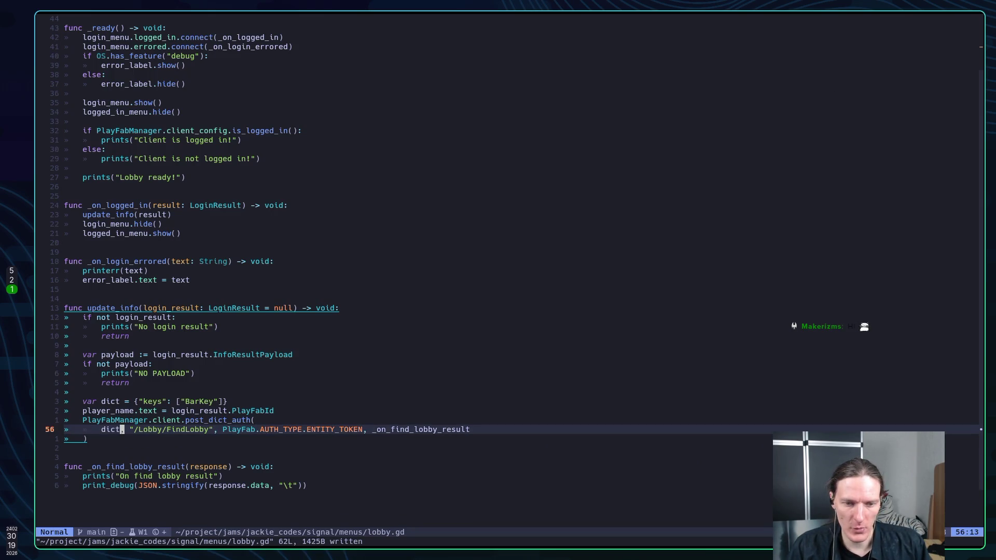
Step: Save lobby.gd and start a new line after errored.connect in _ready typing PlayFabManager.e
type("k:w")
key("Return")
key("k")
key("k")
key("k")
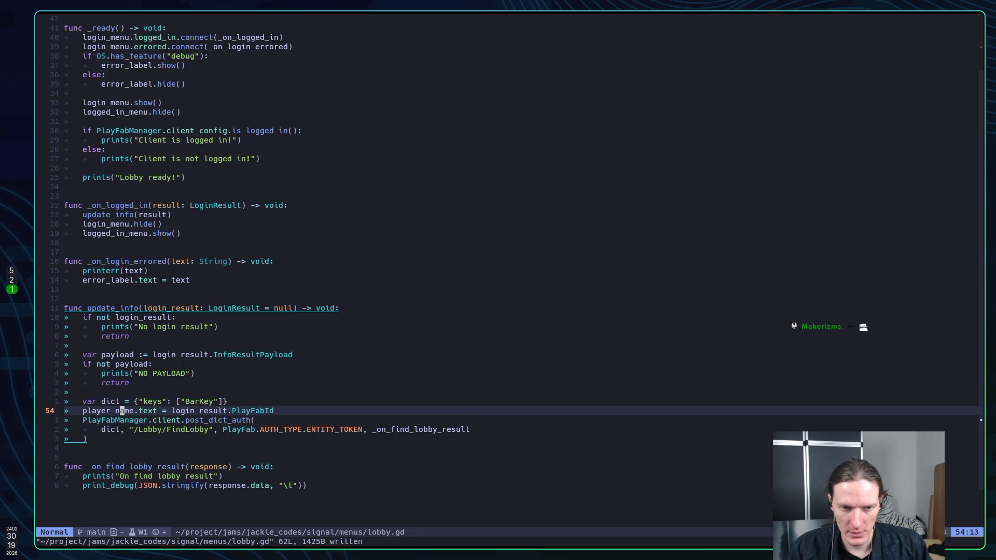
key("k")
key("k")
key("k")
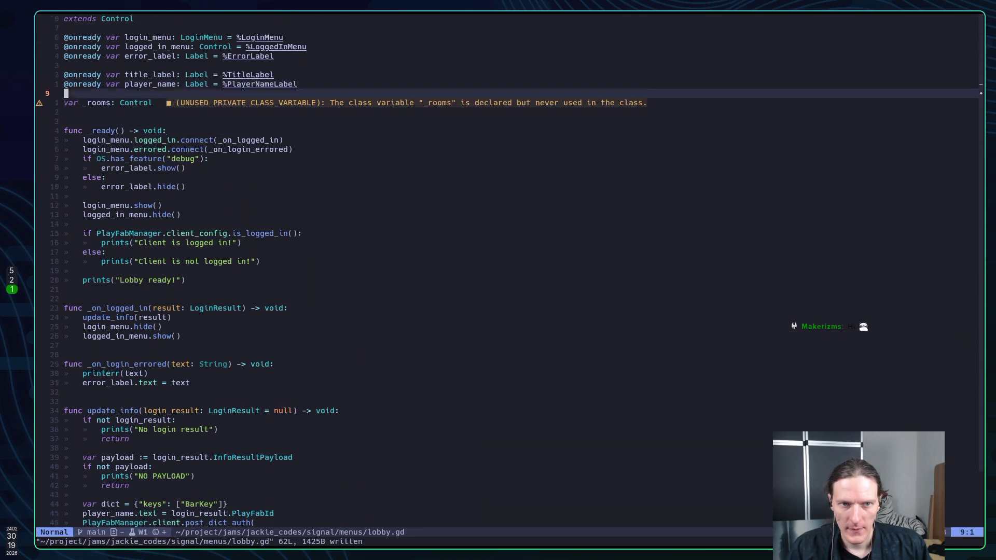
key("j")
key("j")
key("j")
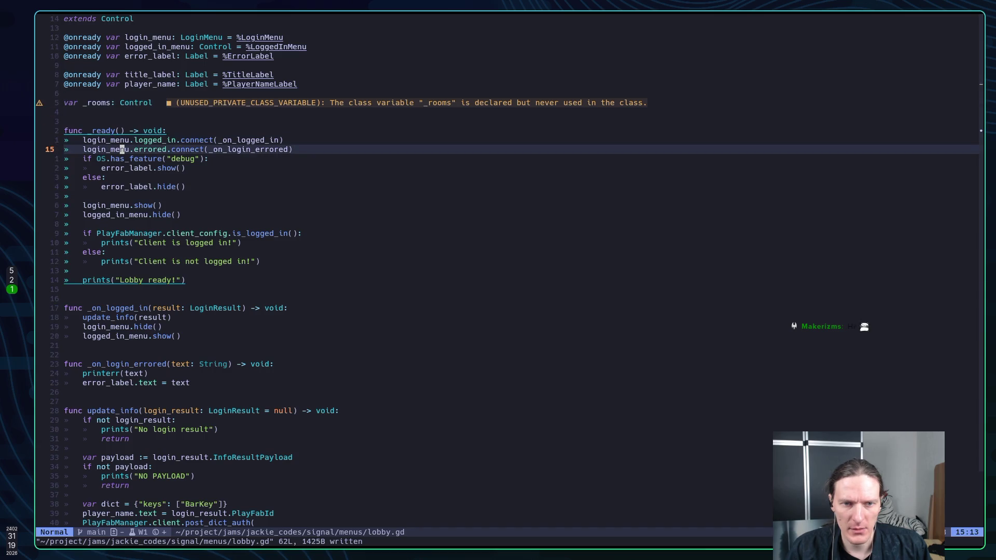
key("o")
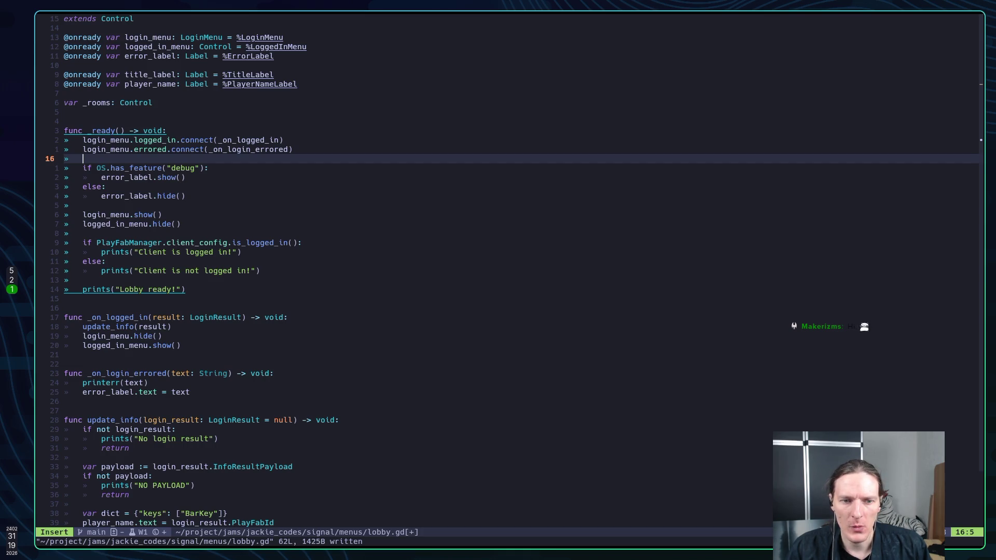
type("Play")
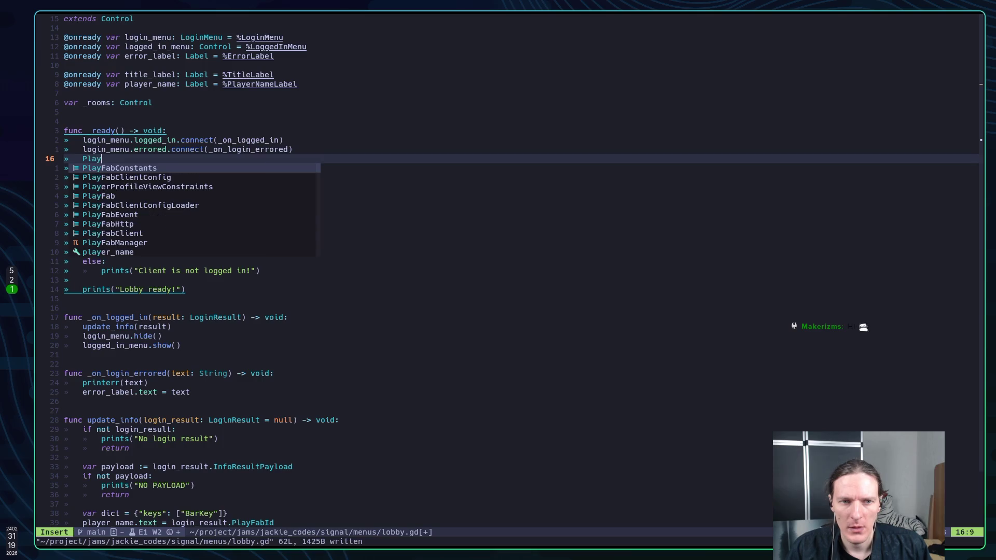
type("FabManager.")
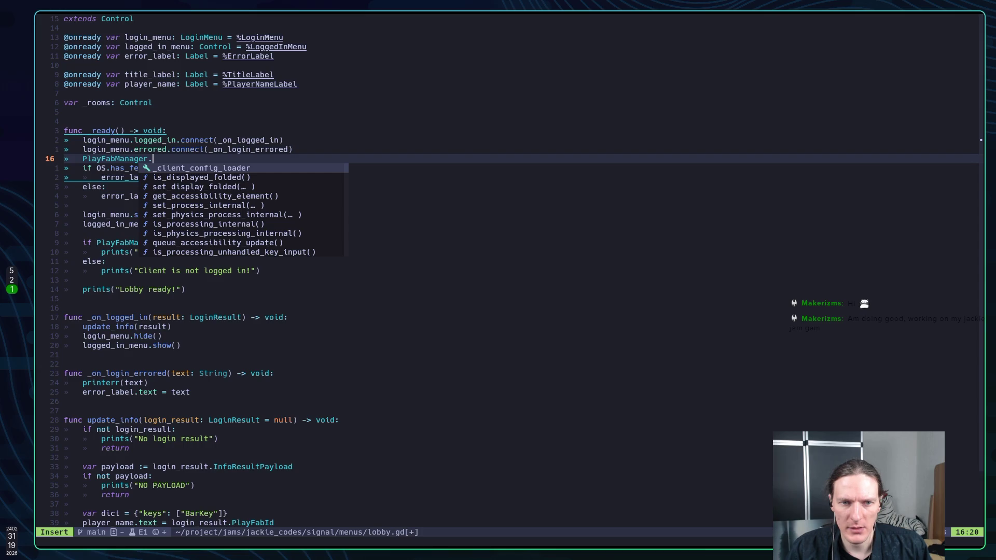
type("ed")
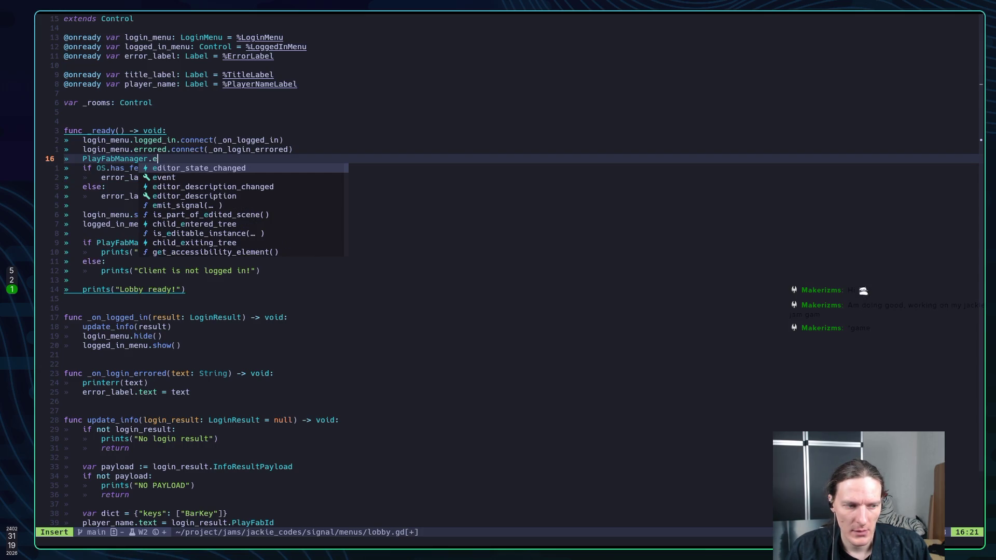
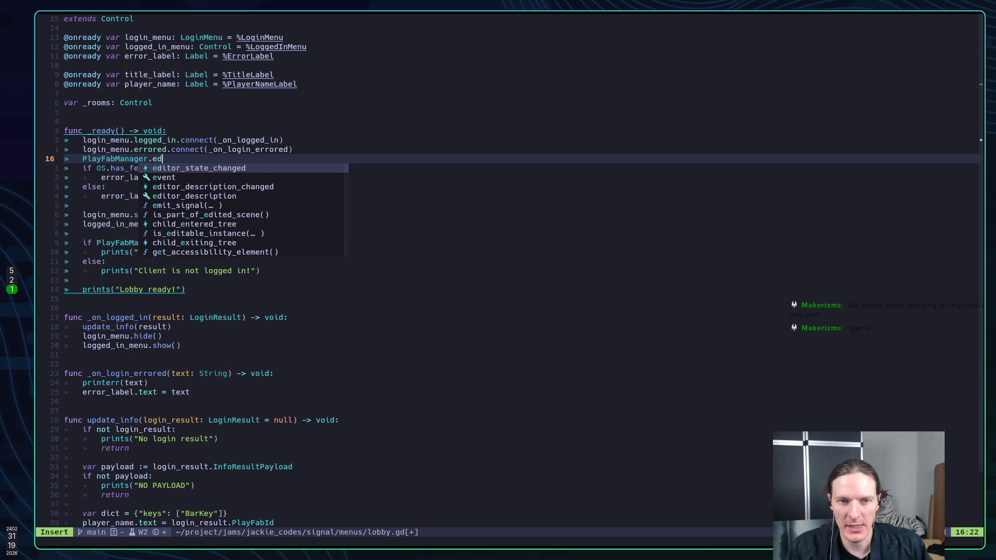
Step: Try PlayFabManager member completions such as 'error', then clear the typed text
key("BackSpace")
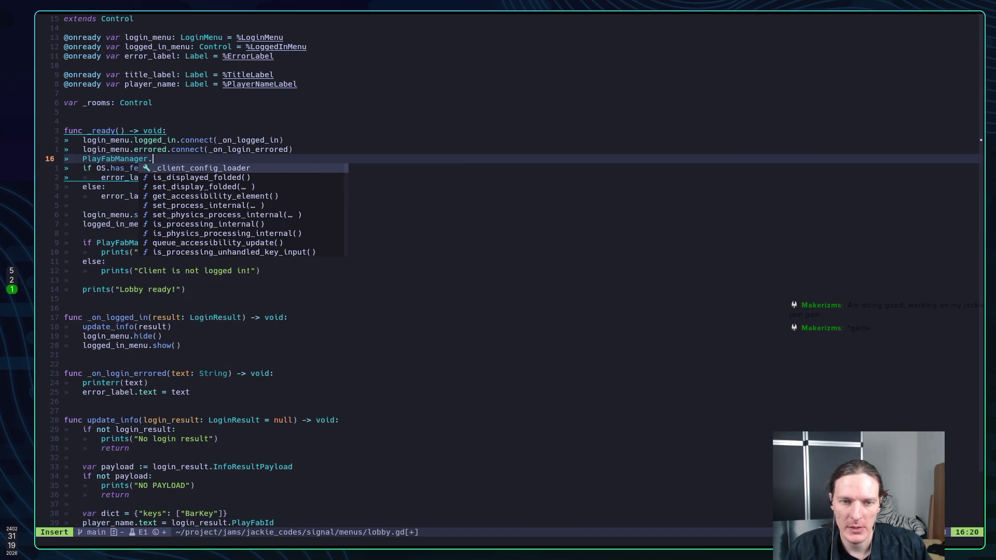
type("error")
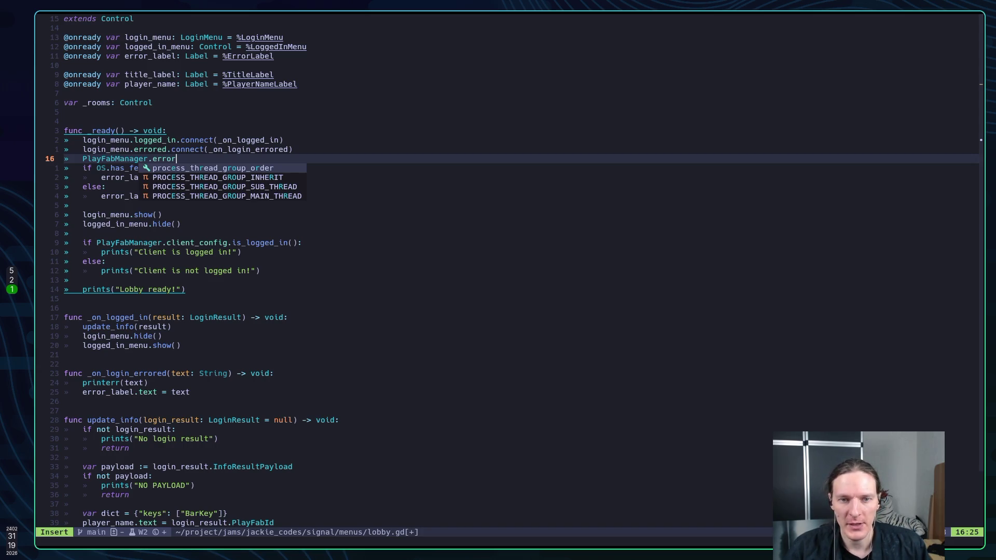
key("BackSpace")
key("BackSpace")
key("BackSpace")
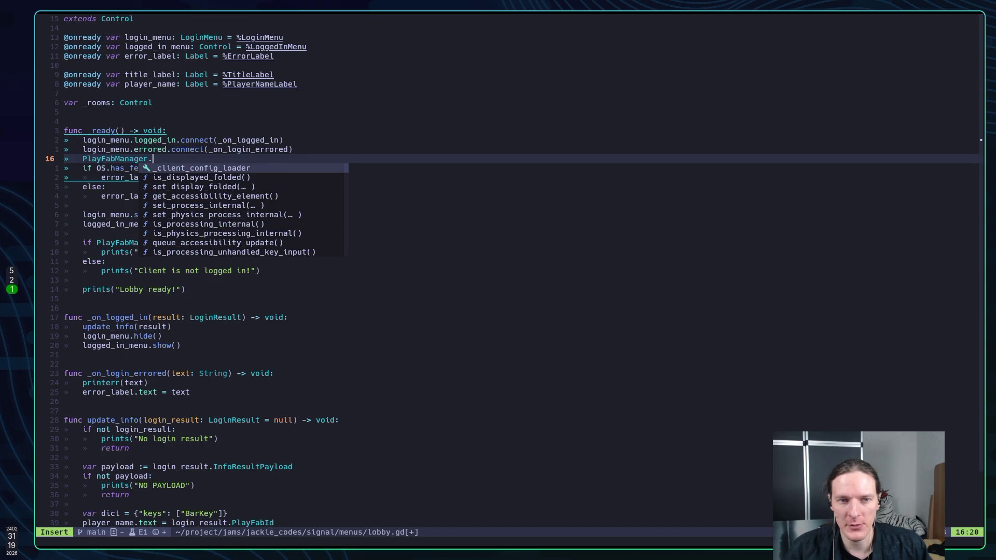
type("er")
type("oo")
key("BackSpace")
key("BackSpace")
key("BackSpace")
type("a")
key("BackSpace")
Step: Delete the unfinished PlayFabManager line, save lobby.gd, and jump to errored's declaration in login_menu.gd
key("Escape")
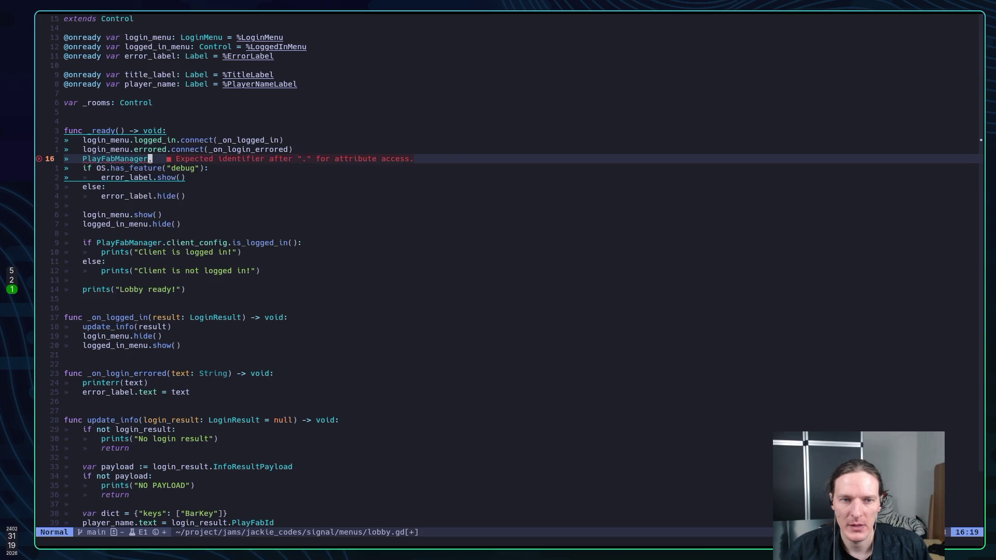
key("d")
key("d")
type("k:w")
key("Return")
key("g")
key("d")
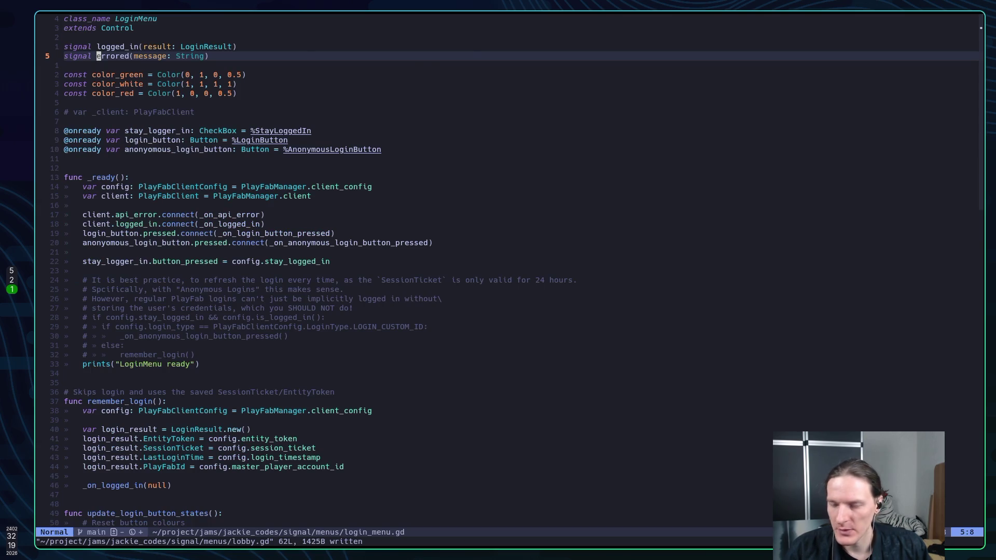
Step: Trace errored and _on_api_error uses in login_menu.gd, then return to lobby.gd's errored connection
key("asterisk")
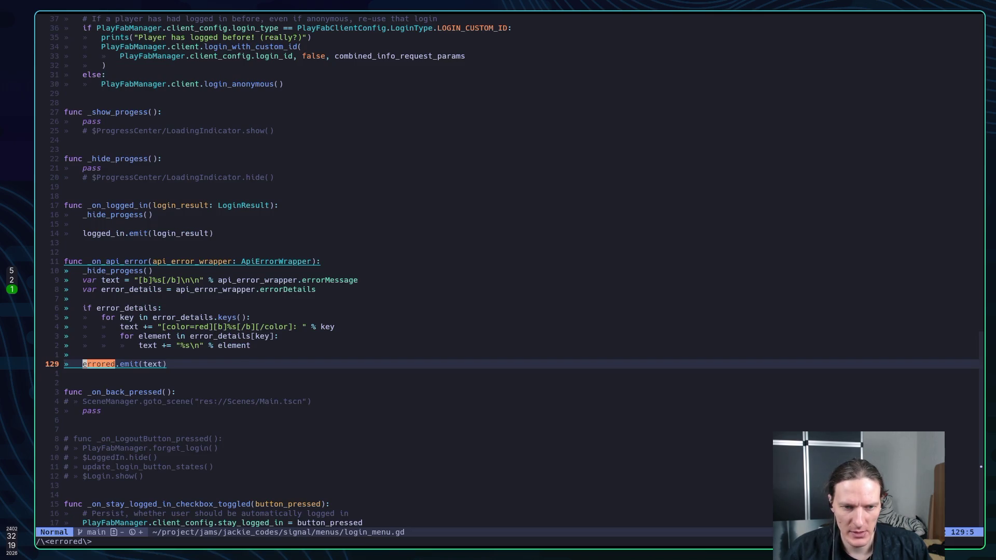
key("k")
key("k")
key("k")
key("k")
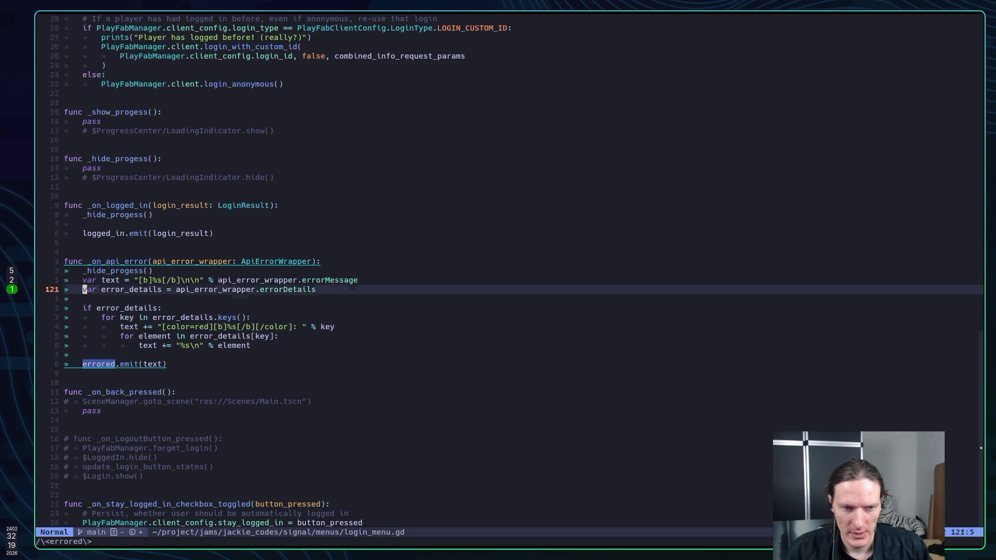
key("j")
key("j")
key("l")
key("asterisk")
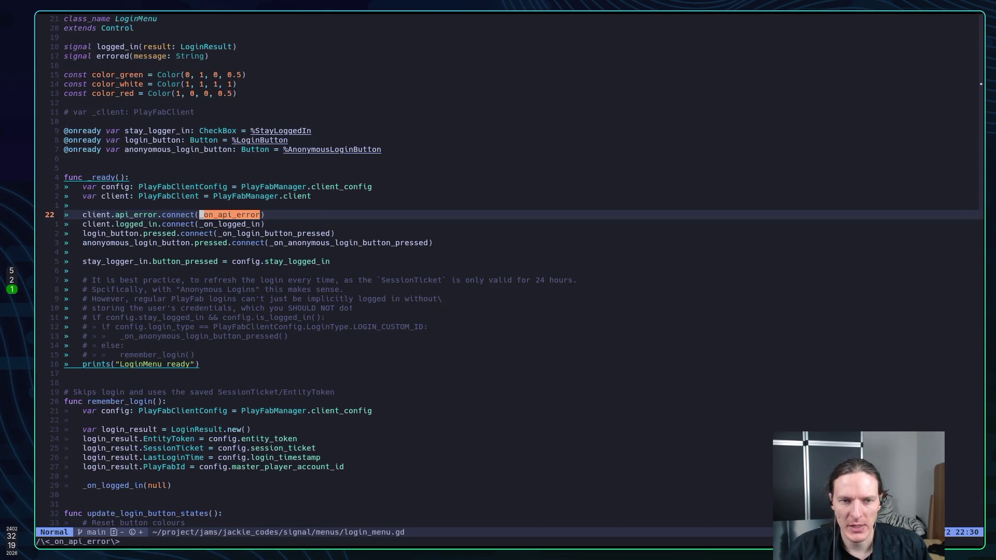
key("ctrl+o")
key("j")
key("k")
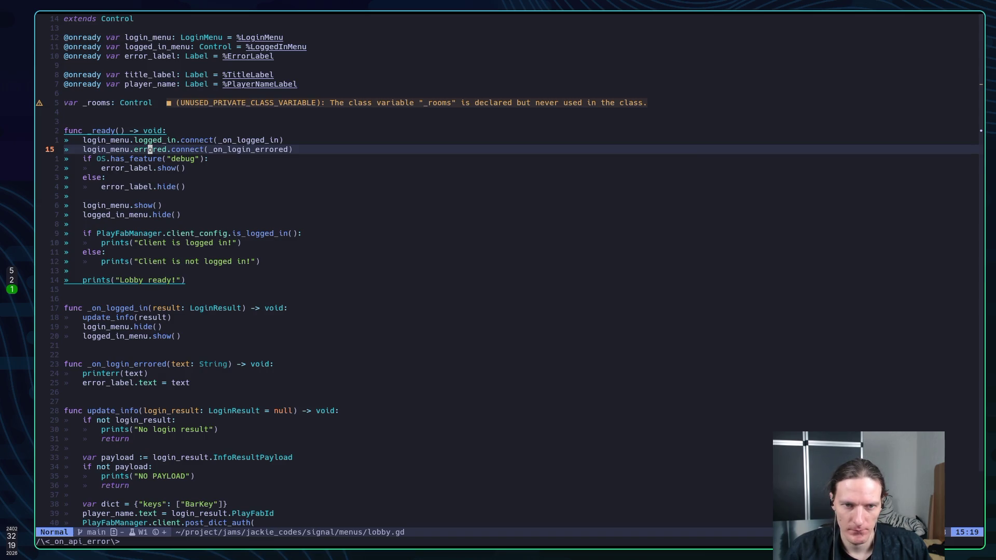
Step: Add 'PlayFabManager.client.api_error.connect(_on_api_error)' on a new line below the errored connection
key("o")
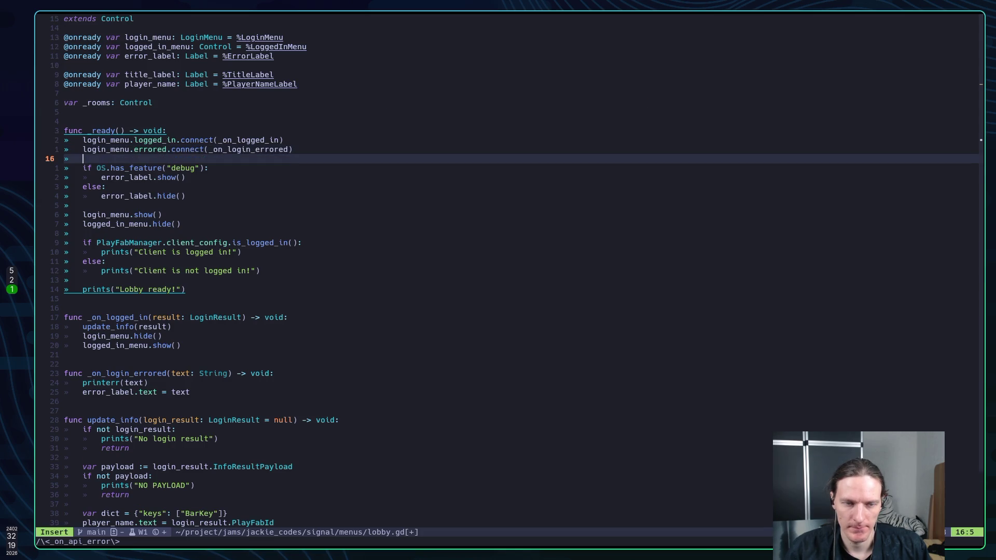
type("Play")
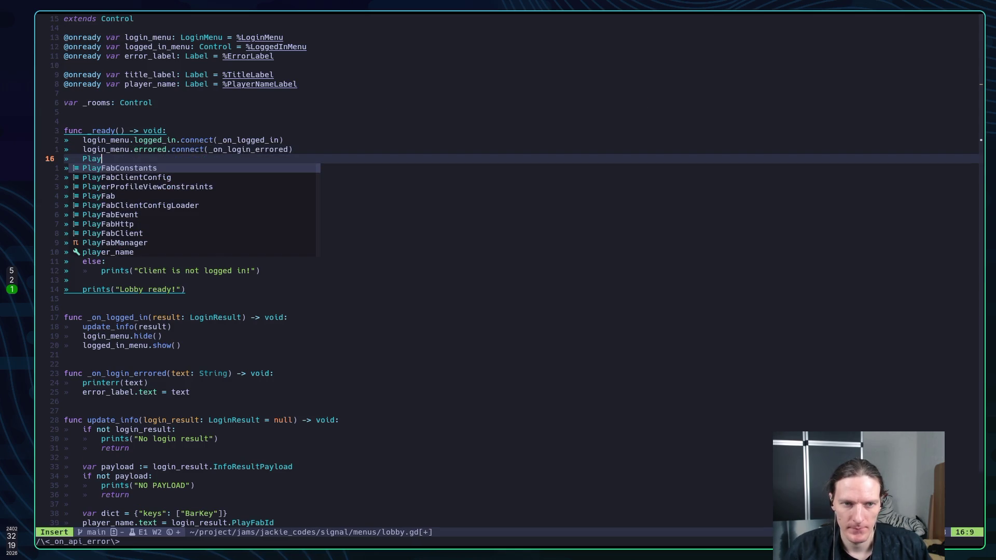
type("Fa")
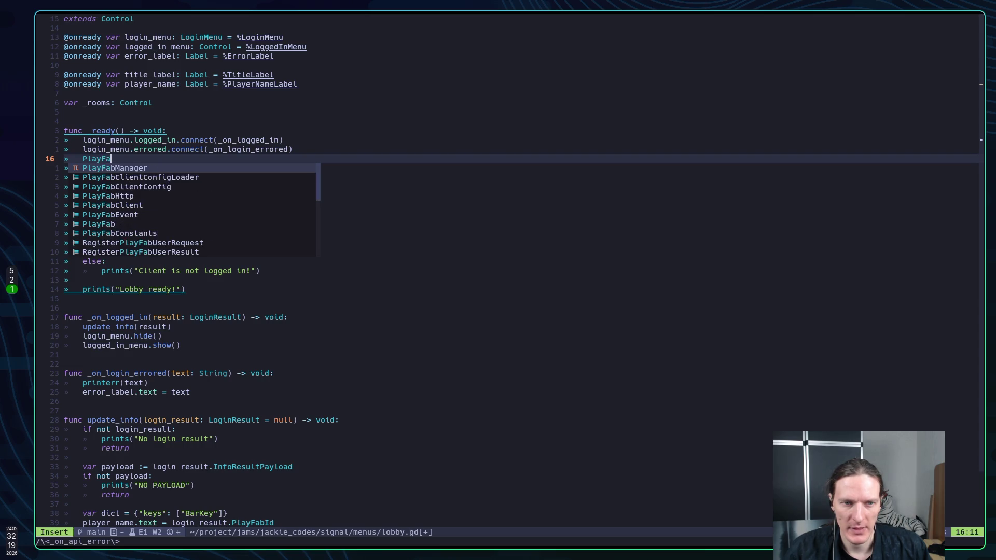
key("Tab")
key("Tab")
key("Tab")
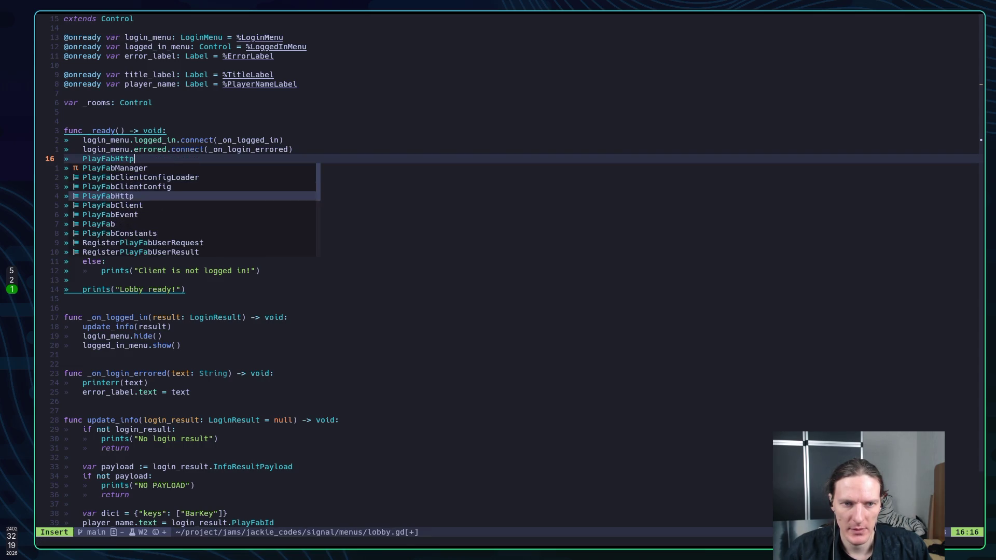
key("Tab")
key("BackSpace")
key("BackSpace")
key("BackSpace")
type("Ma")
key("BackSpace")
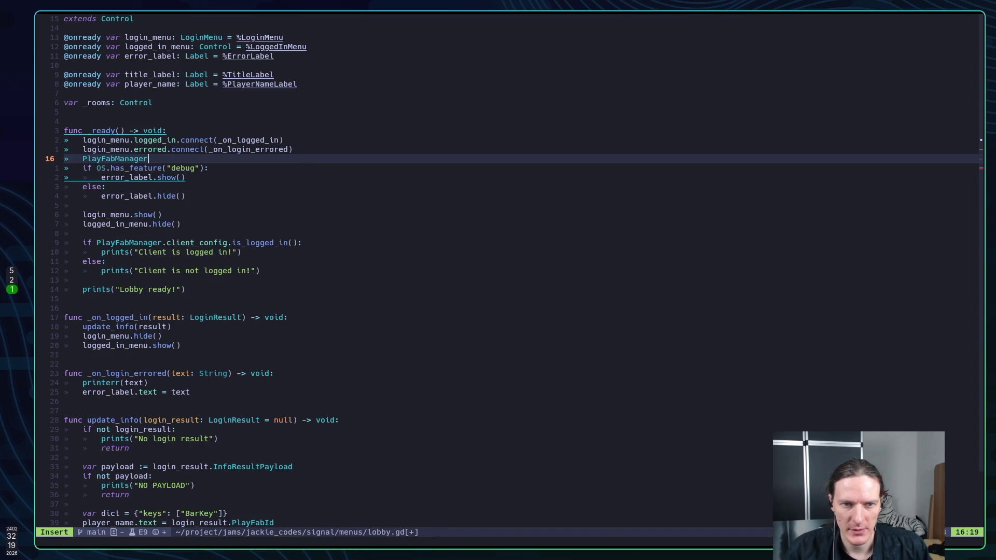
type(".client.")
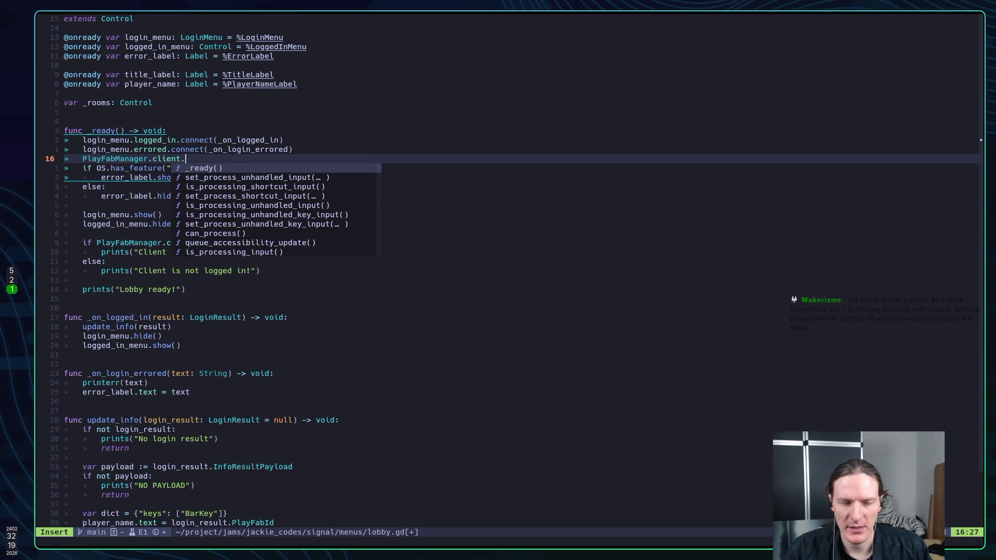
type("ap")
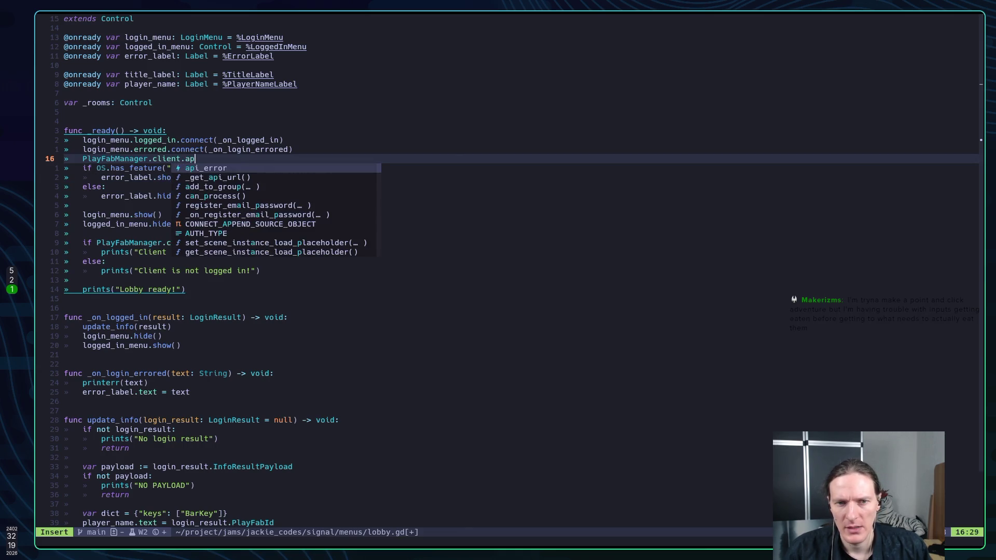
type("i_error.co")
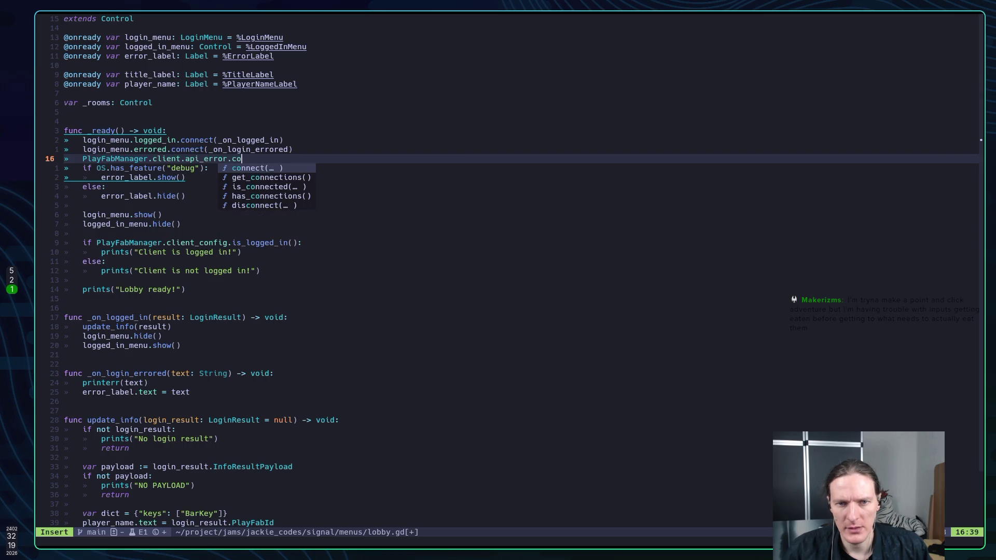
type("nnect(_")
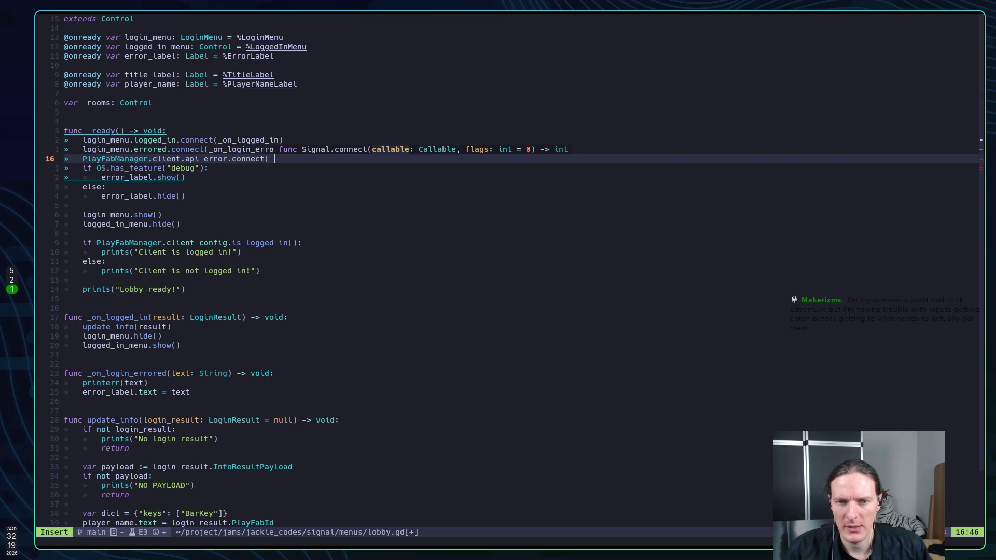
type("on_api_error)")
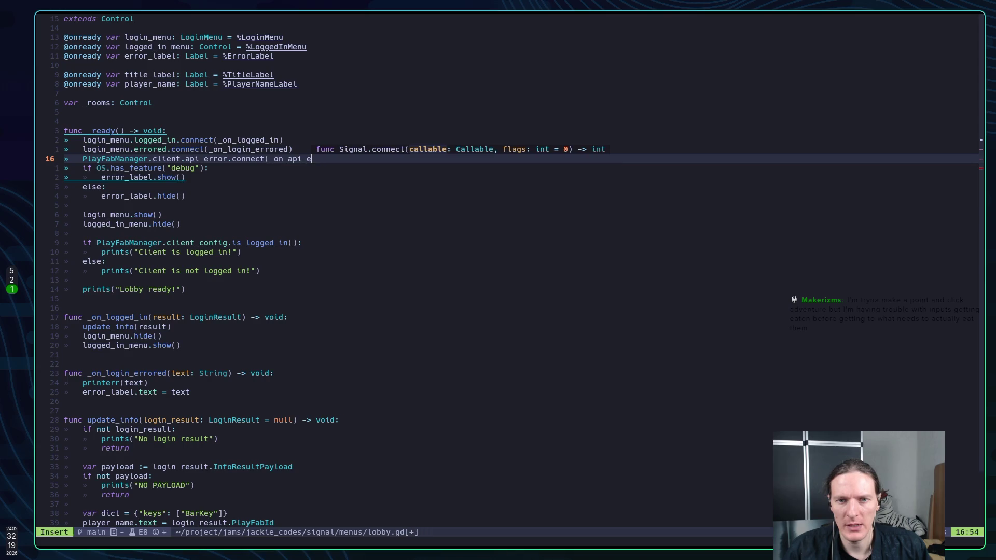
key("Escape")
Step: Save lobby.gd and go back to login_menu.gd
type(":w")
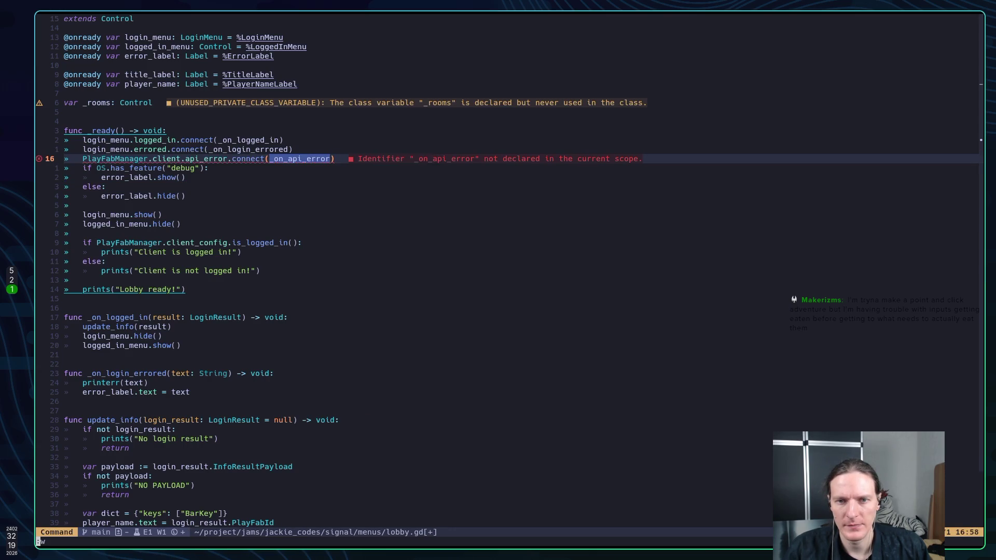
key("Return")
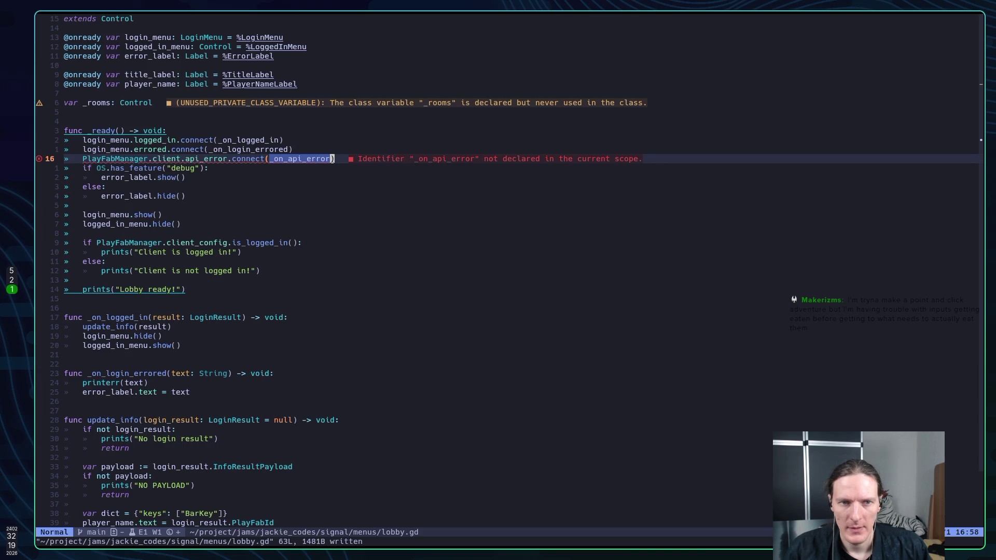
key("ctrl+o")
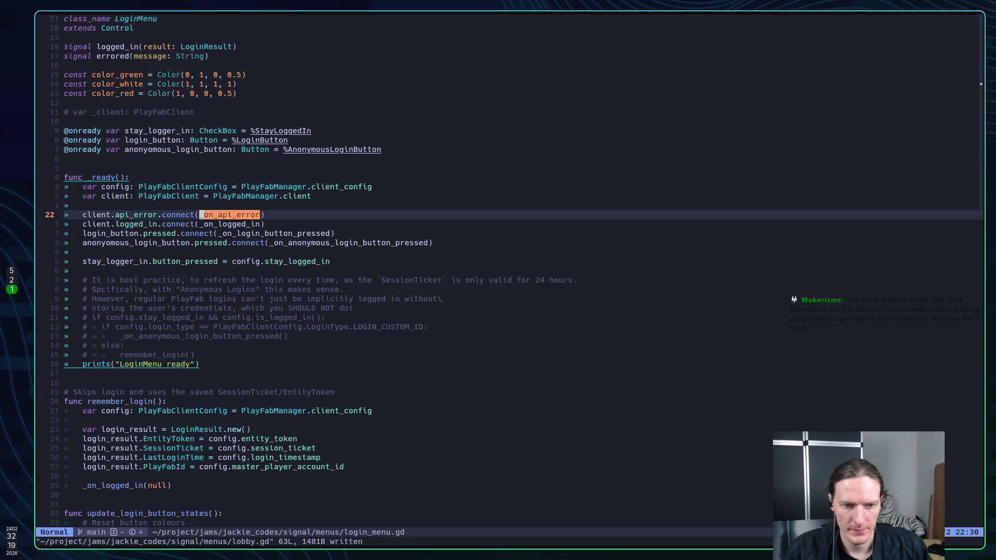
Step: Go to the _on_api_error definition in login_menu.gd and yank the 12-line handler
key("g")
key("r")
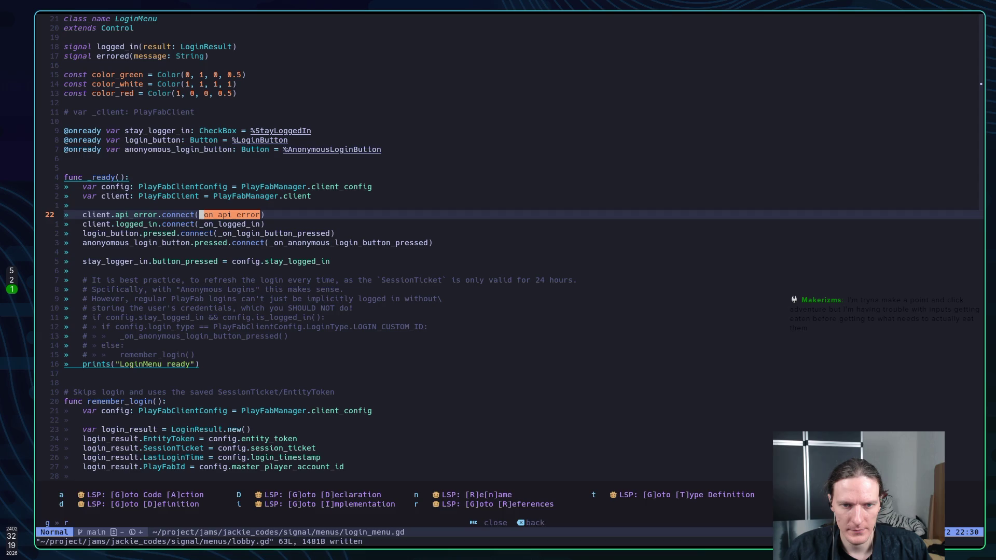
key("d")
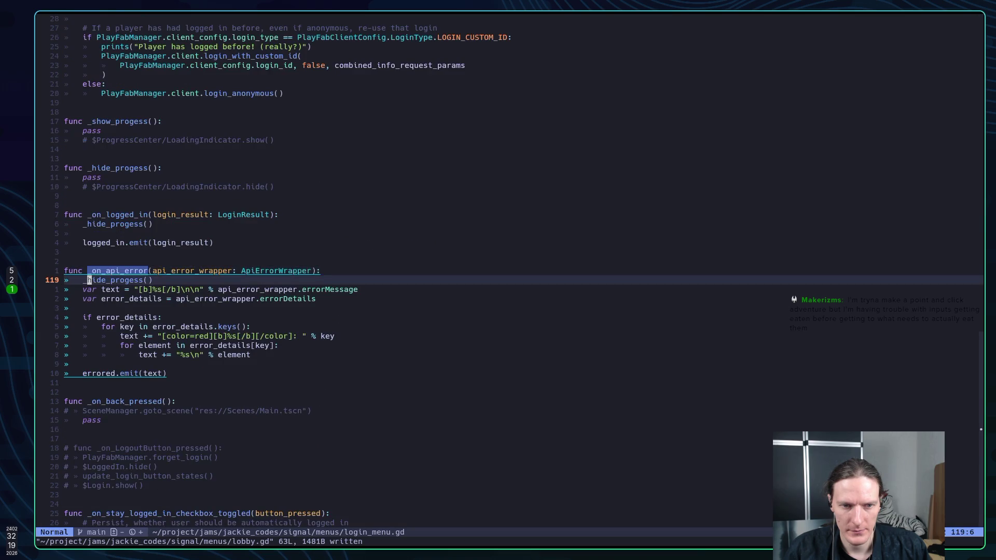
key("shift+v")
key("j")
key("j")
key("j")
key("j")
key("j")
key("j")
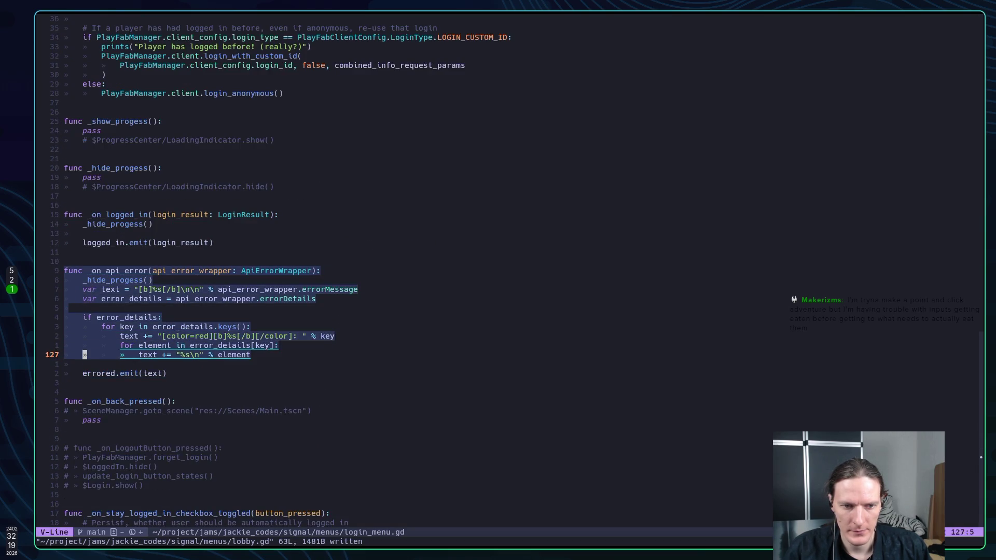
key("y")
Step: Return to lobby.gd and jump to the end of the file
key("ctrl+o")
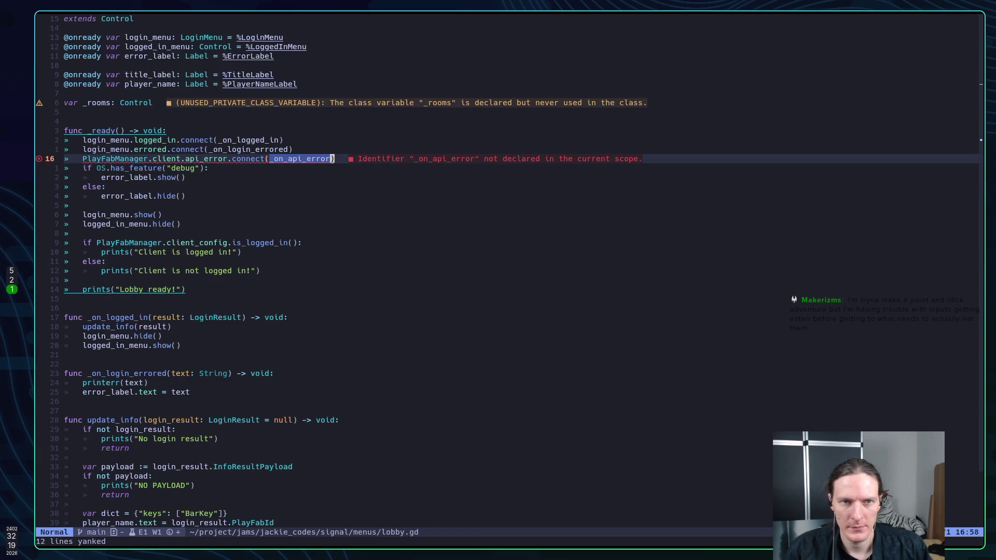
key("ctrl+i")
key("ctrl+o")
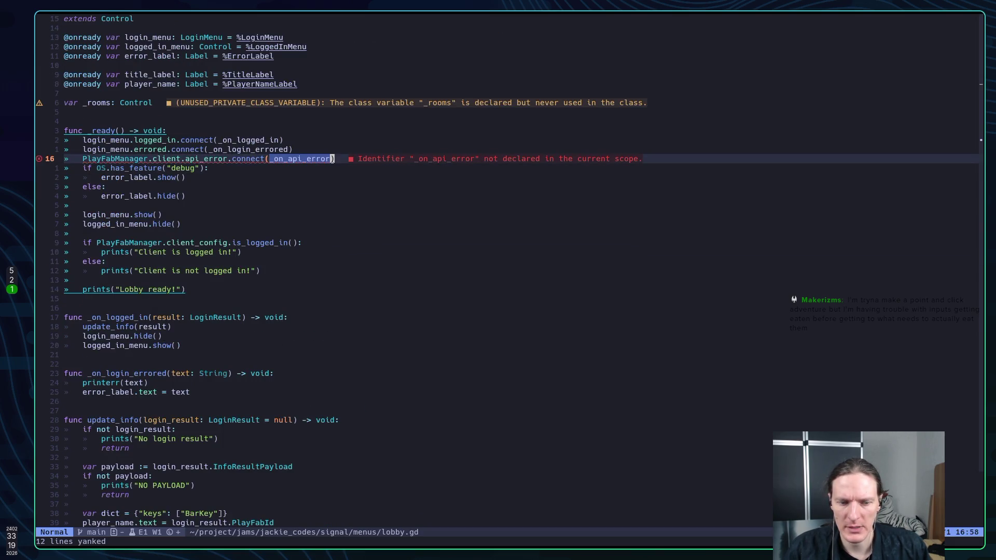
key("shift+g")
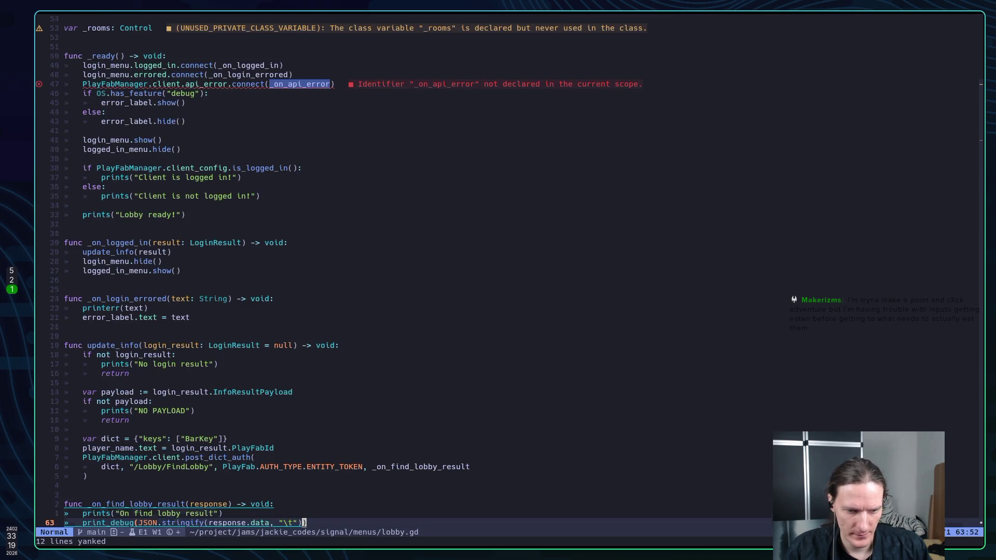
Step: Paste the _on_api_error handler at the end of lobby.gd, add a blank line, drop the _hide_progess call, and save
key("p")
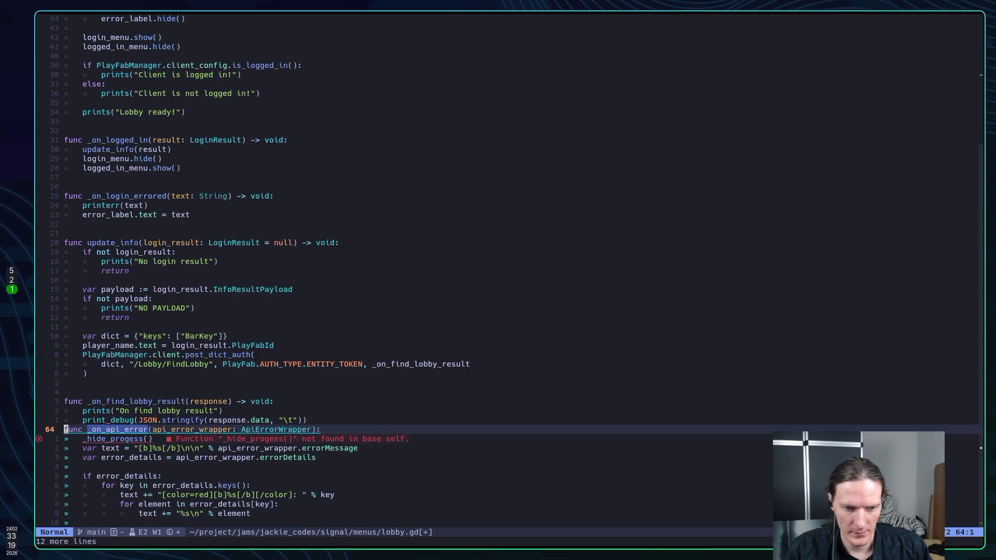
key("O")
key("Escape")
key("j")
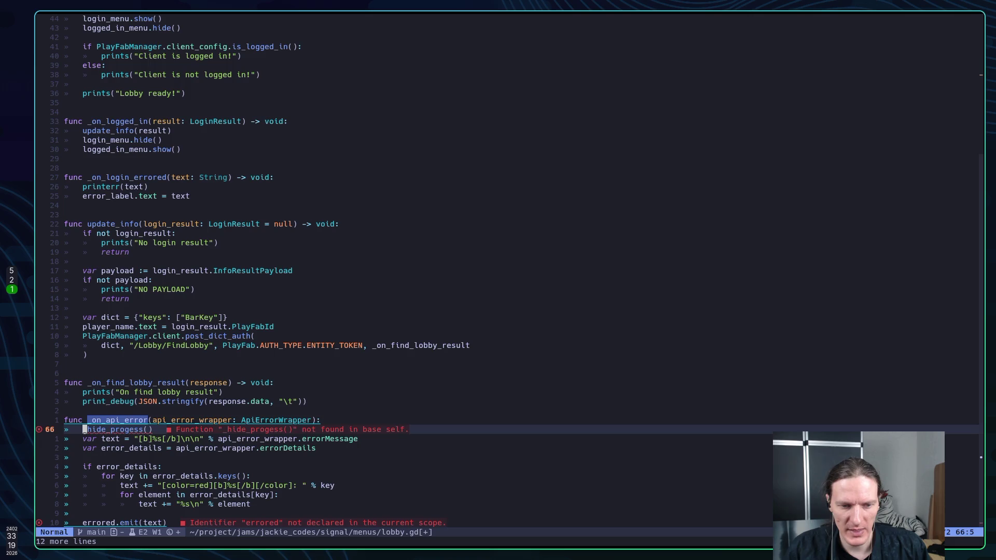
key("d")
key("d")
type(":w")
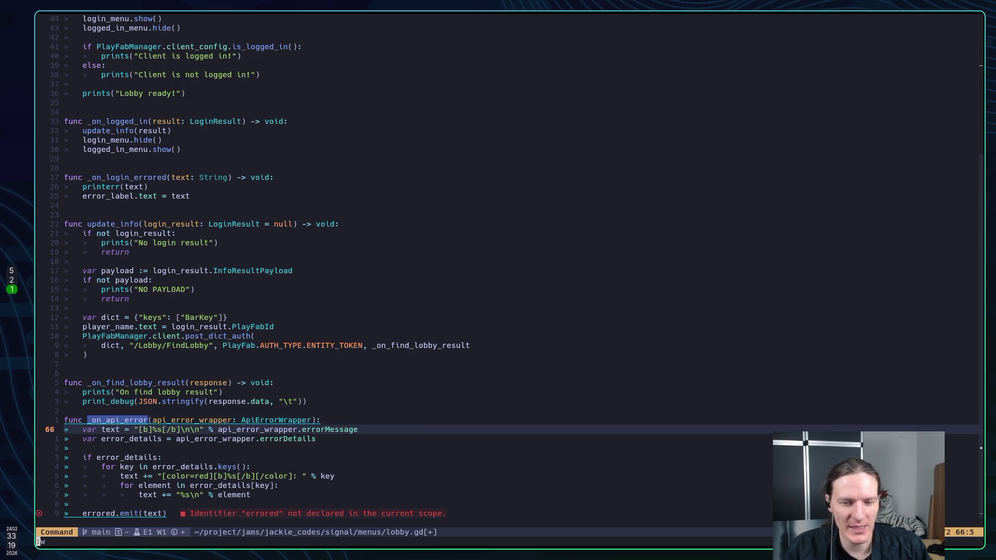
key("Return")
Step: Toggle the errored.emit line's comment on and back off, save lobby.gd, and switch to Godot
key("j")
key("j")
key("j")
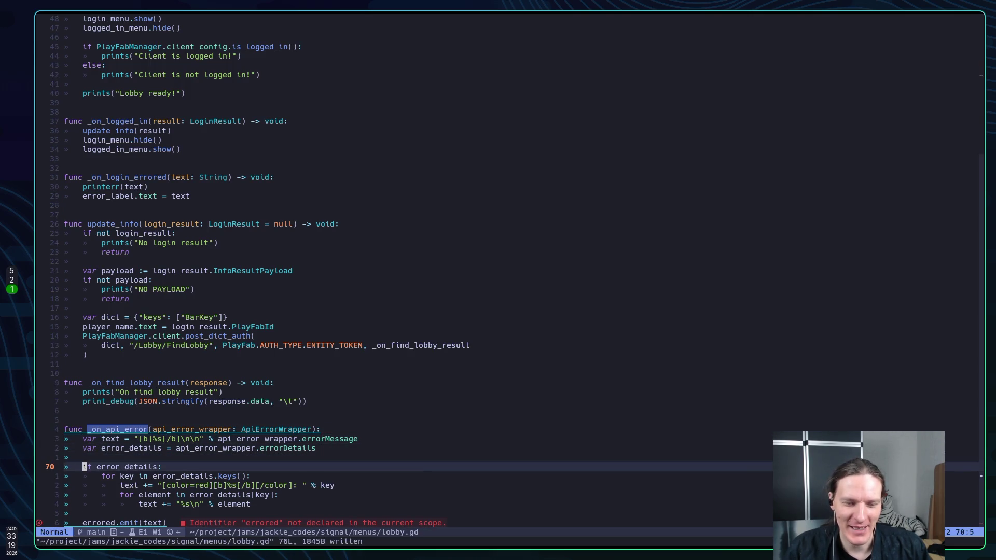
key("j")
key("j")
key("j")
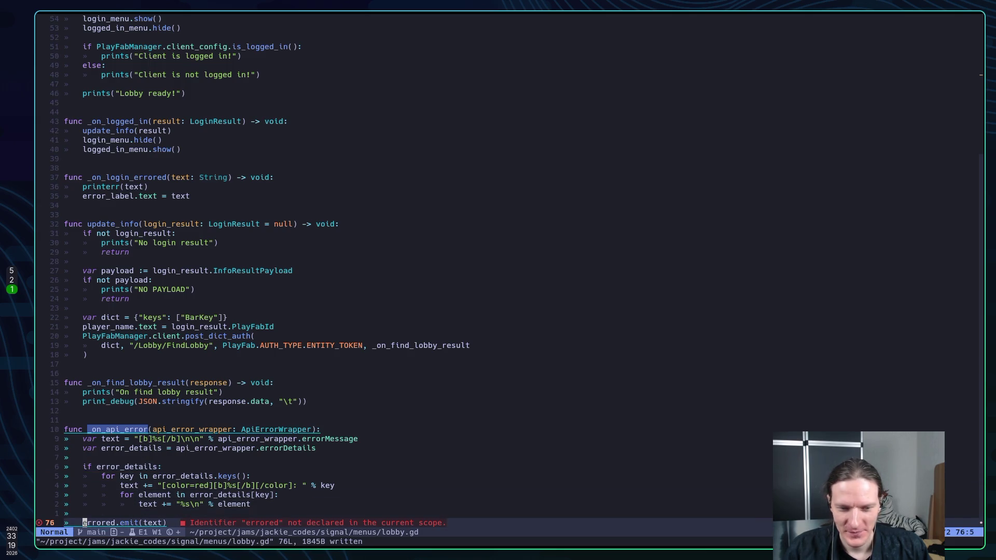
key("g")
key("c")
key("c")
key("g")
key("c")
key("c")
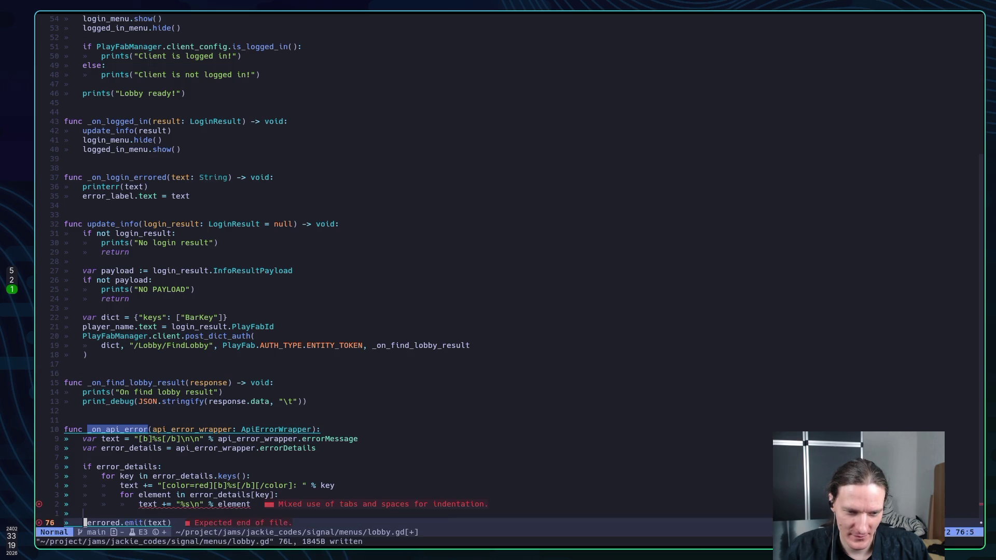
type(":w")
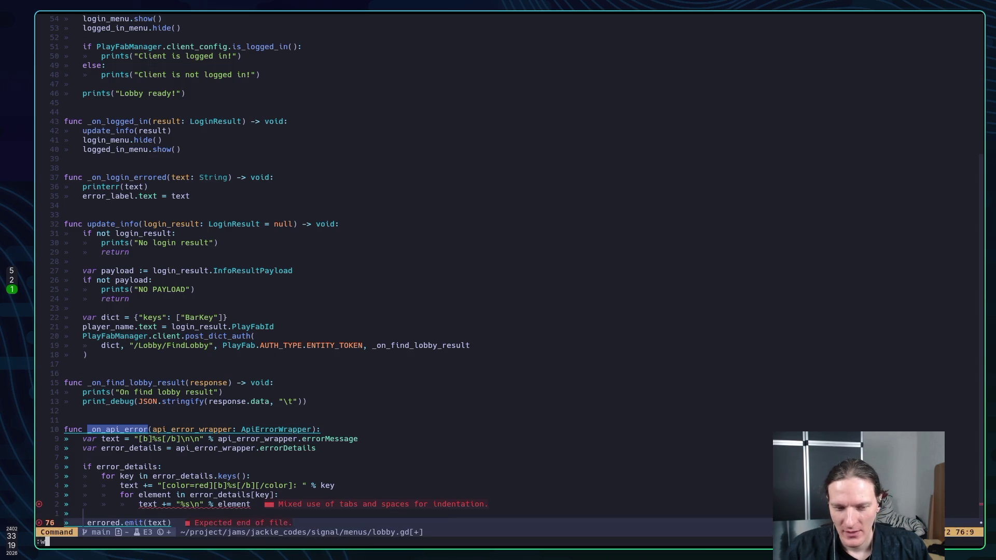
key("Return")
key("alt+Tab")
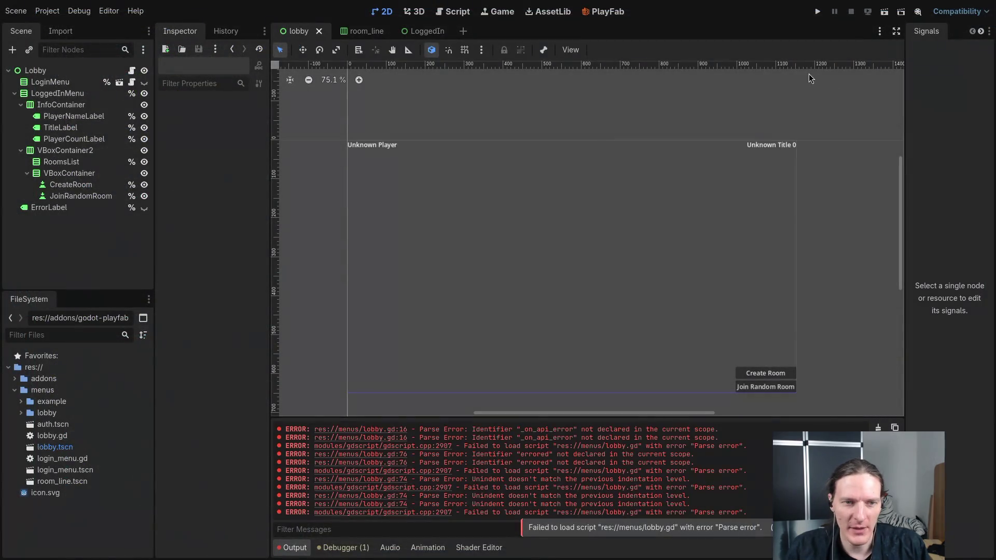
Step: Check that PlayerNameLabel's Mouse Filter is set to Ignore in the Inspector
left_click(51, 120)
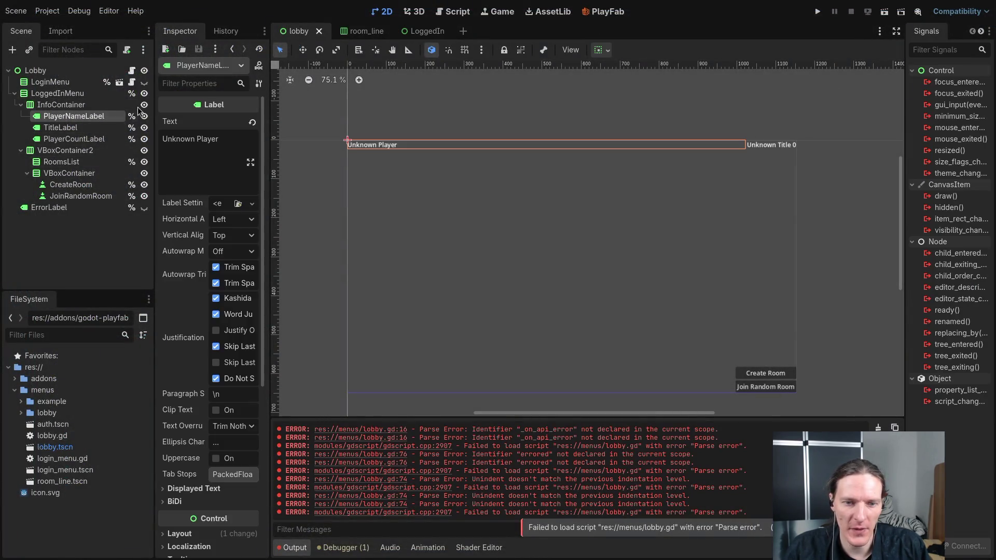
left_click_drag(268, 218, 333, 218)
scroll(207, 280, "down", 5)
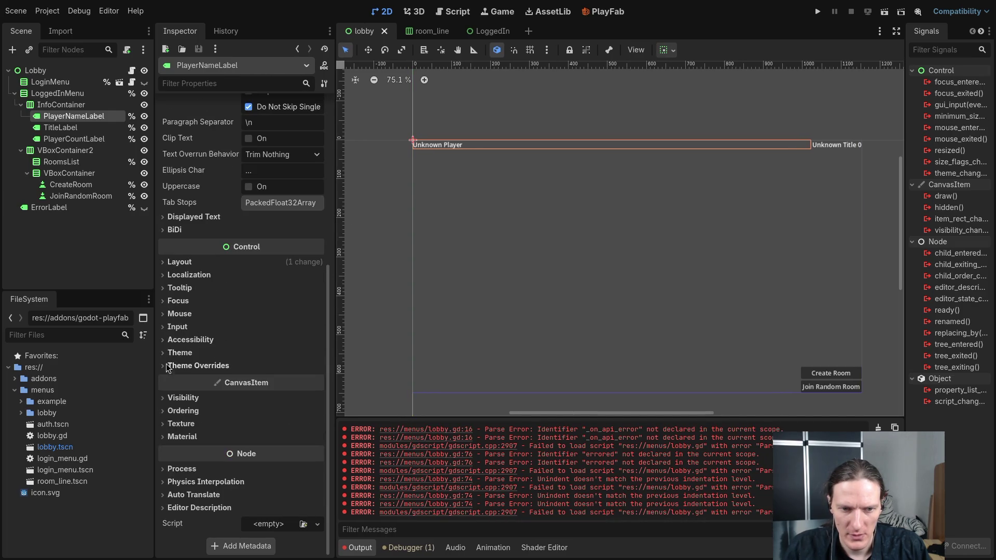
left_click(168, 314)
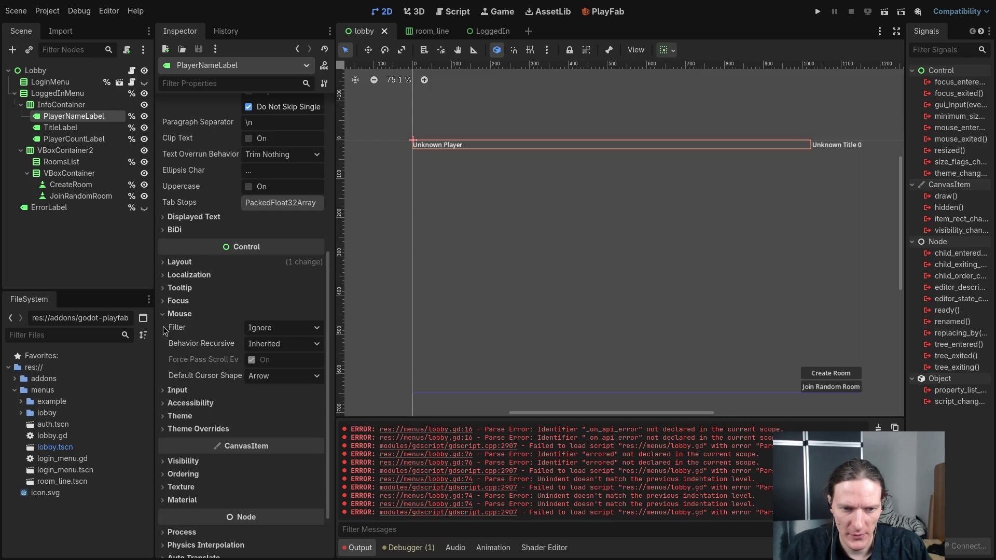
left_click(269, 328)
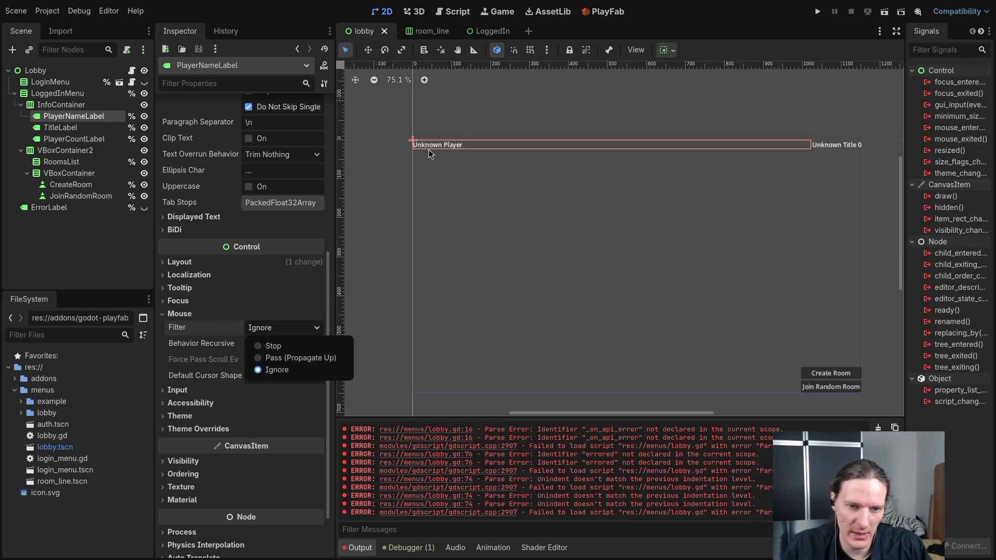
left_click(188, 332)
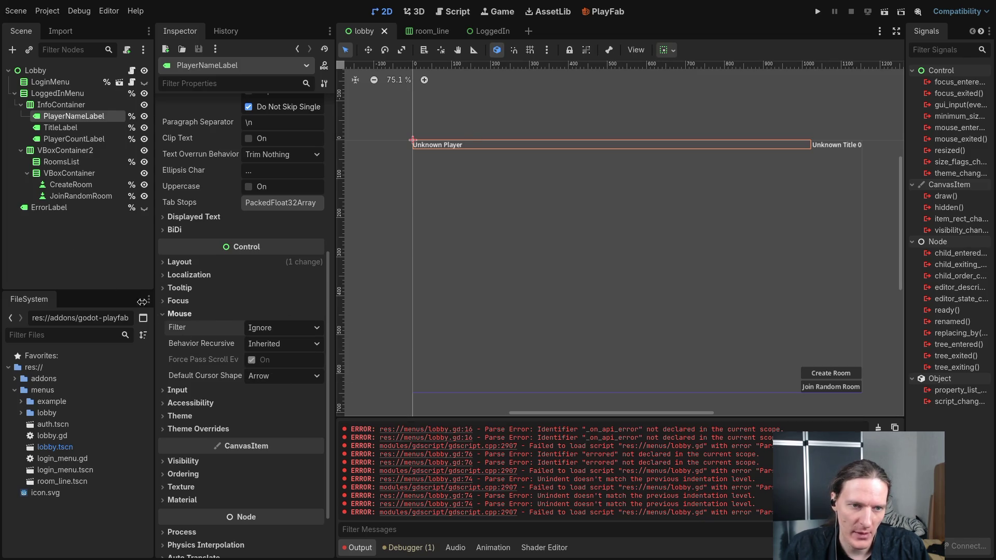
Step: Check CreateRoom's Mouse Filter, keep it at Stop, and bring up the mouse_filter documentation
left_click(41, 85)
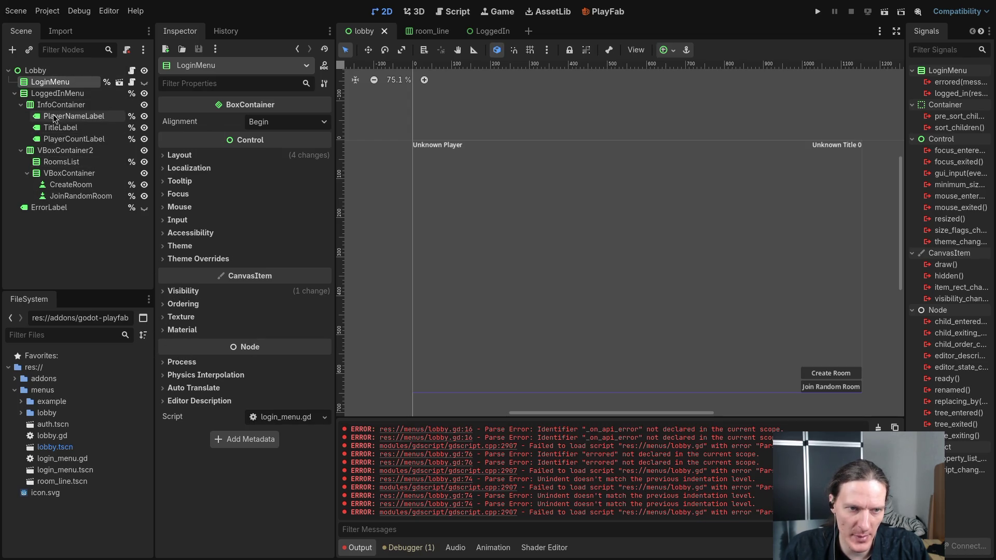
left_click(62, 184)
scroll(176, 291, "down", 5)
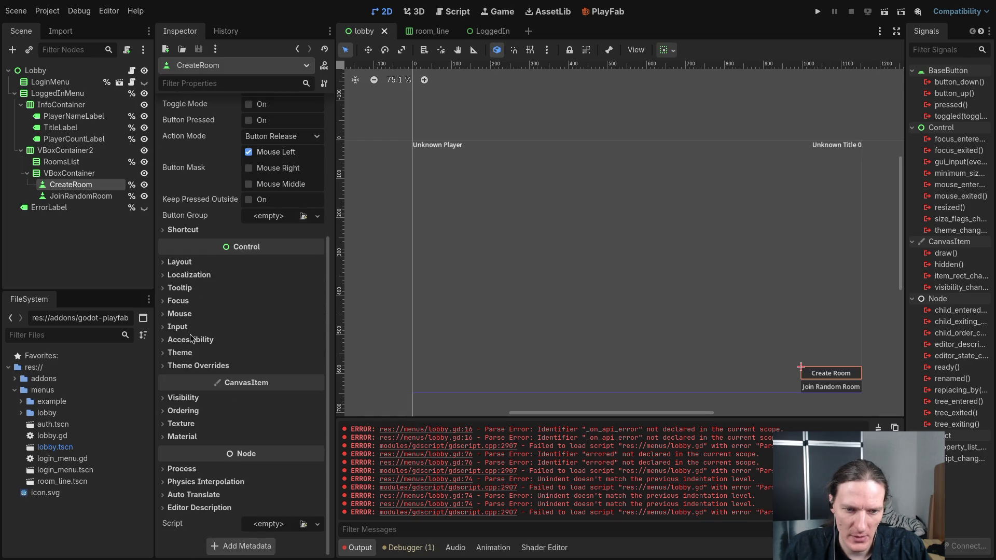
left_click(178, 314)
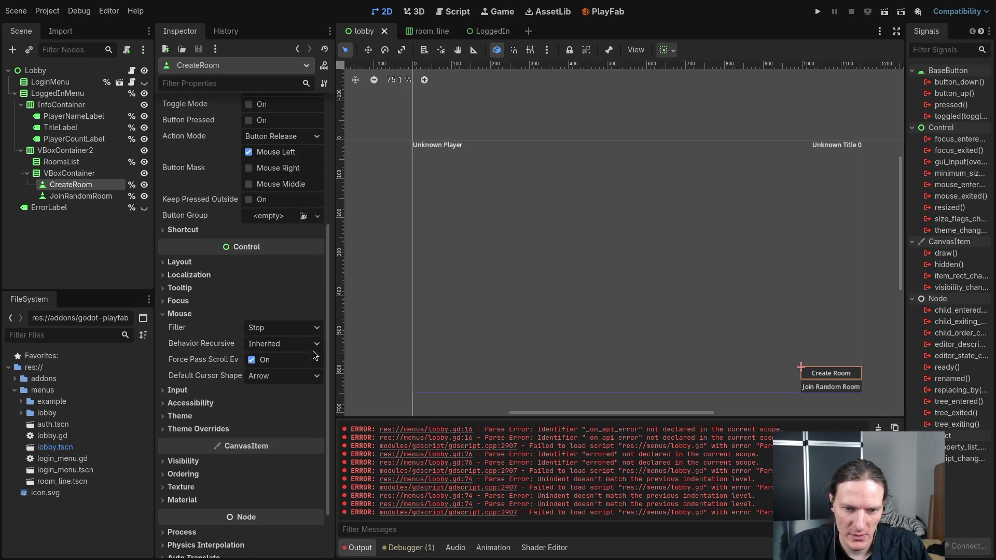
left_click(299, 329)
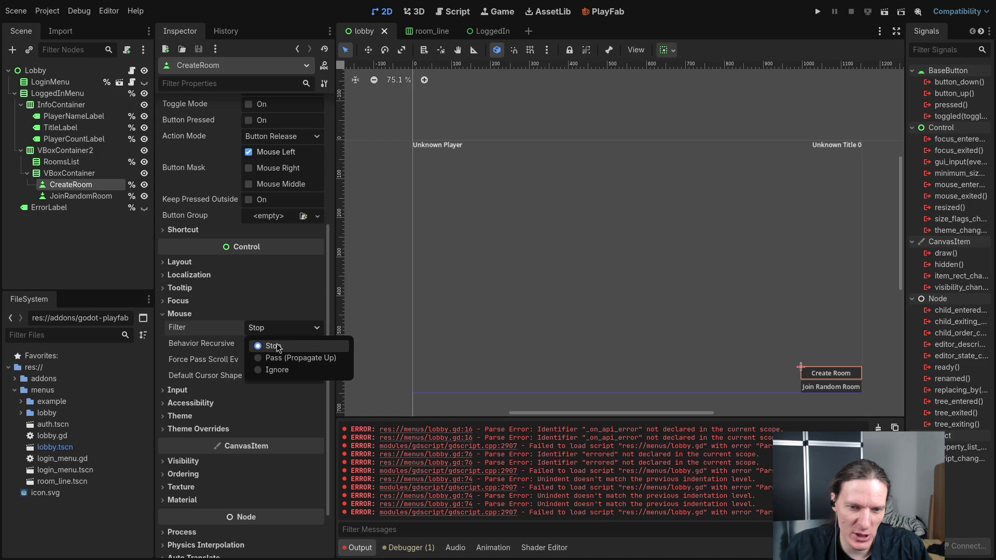
left_click(307, 325)
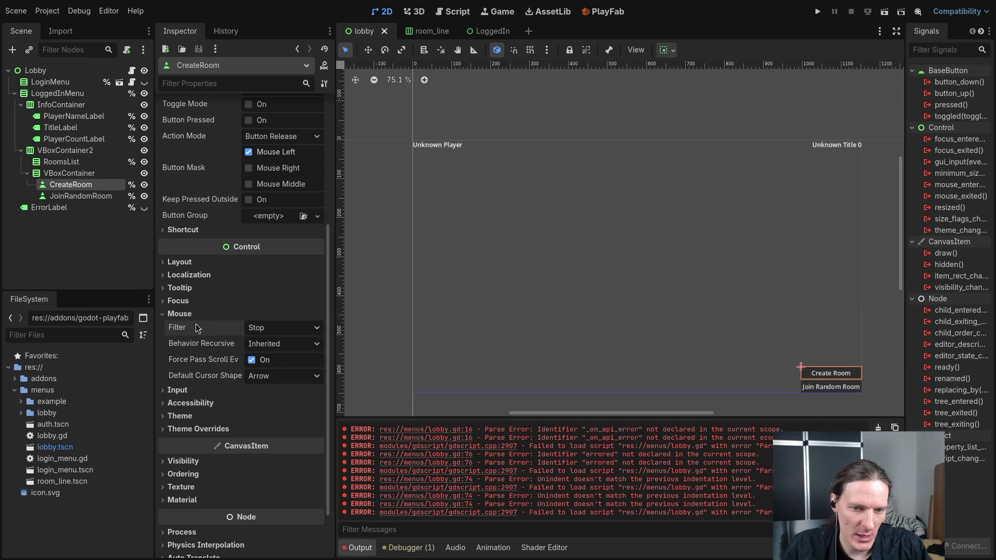
mouse_move(202, 333)
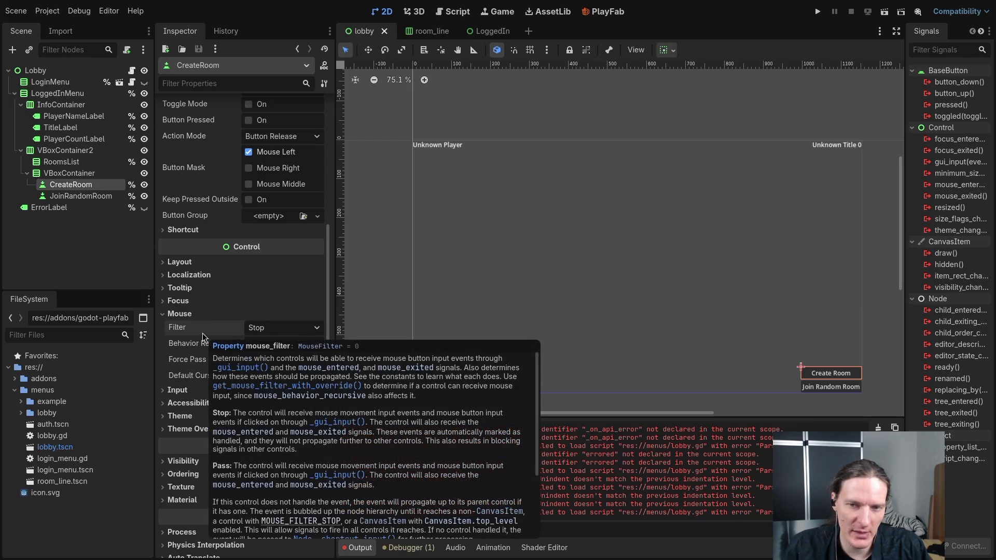